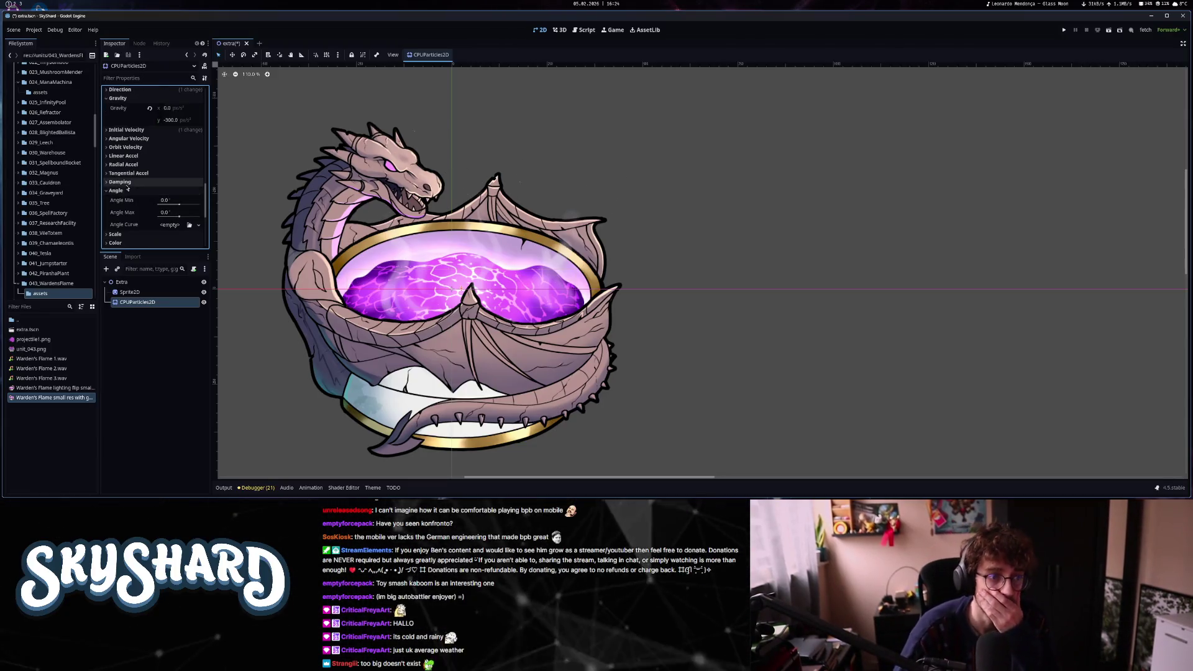
# - Collapse Angle and set the particles' Scale Amount Min to 0.1 and Max to 1.0
pyautogui.click(128, 190)
pyautogui.click(172, 211)
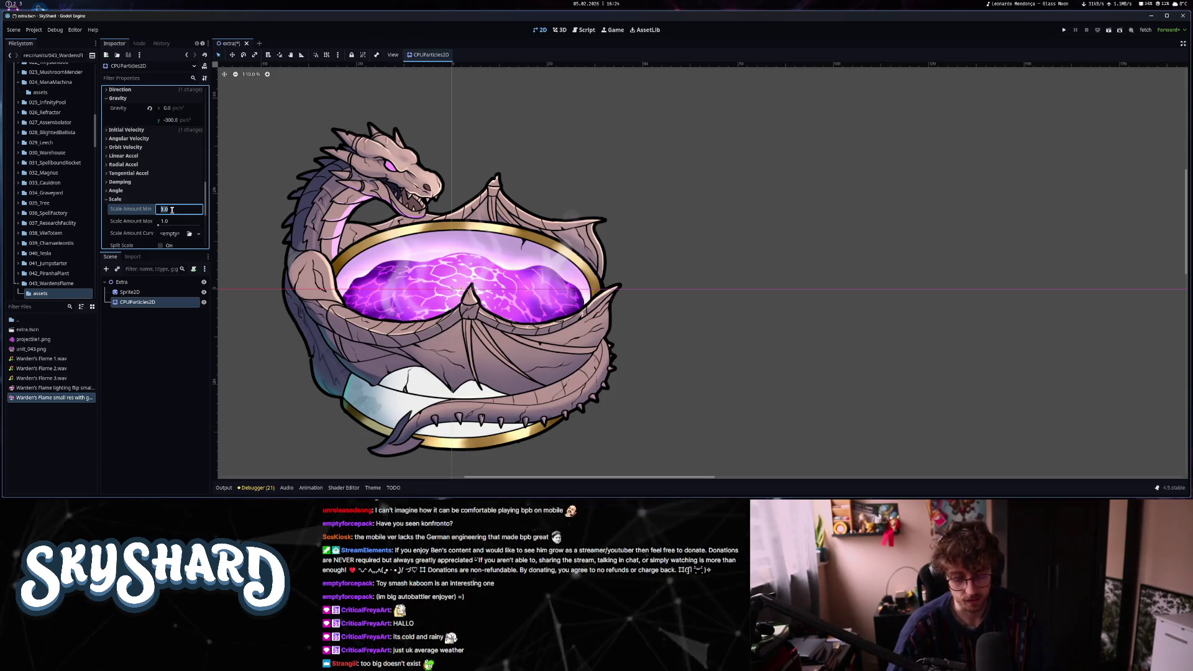
pyautogui.press('Tab')
pyautogui.write('1')
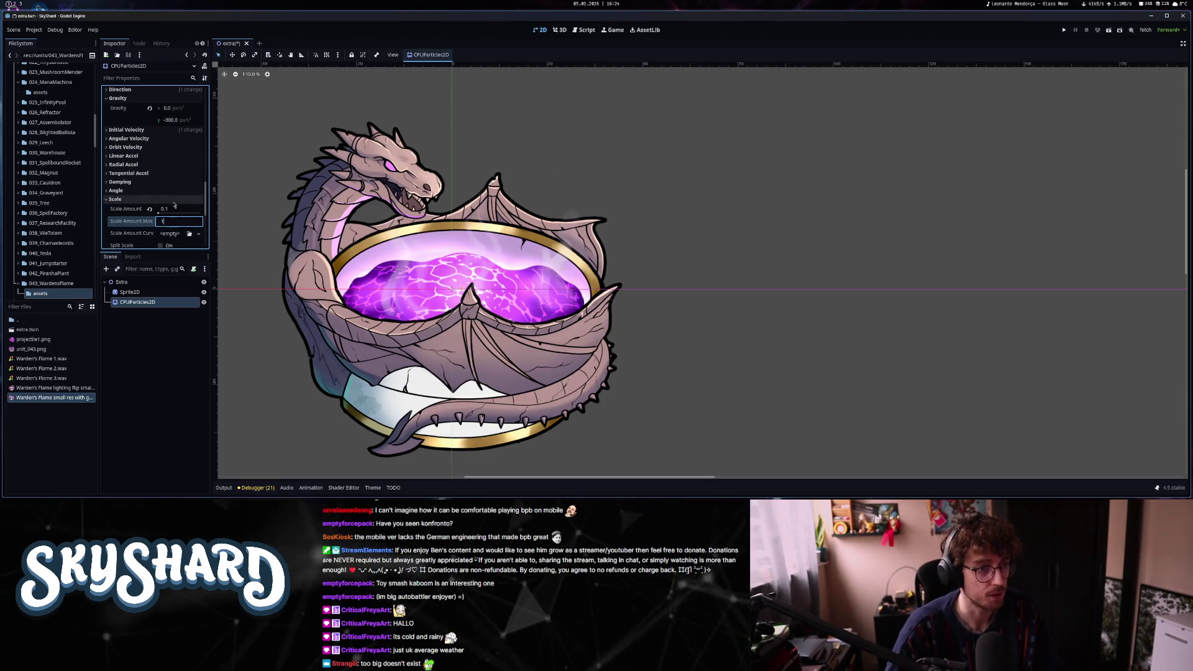
pyautogui.scroll(-1, 116, 226)
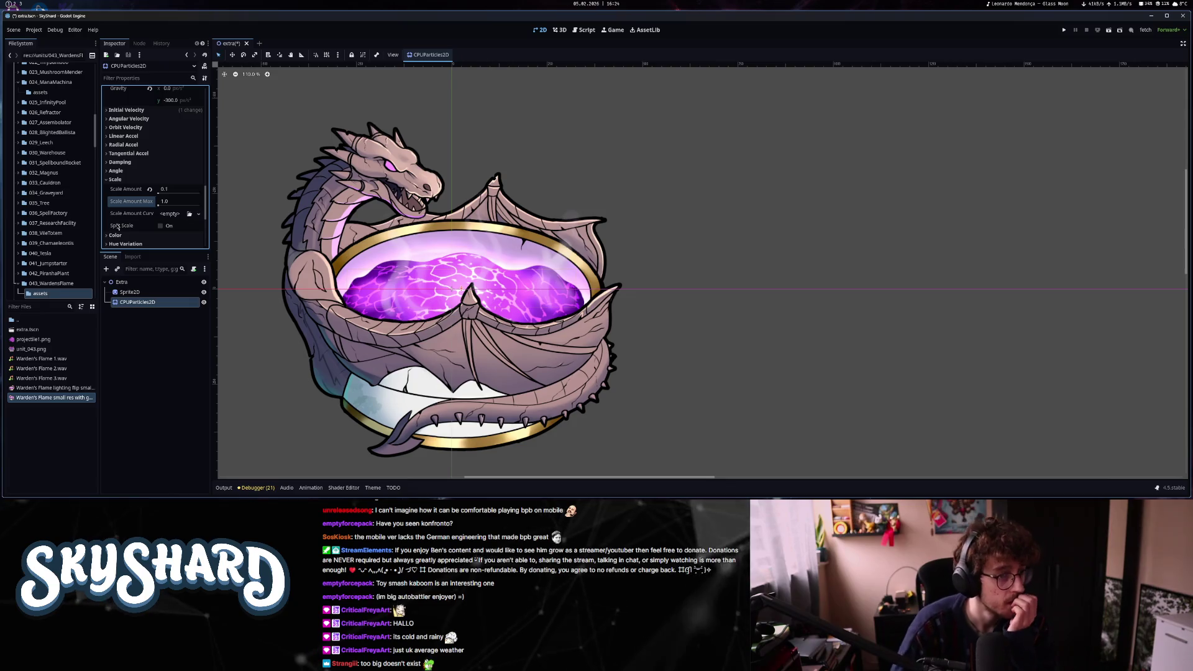
pyautogui.click(130, 180)
pyautogui.click(131, 188)
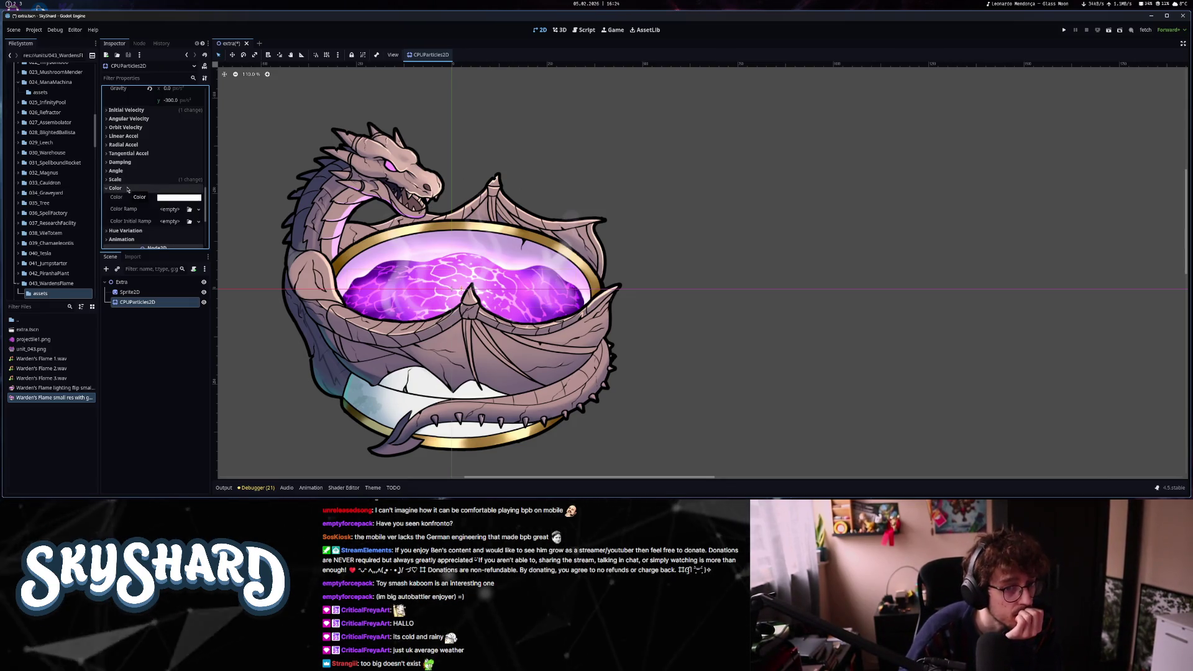
# - Create a new gradient Color Ramp and make its left stop pale pink
pyautogui.scroll(3, 465, 303)
pyautogui.scroll(2, 465, 302)
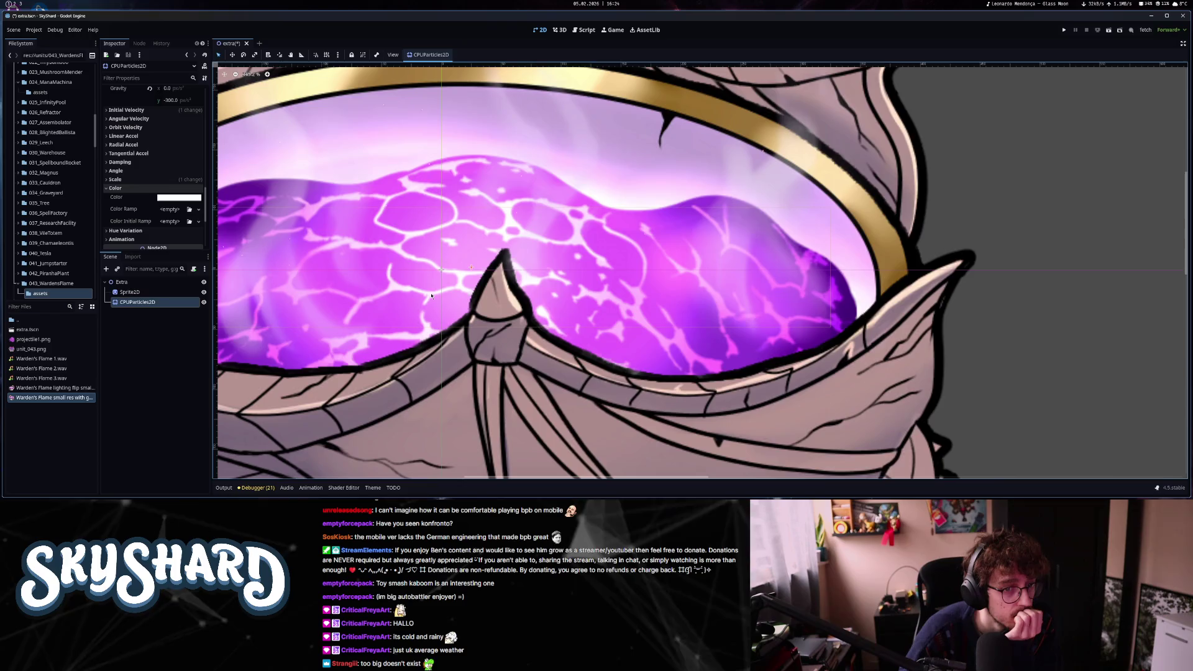
pyautogui.scroll(-8, 431, 297)
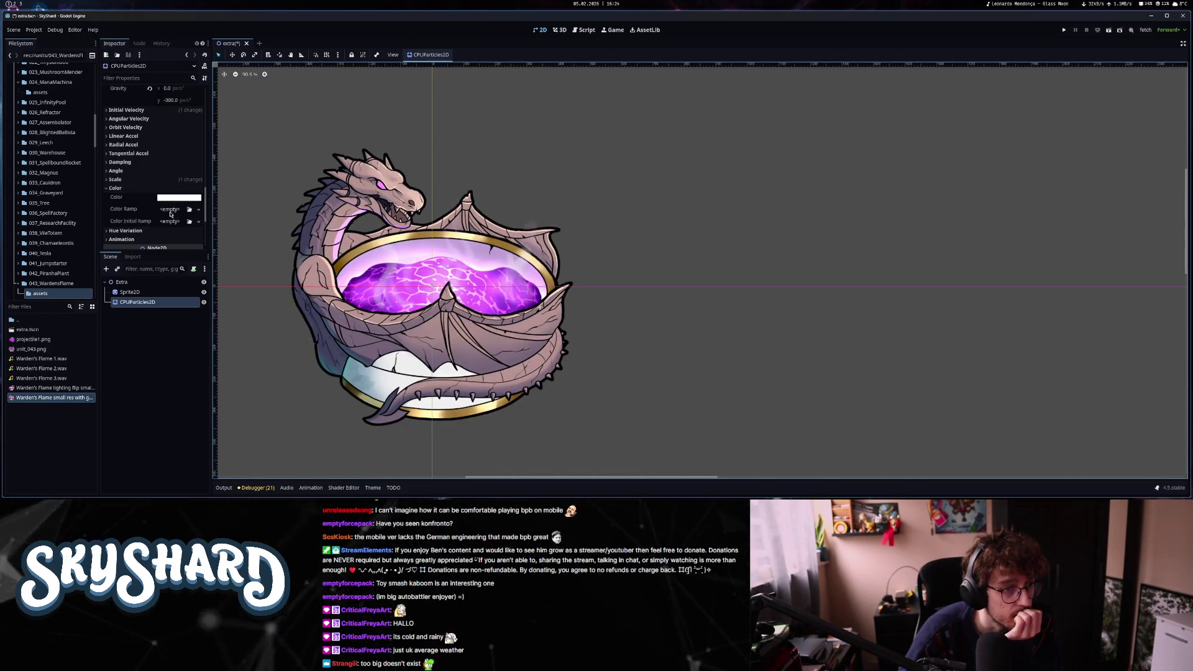
pyautogui.click(170, 209)
pyautogui.click(174, 225)
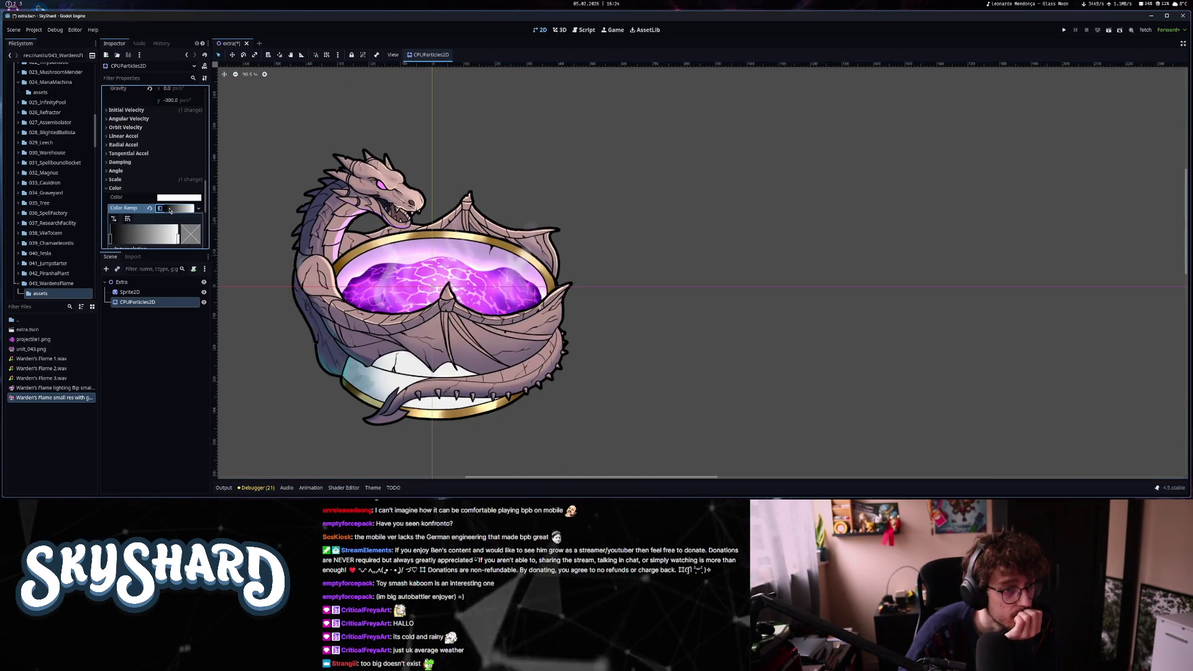
pyautogui.doubleClick(110, 239)
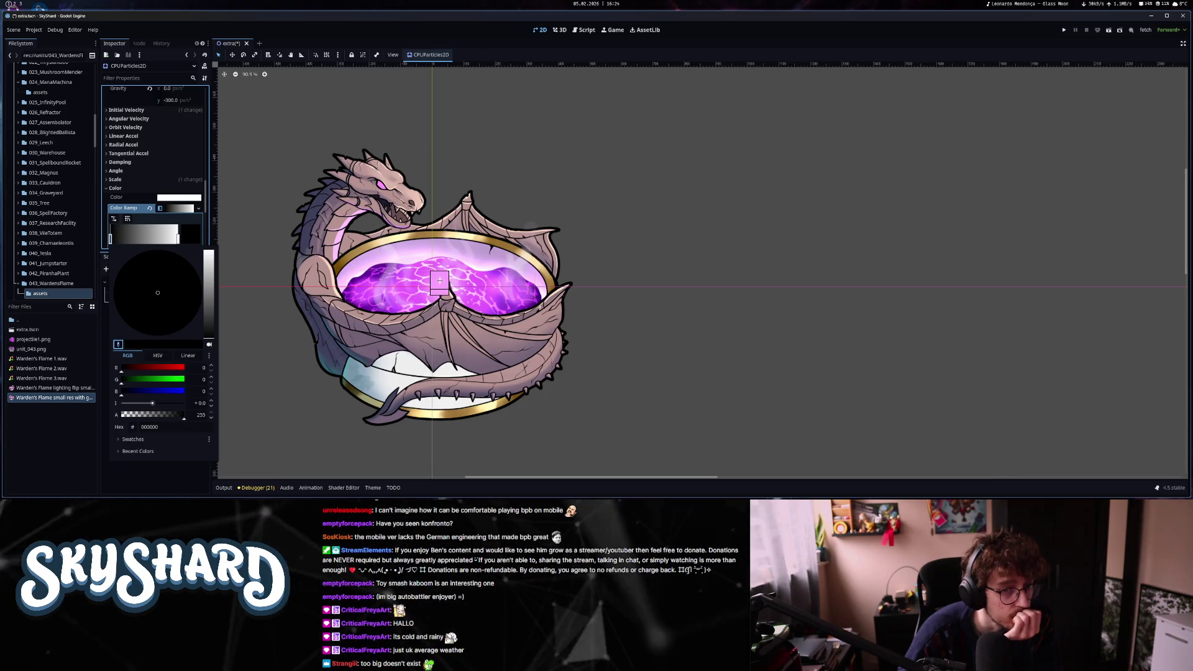
pyautogui.click(186, 278)
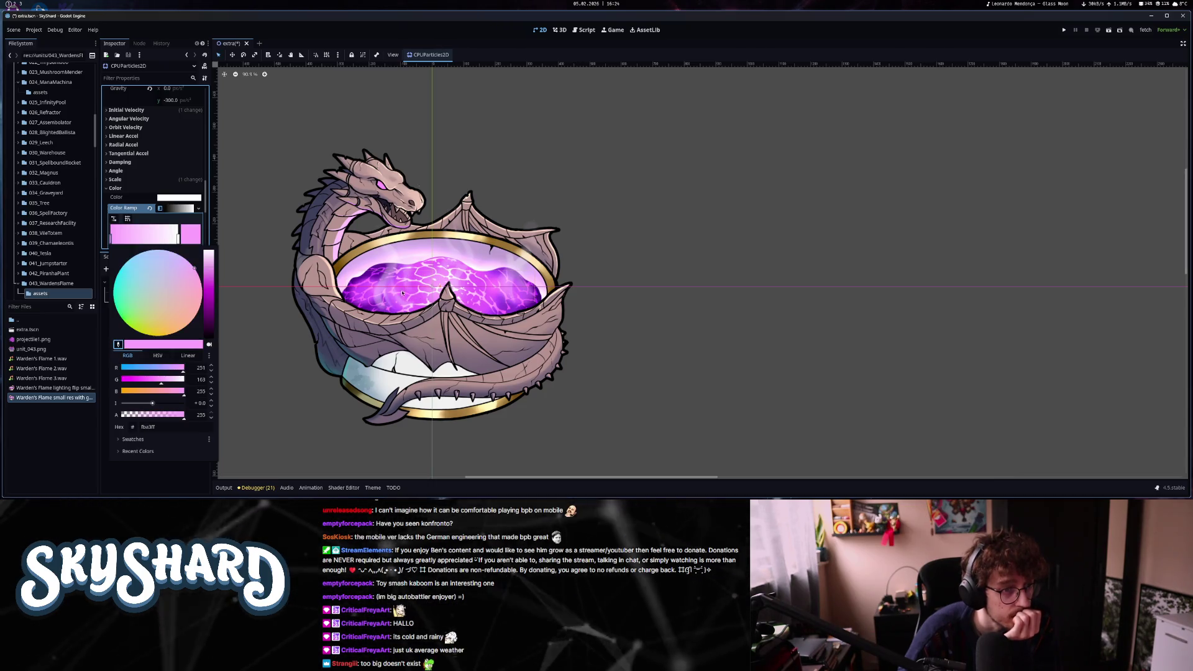
# - Add purple gradient stops, one sampled from the cauldron and one brighter purple
pyautogui.click(127, 241)
pyautogui.doubleClick(126, 240)
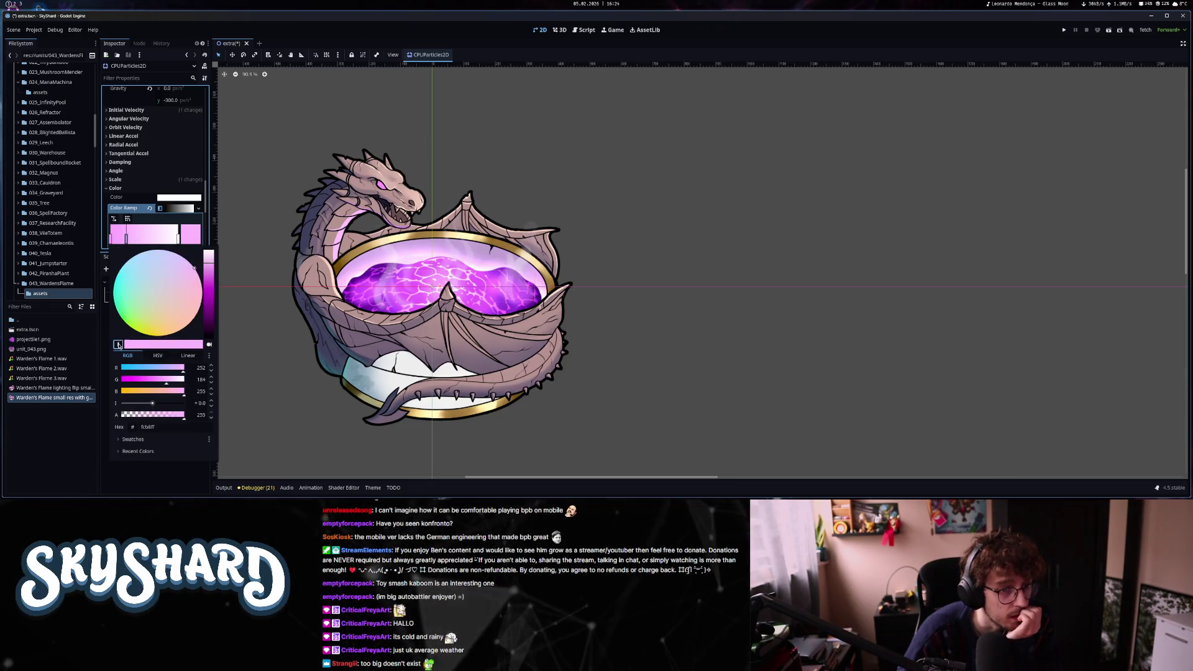
pyautogui.click(366, 275)
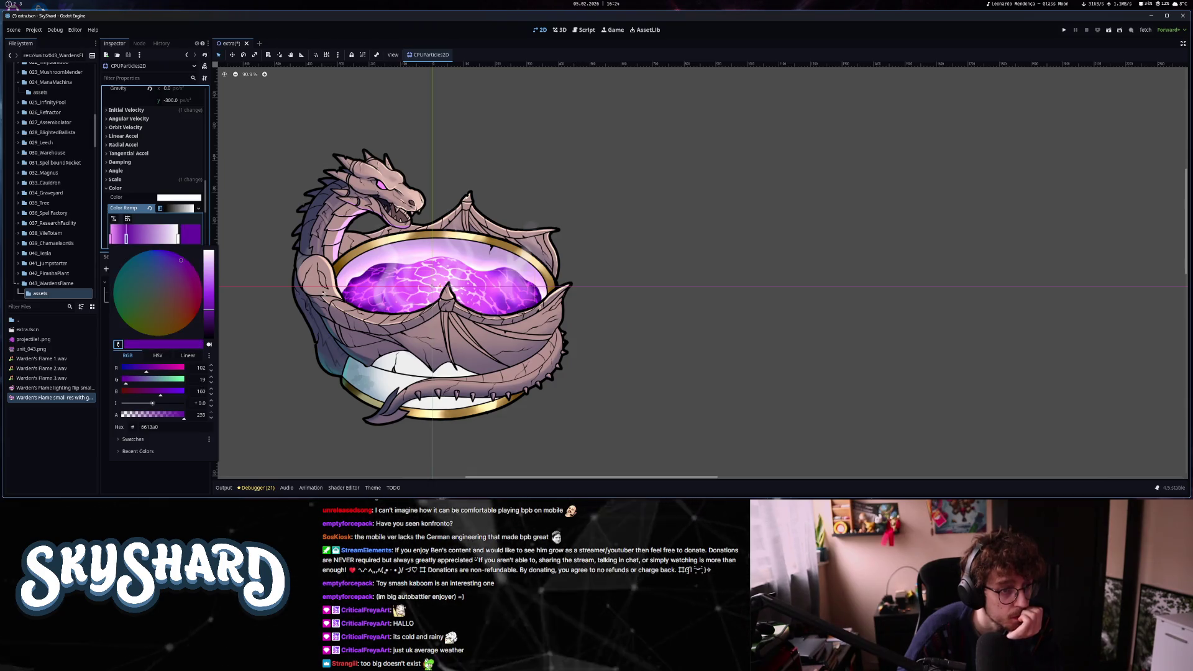
pyautogui.click(132, 241)
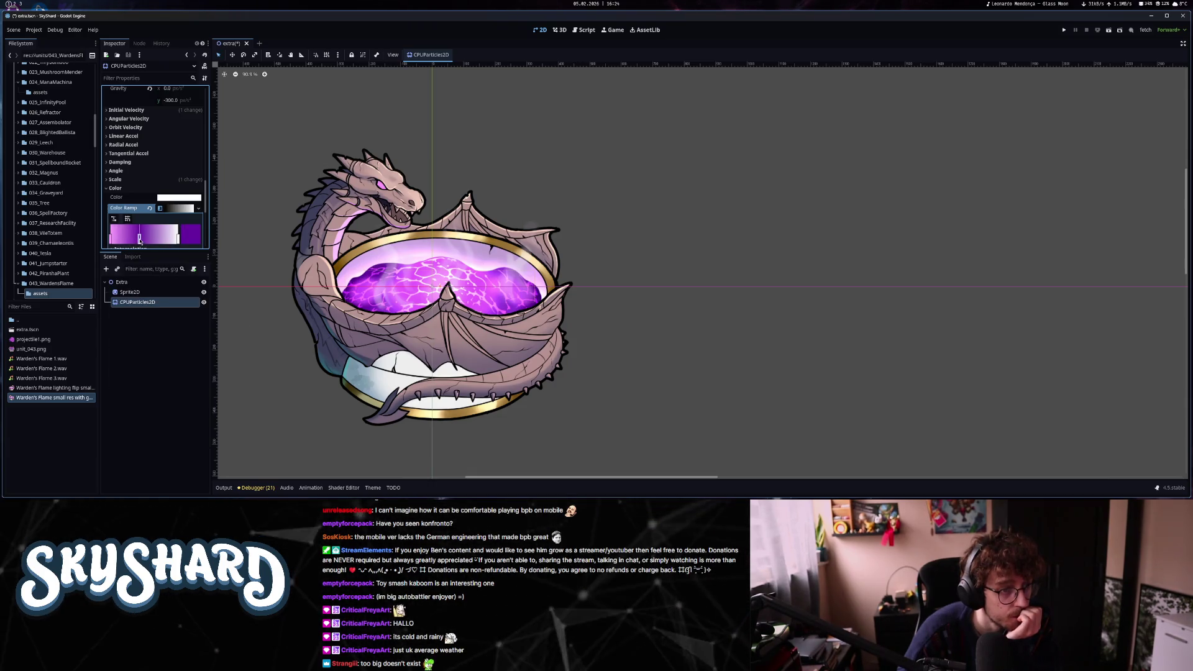
pyautogui.click(161, 240)
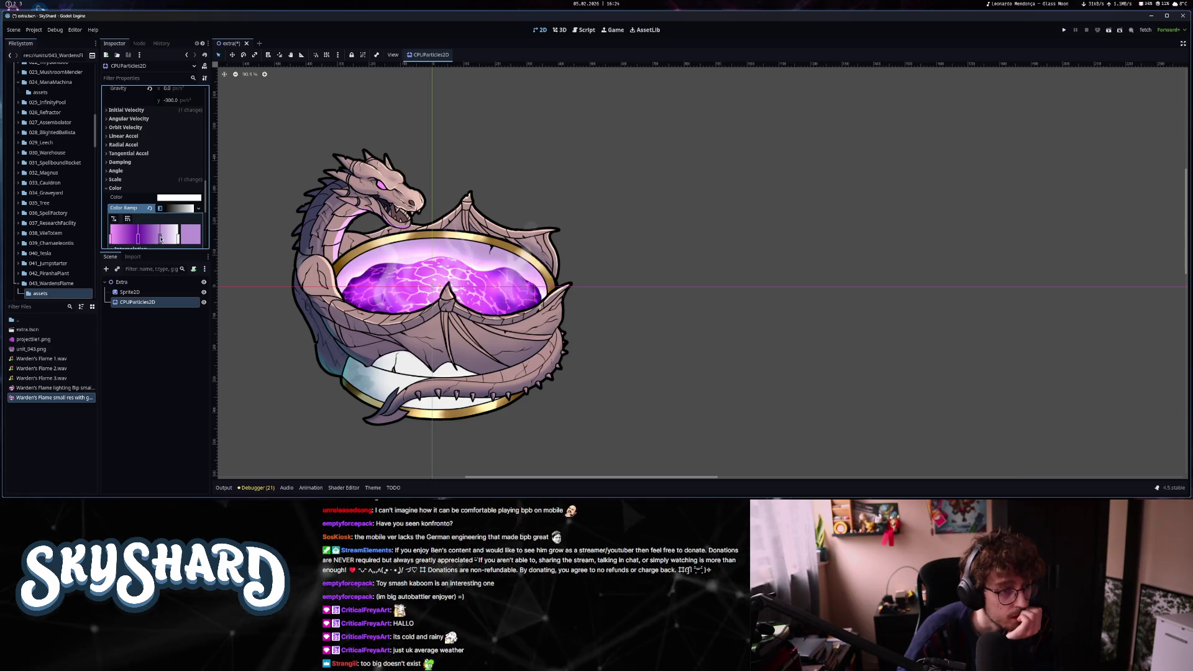
pyautogui.doubleClick(161, 239)
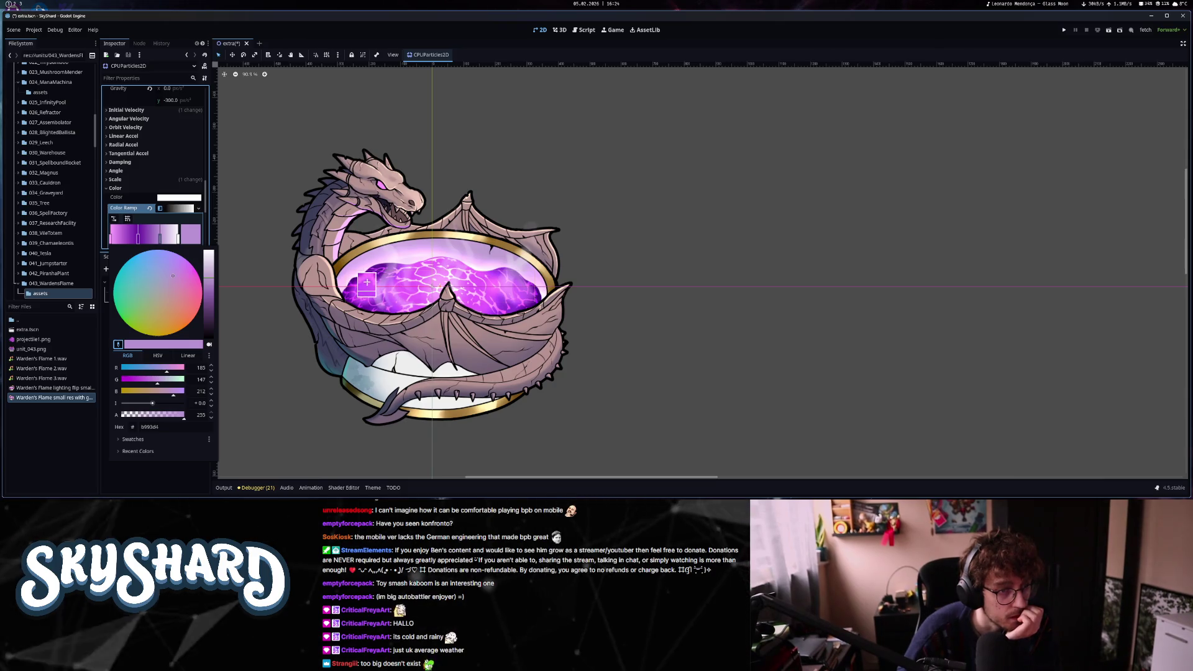
pyautogui.click(179, 240)
pyautogui.click(179, 241)
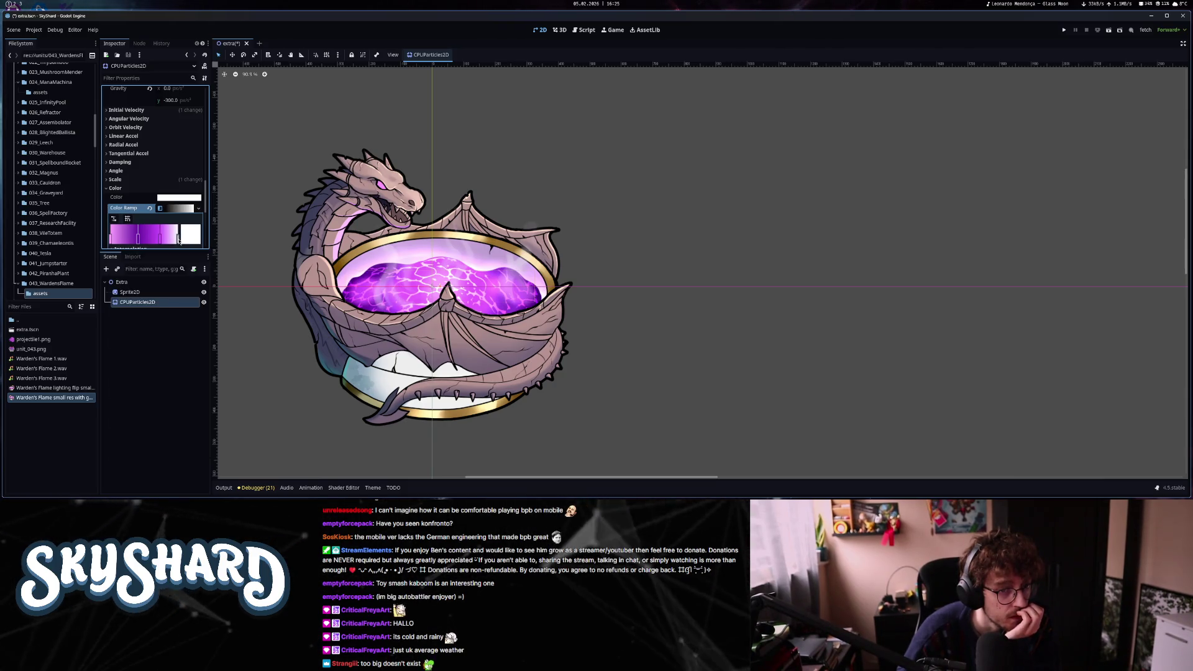
# - Make the ramp's end stop a fully transparent dark purple sampled from the cauldron
pyautogui.doubleClick(178, 241)
pyautogui.click(118, 344)
pyautogui.click(370, 272)
pyautogui.moveTo(209, 261); pyautogui.dragTo(212, 328)
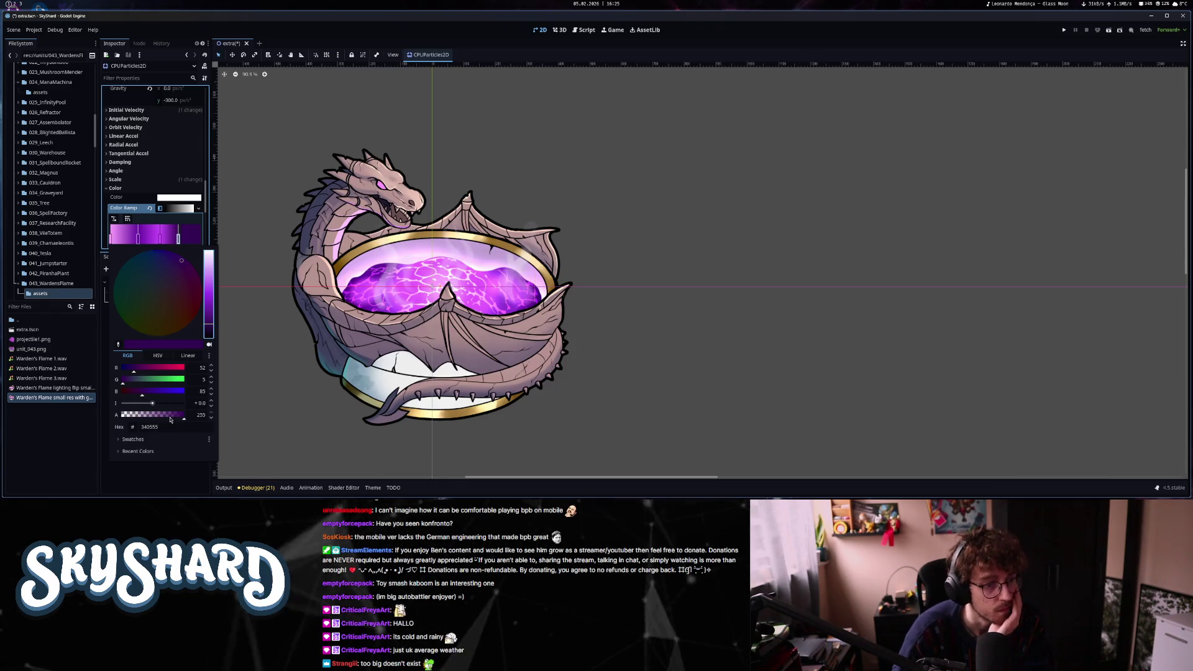
pyautogui.moveTo(184, 416); pyautogui.dragTo(122, 415)
pyautogui.click(142, 243)
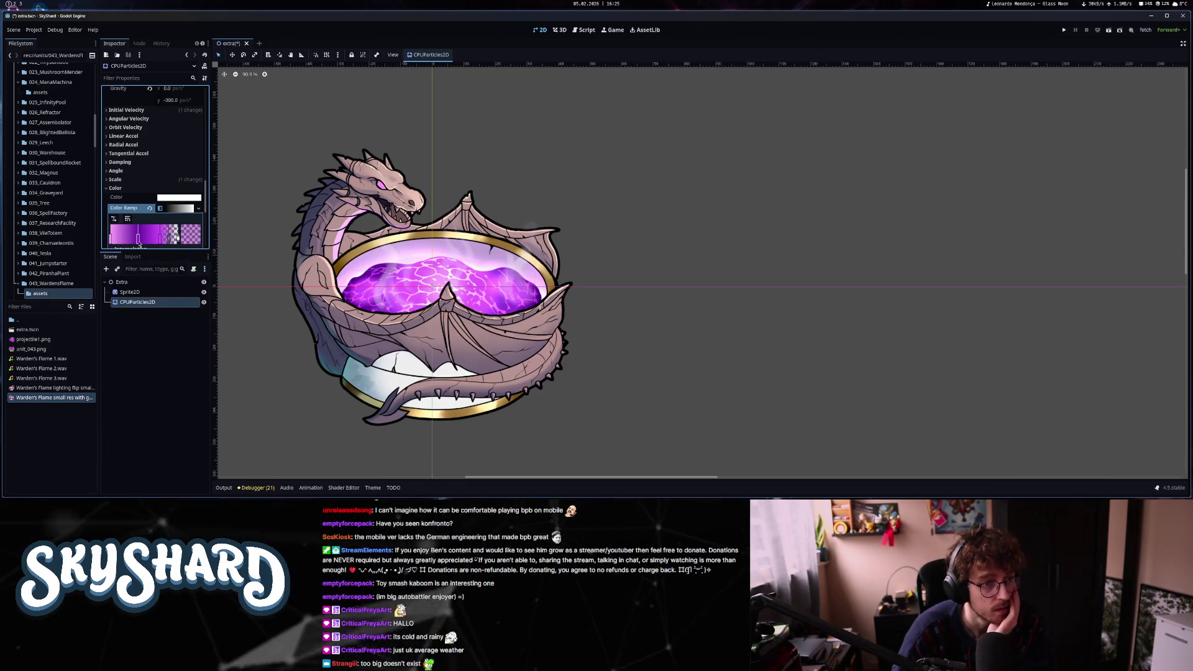
pyautogui.click(136, 239)
pyautogui.click(136, 241)
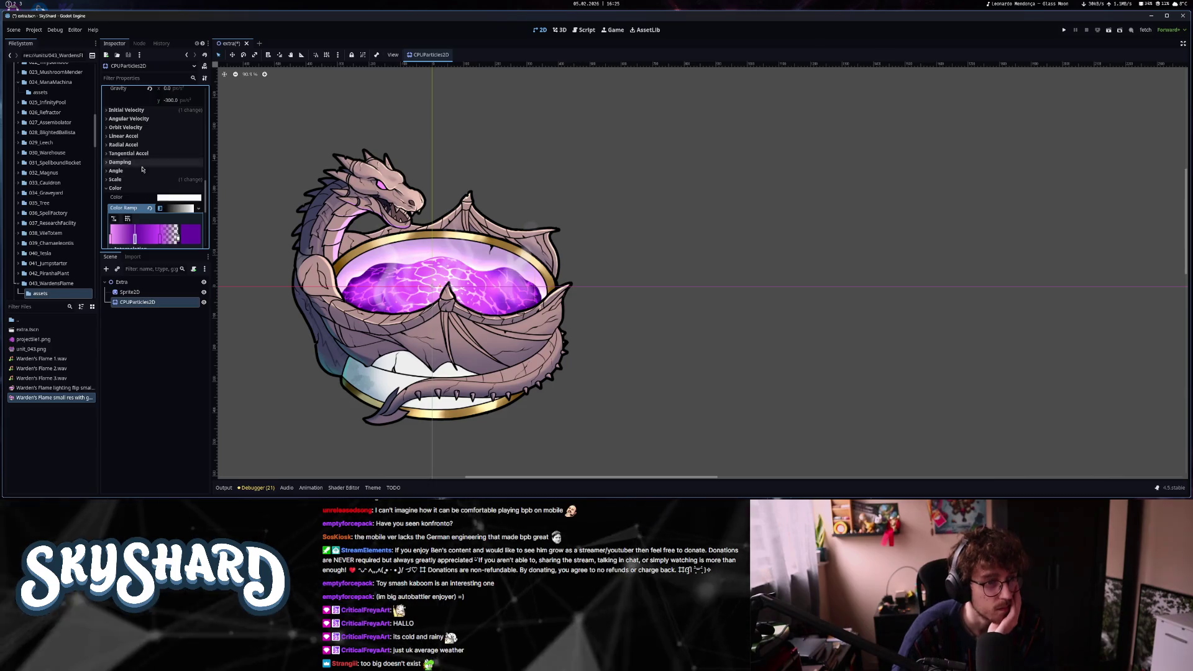
pyautogui.scroll(10, 149, 198)
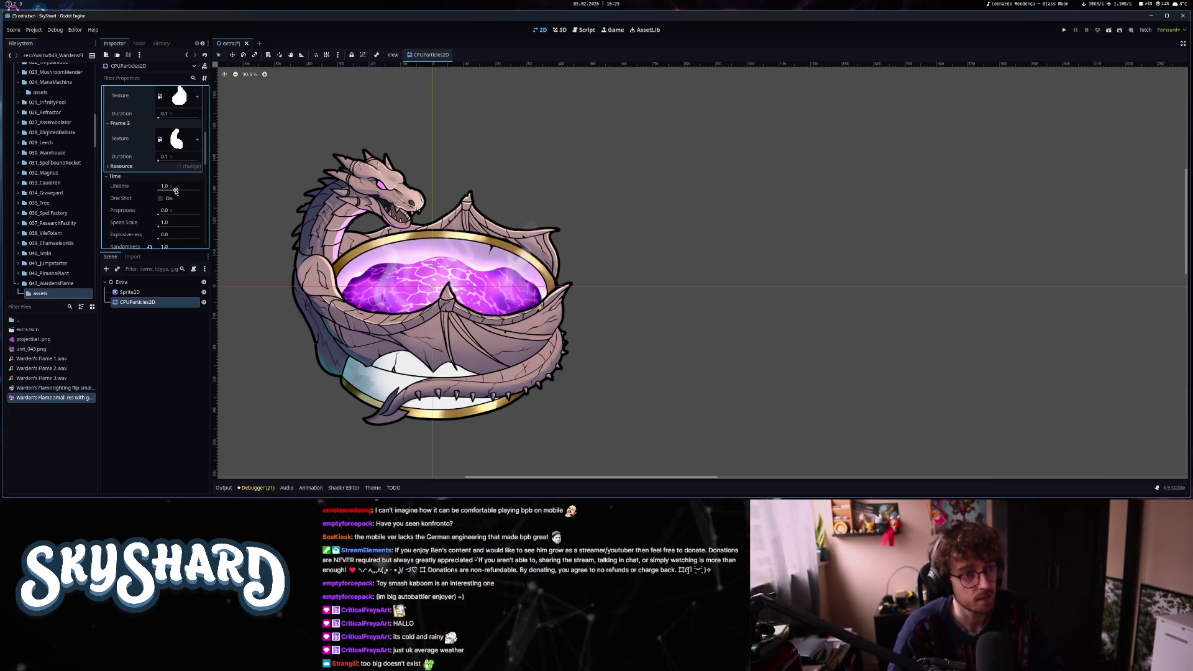
# - Save the extra scene and delete its dragon Sprite2D node
pyautogui.hotkey('ctrl', 's')
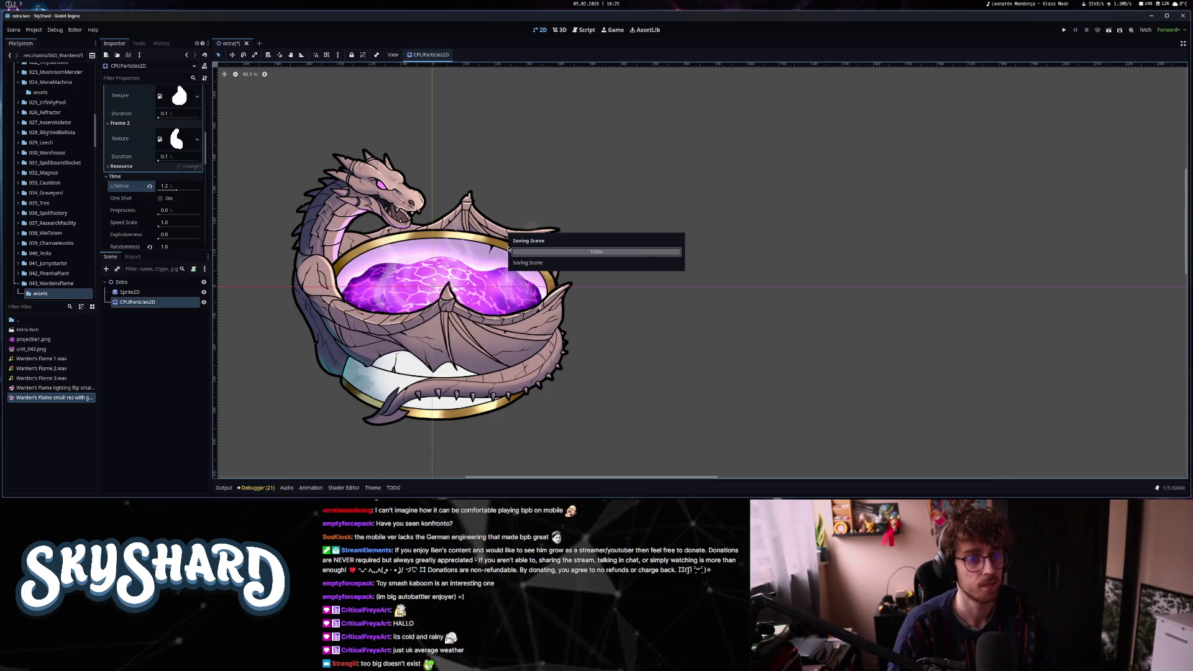
pyautogui.scroll(-5, 485, 262)
pyautogui.scroll(5, 484, 262)
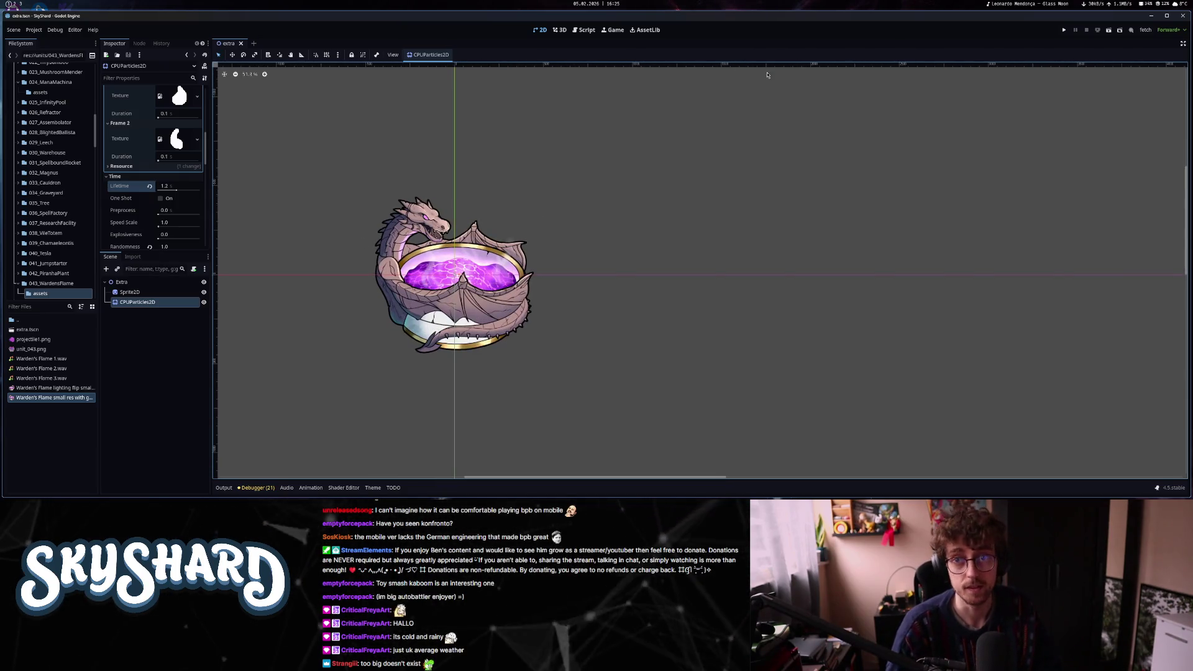
pyautogui.click(142, 295)
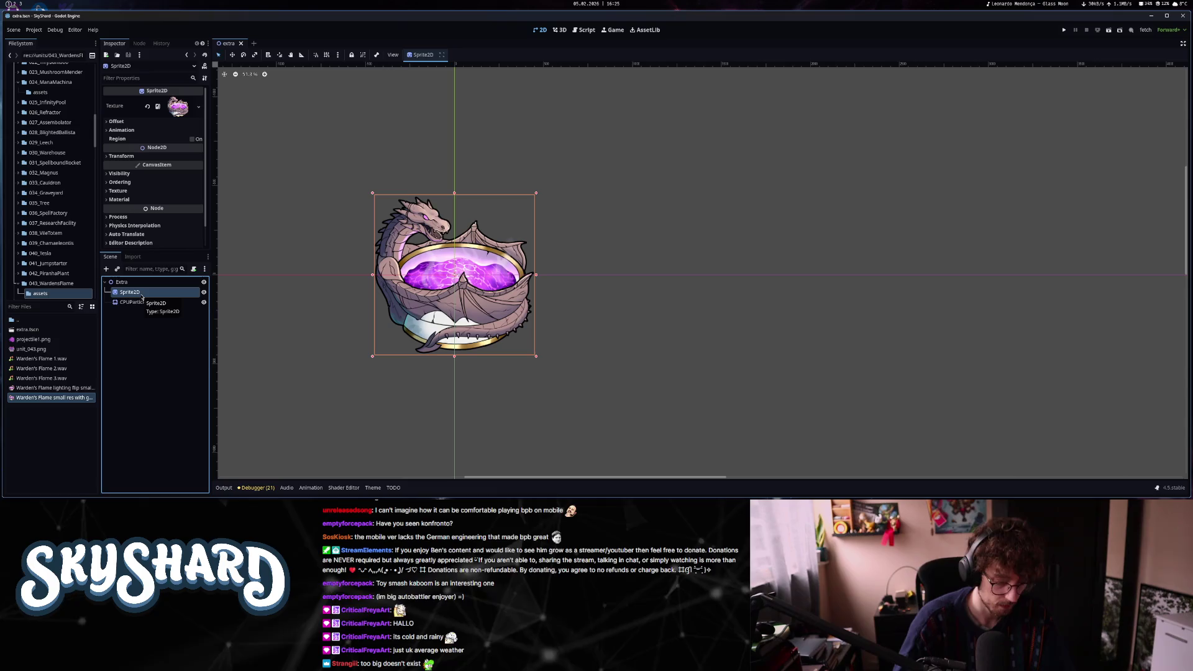
pyautogui.press('Delete')
pyautogui.click(577, 265)
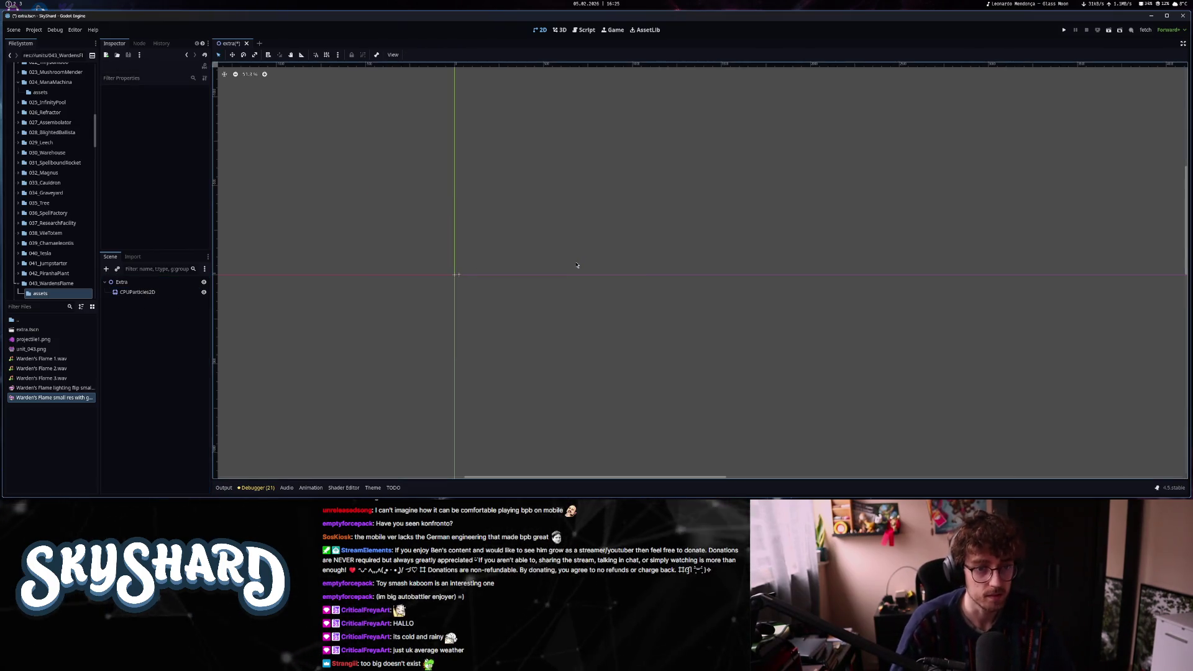
# - Set extra.tscn as unit_043_resource's Extra Layer, save, and run the game
pyautogui.scroll(-3, 466, 278)
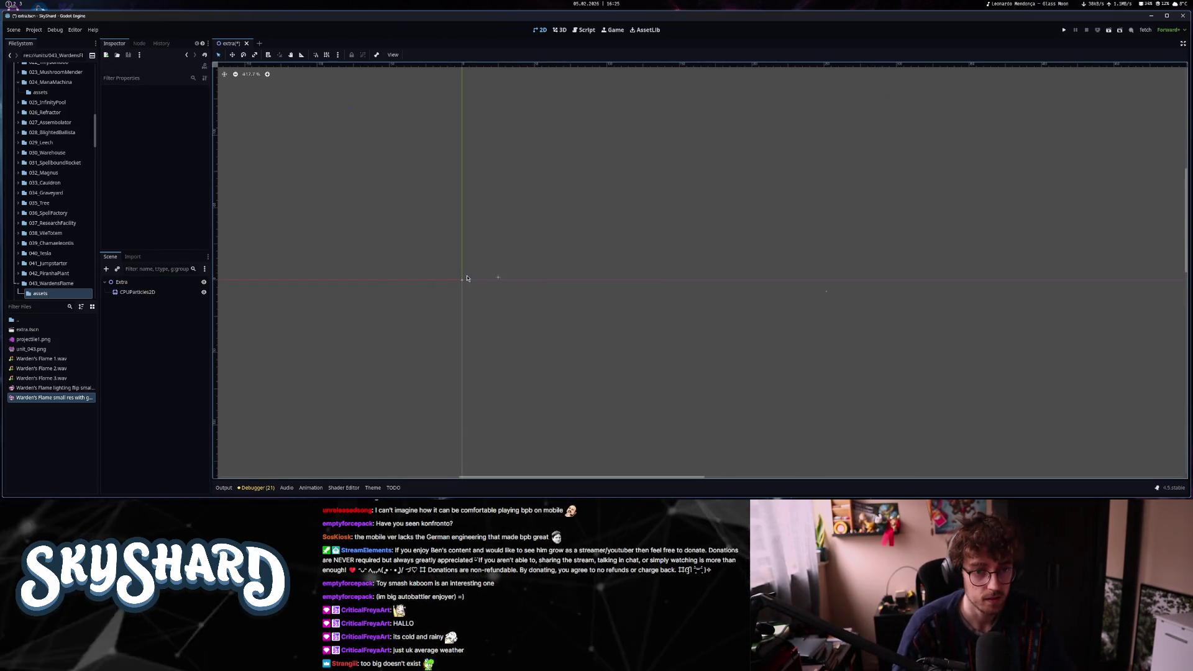
pyautogui.scroll(-5, 464, 279)
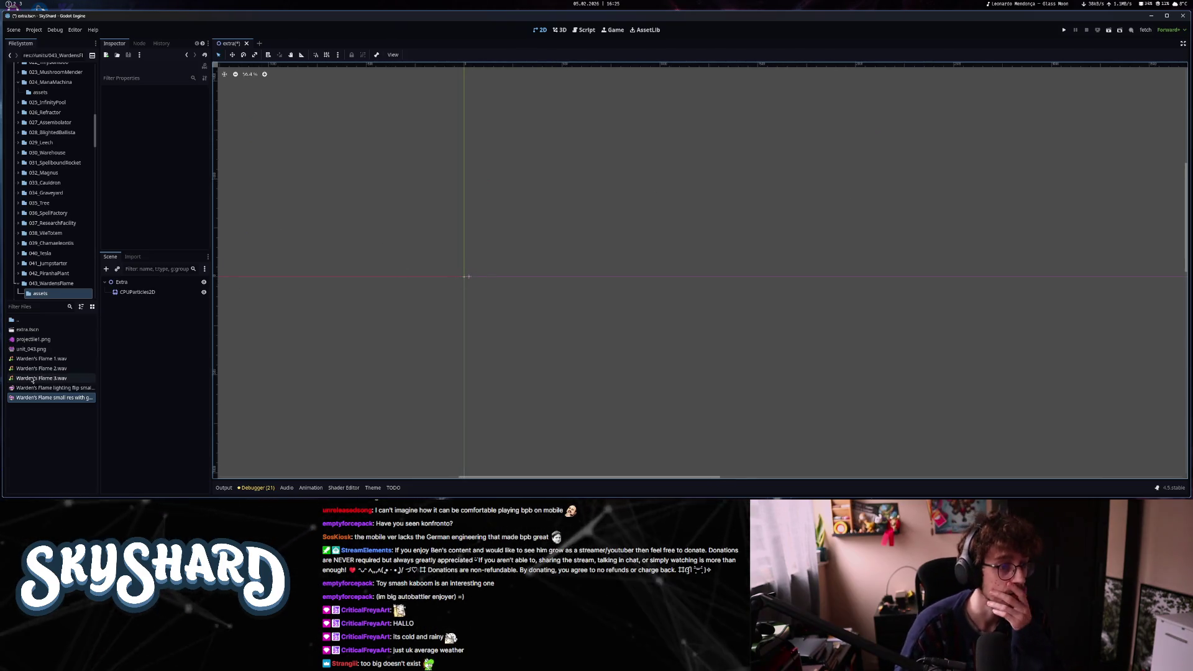
pyautogui.click(32, 333)
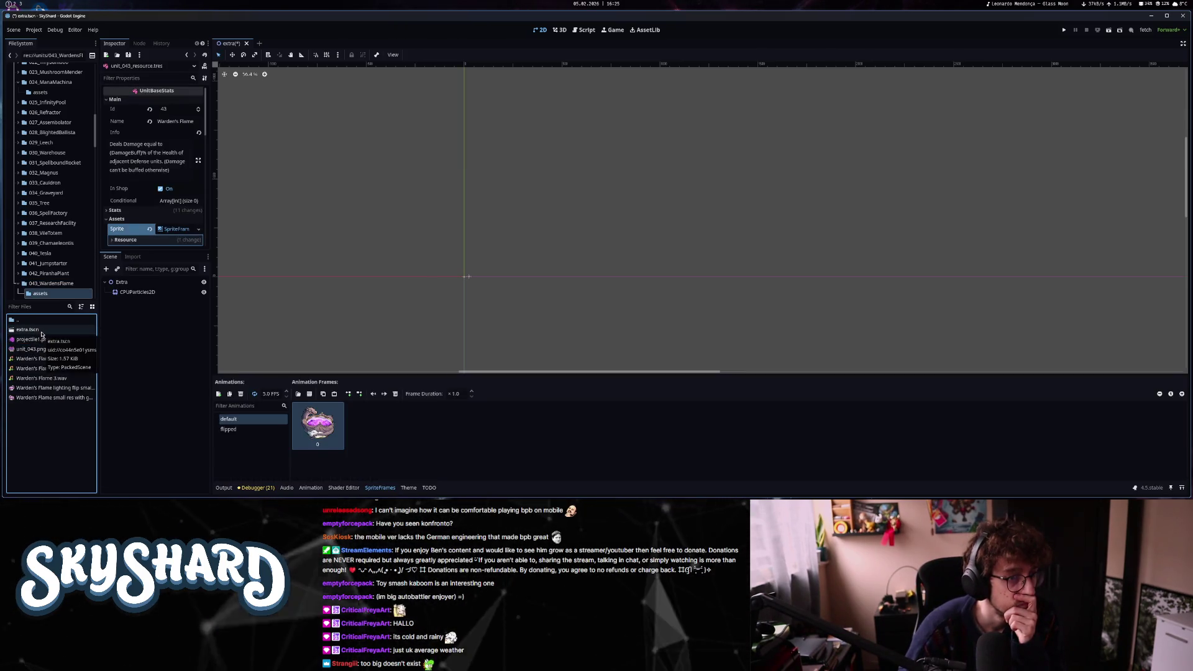
pyautogui.scroll(-2, 149, 186)
pyautogui.moveTo(27, 329); pyautogui.dragTo(174, 197)
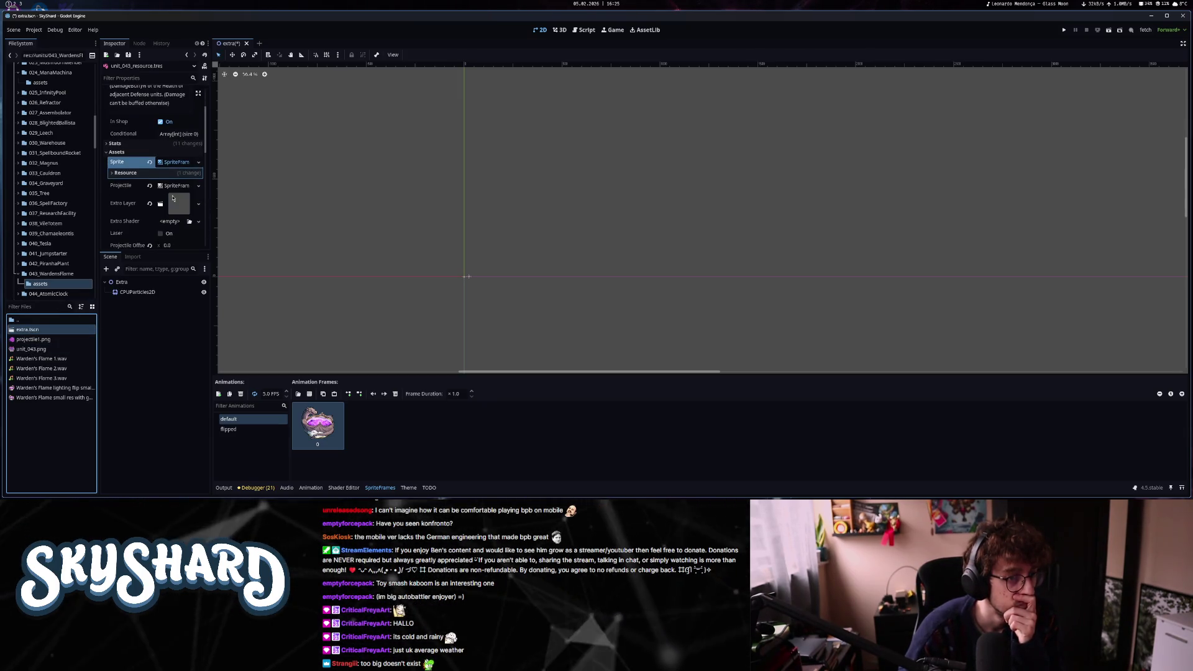
pyautogui.hotkey('ctrl', 's')
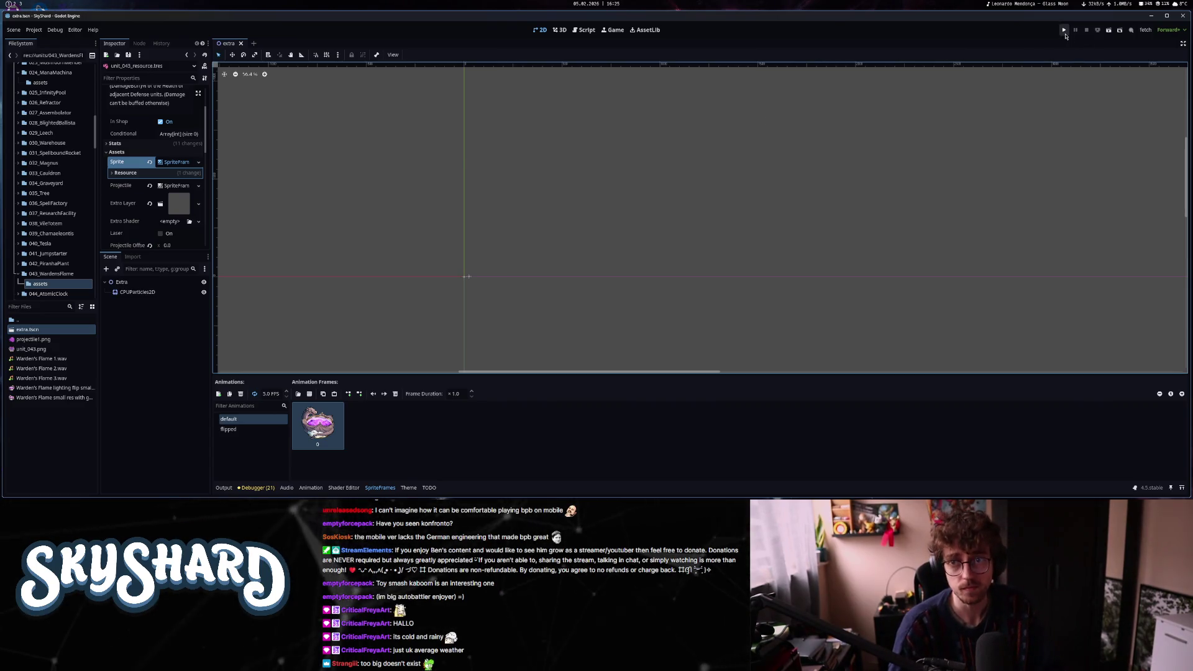
pyautogui.click(1065, 31)
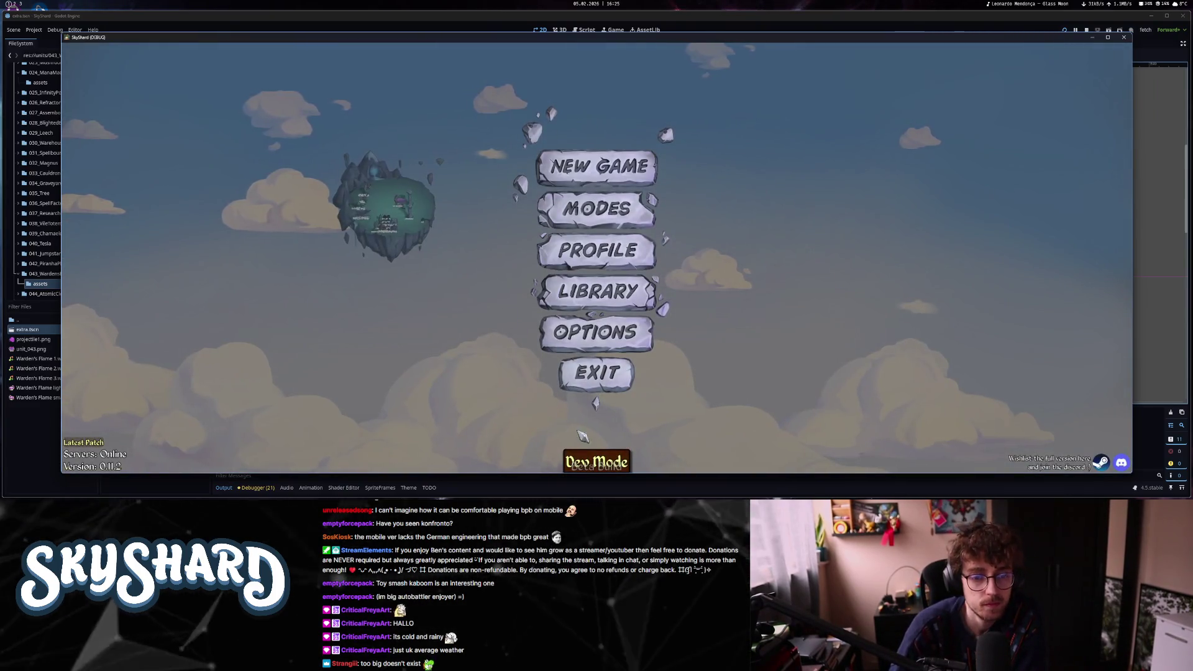
# - Enter Dev Mode, place the dragon-cauldron unit, zoom around it, and close the game
pyautogui.click(600, 467)
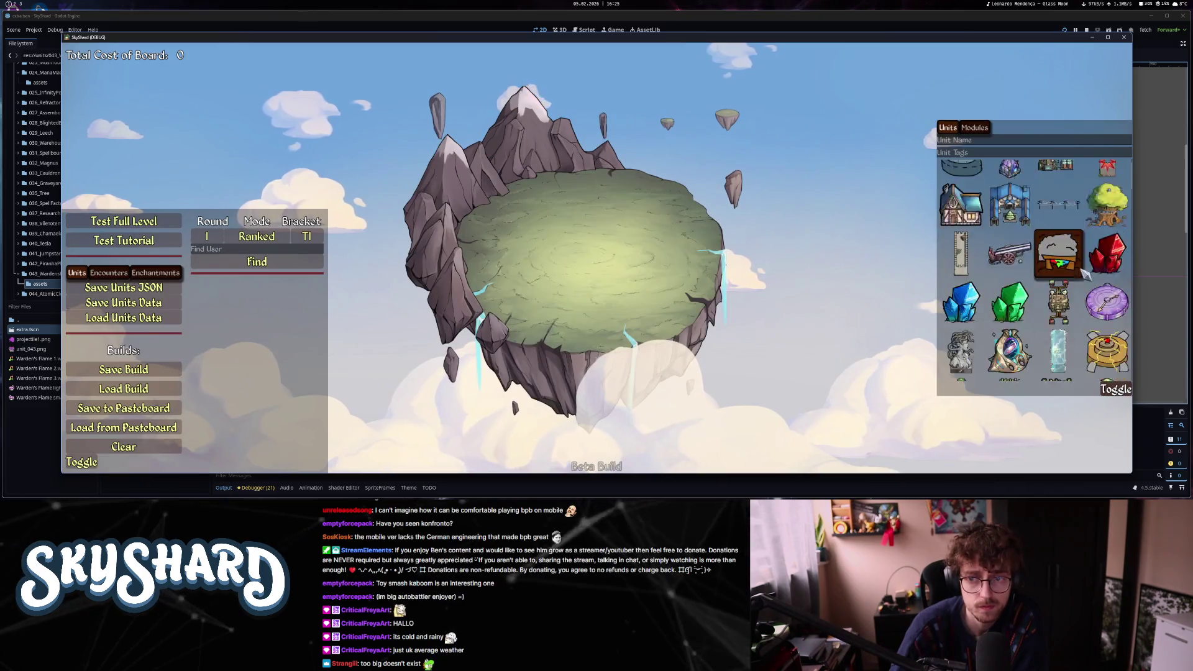
pyautogui.scroll(-3, 1084, 274)
pyautogui.click(1093, 277)
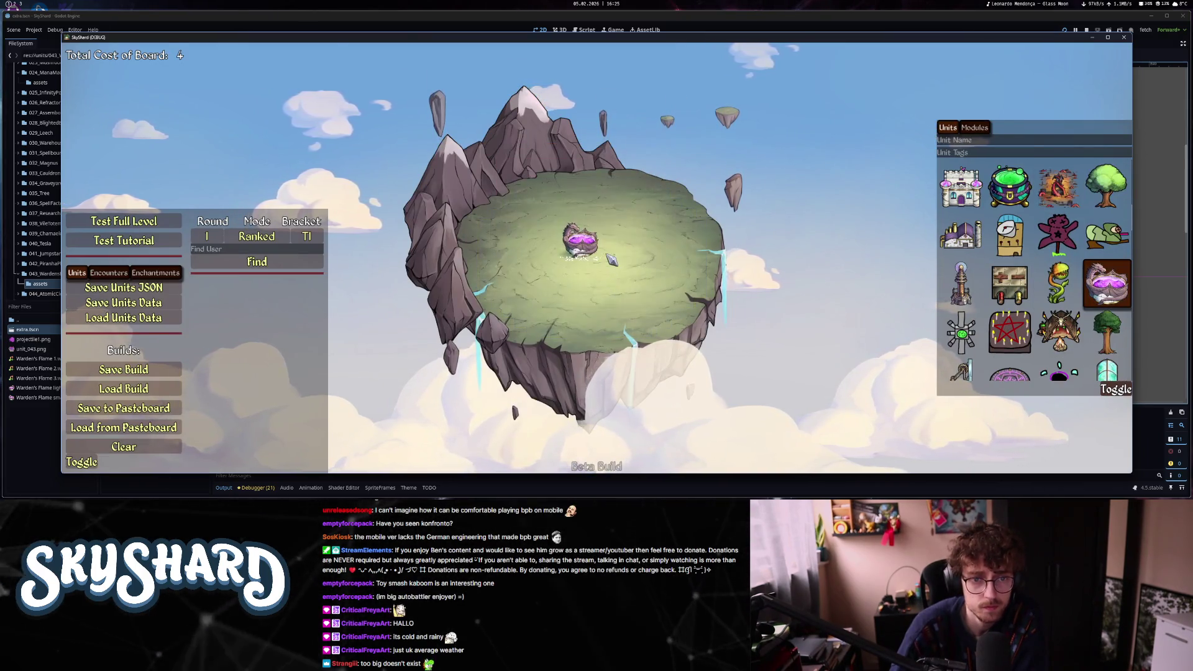
pyautogui.scroll(5, 611, 260)
pyautogui.scroll(-2, 611, 260)
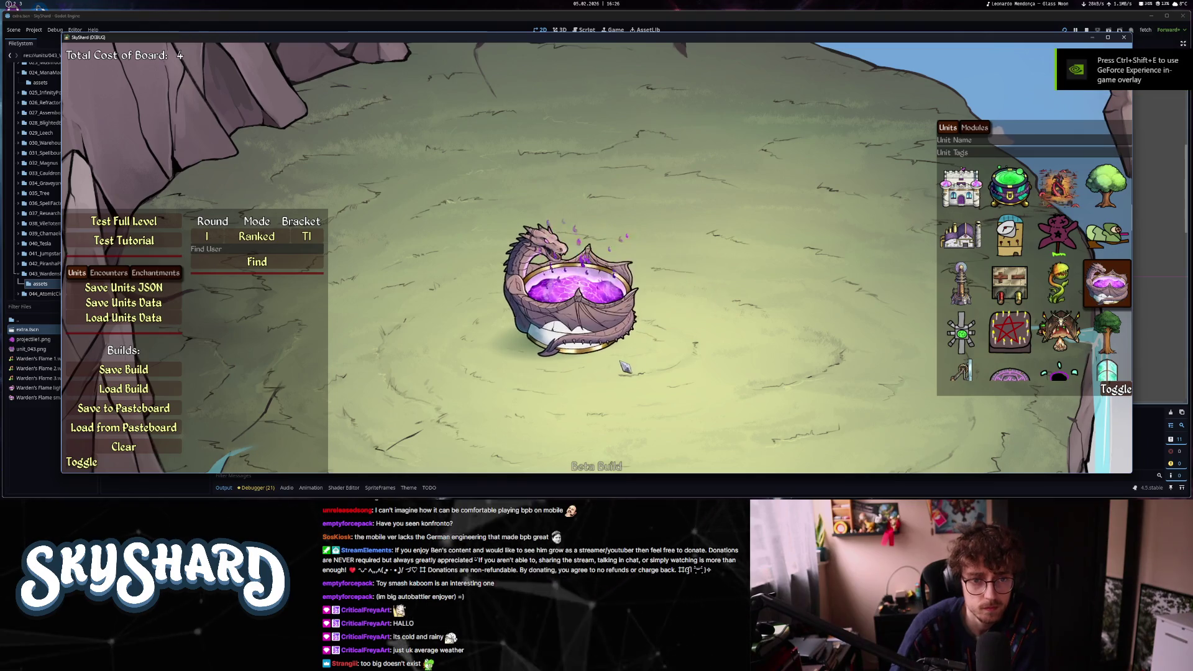
pyautogui.scroll(-3, 628, 376)
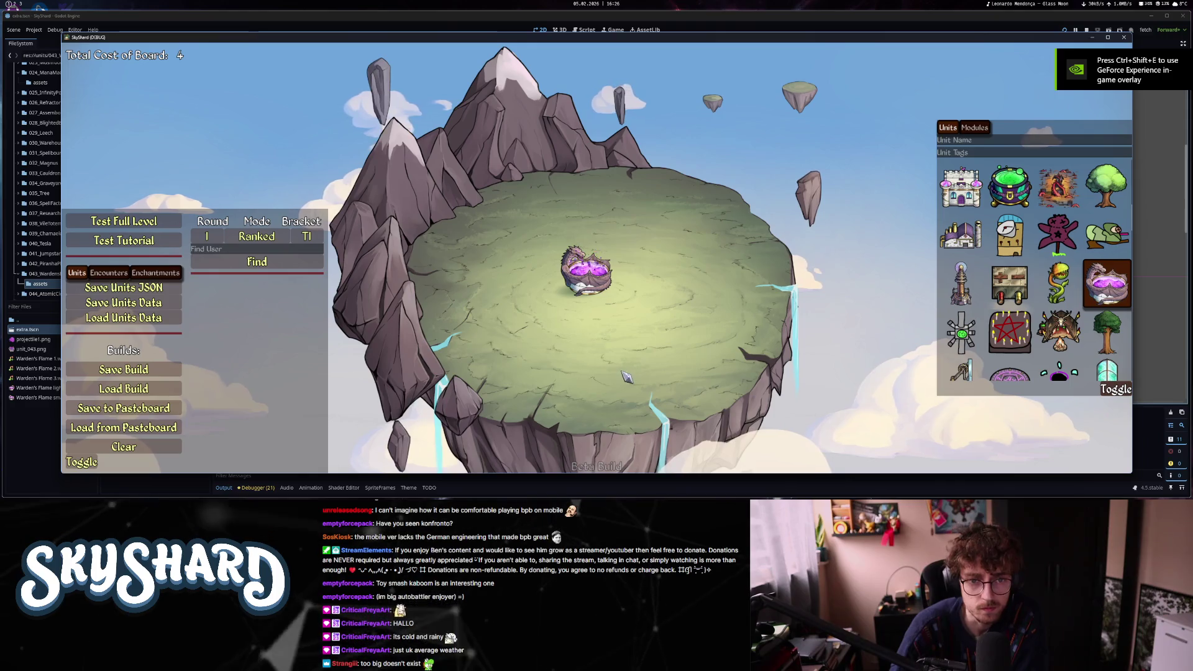
pyautogui.scroll(5, 606, 322)
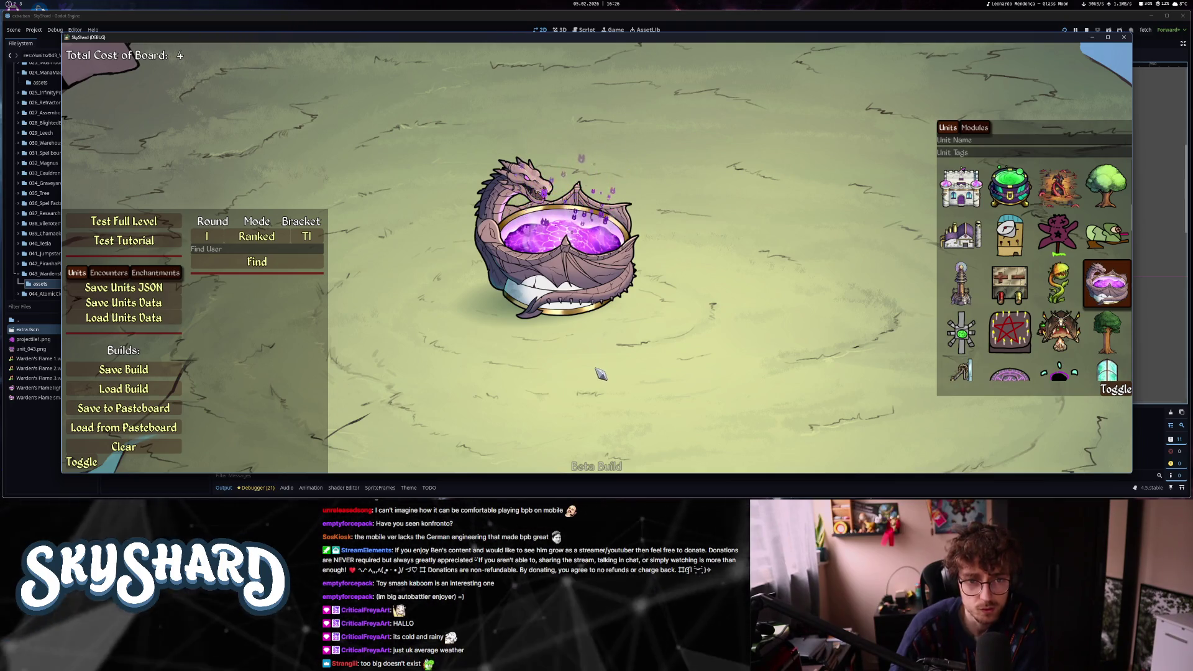
pyautogui.scroll(-5, 600, 373)
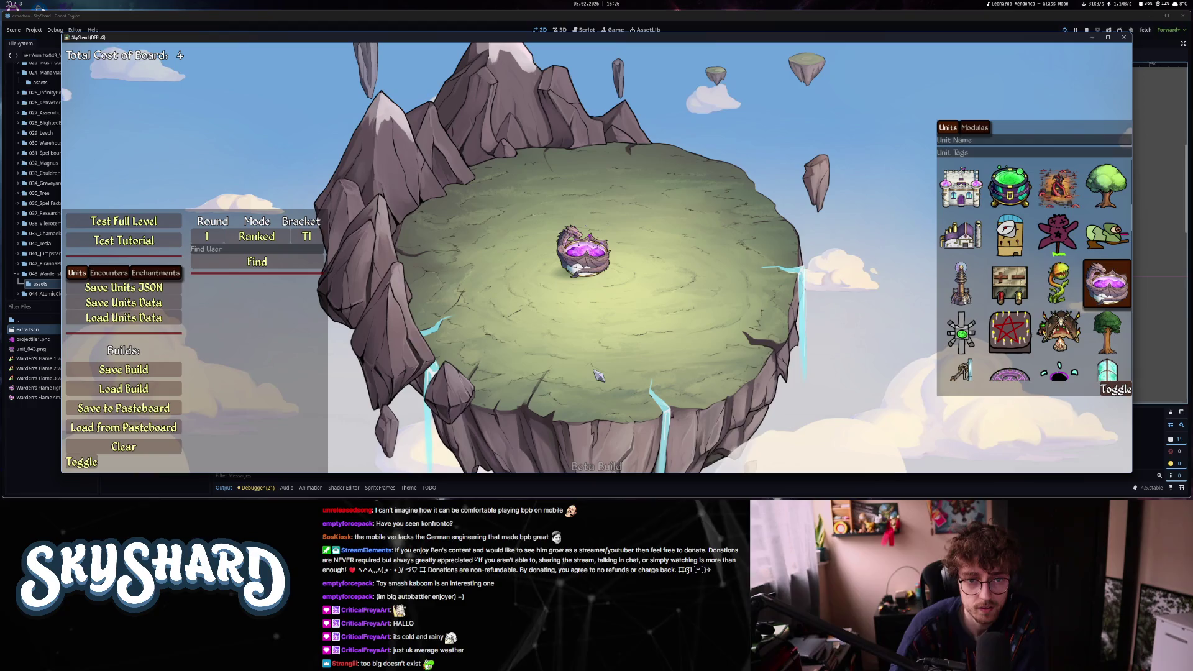
pyautogui.scroll(2, 598, 374)
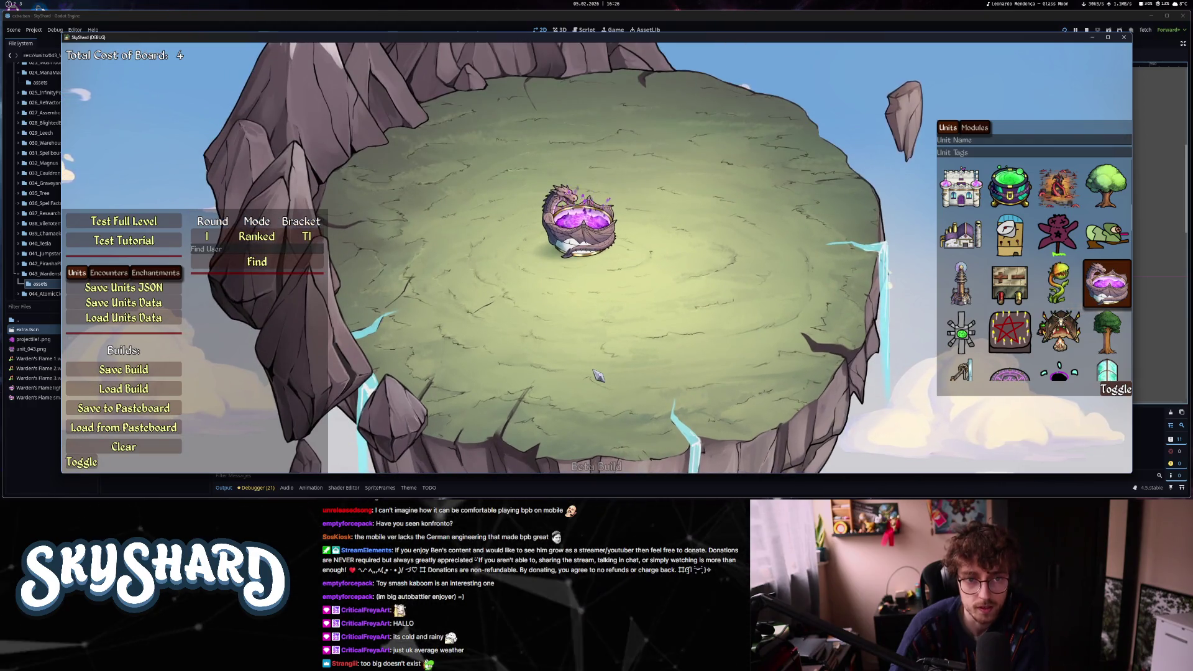
pyautogui.scroll(2, 598, 376)
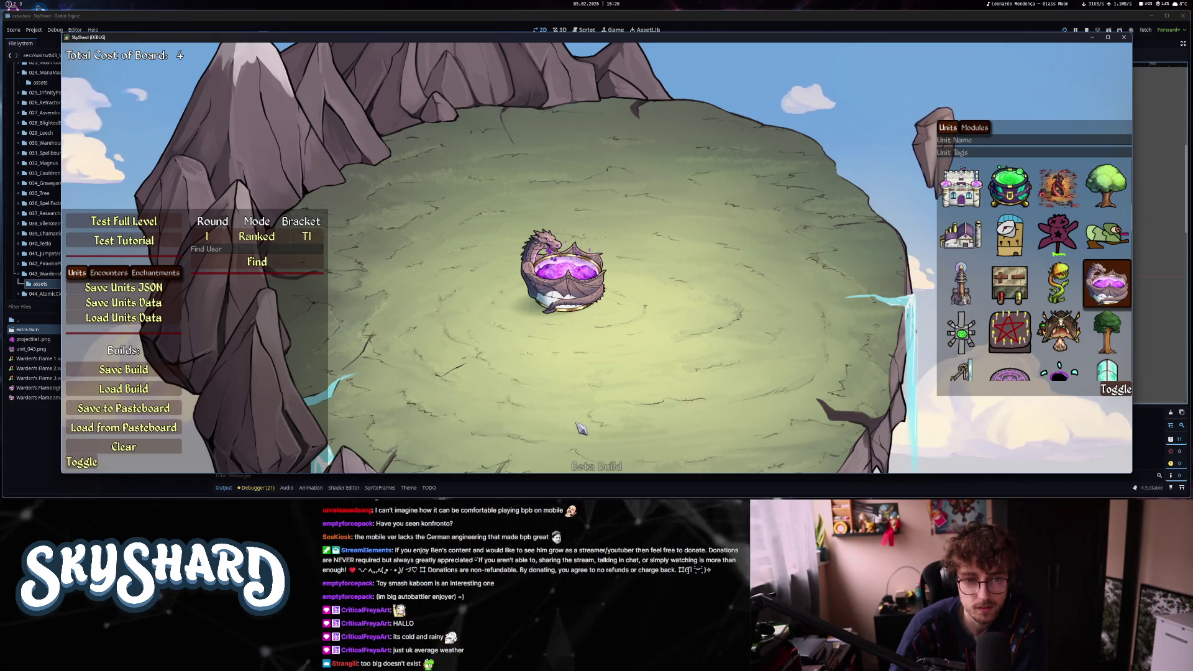
pyautogui.click(1124, 37)
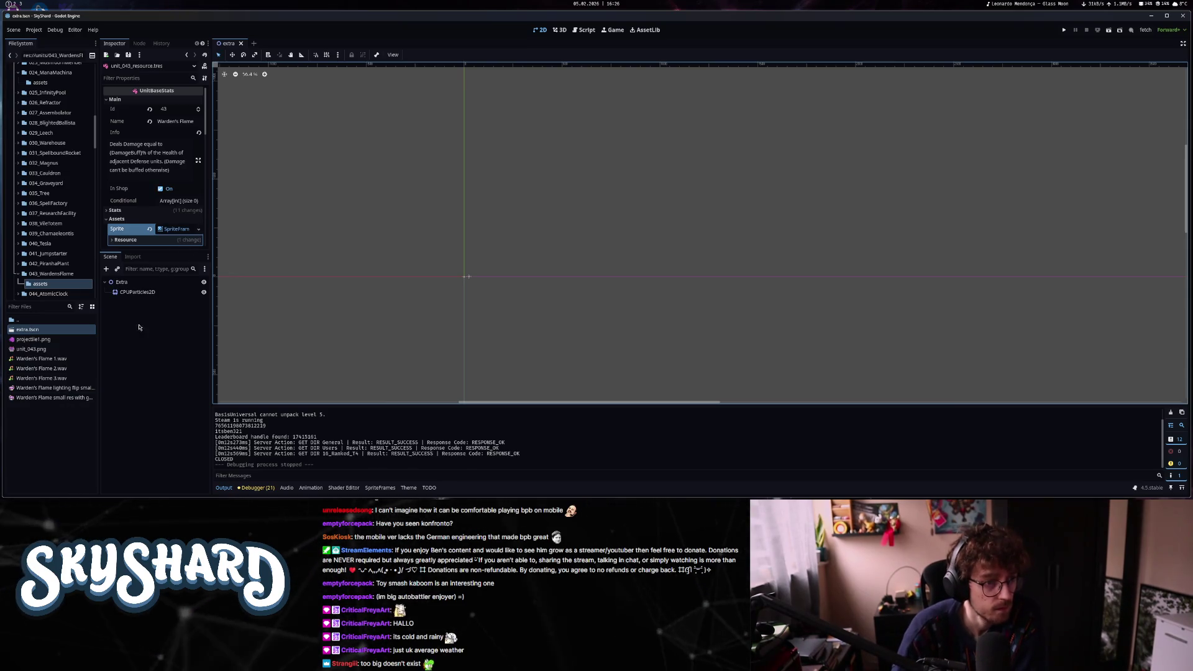
# - Set the CPUParticles2D Amount to 3 and Lifetime to 1.1
pyautogui.click(145, 296)
pyautogui.scroll(5, 135, 199)
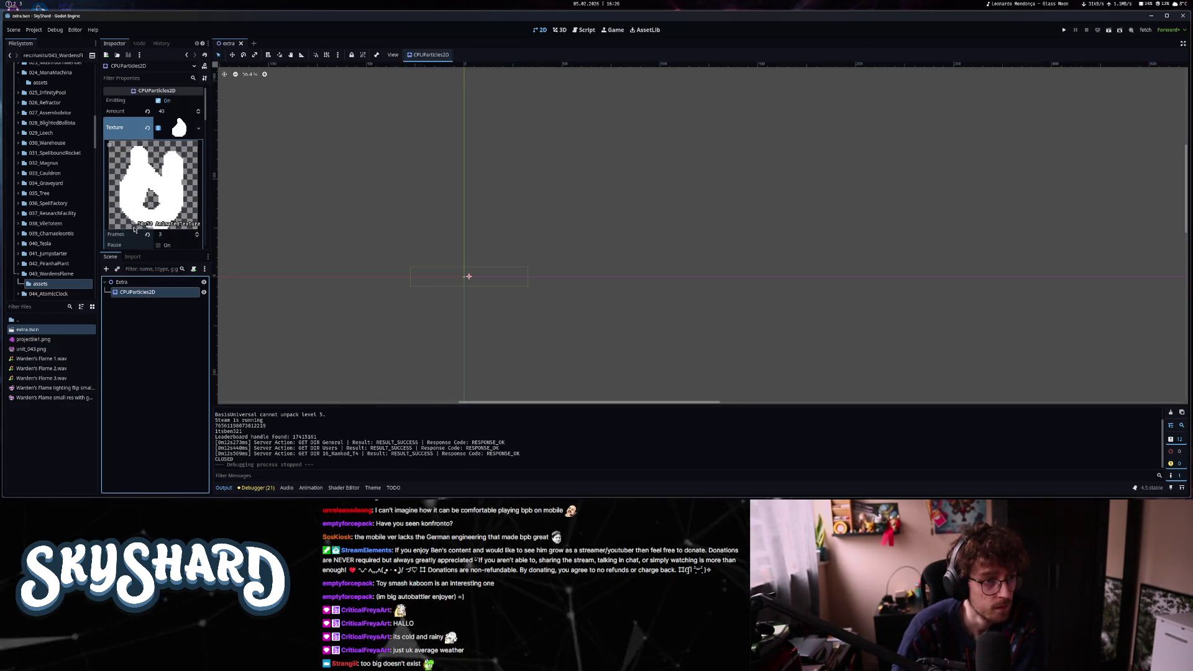
pyautogui.click(169, 111)
pyautogui.write('3')
pyautogui.press('Return')
pyautogui.scroll(-5, 171, 230)
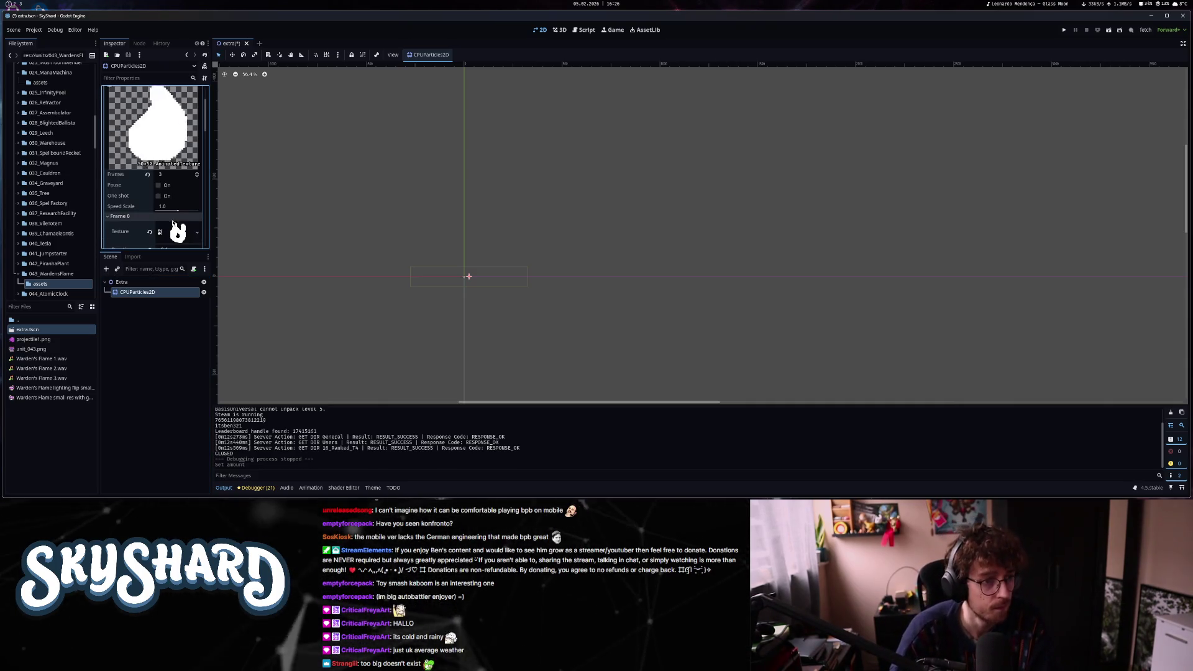
pyautogui.scroll(-2, 171, 230)
pyautogui.moveTo(179, 188); pyautogui.dragTo(172, 190)
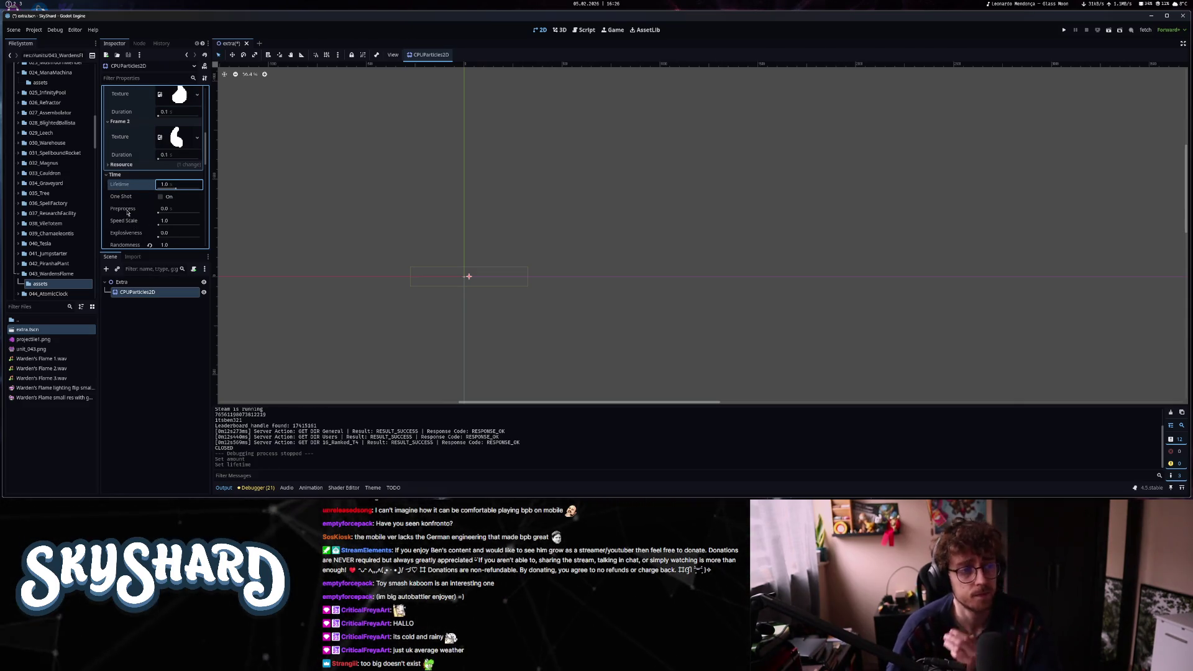
# - Set gravity to -200 and maximum initial velocity to 150
pyautogui.scroll(-4, 127, 213)
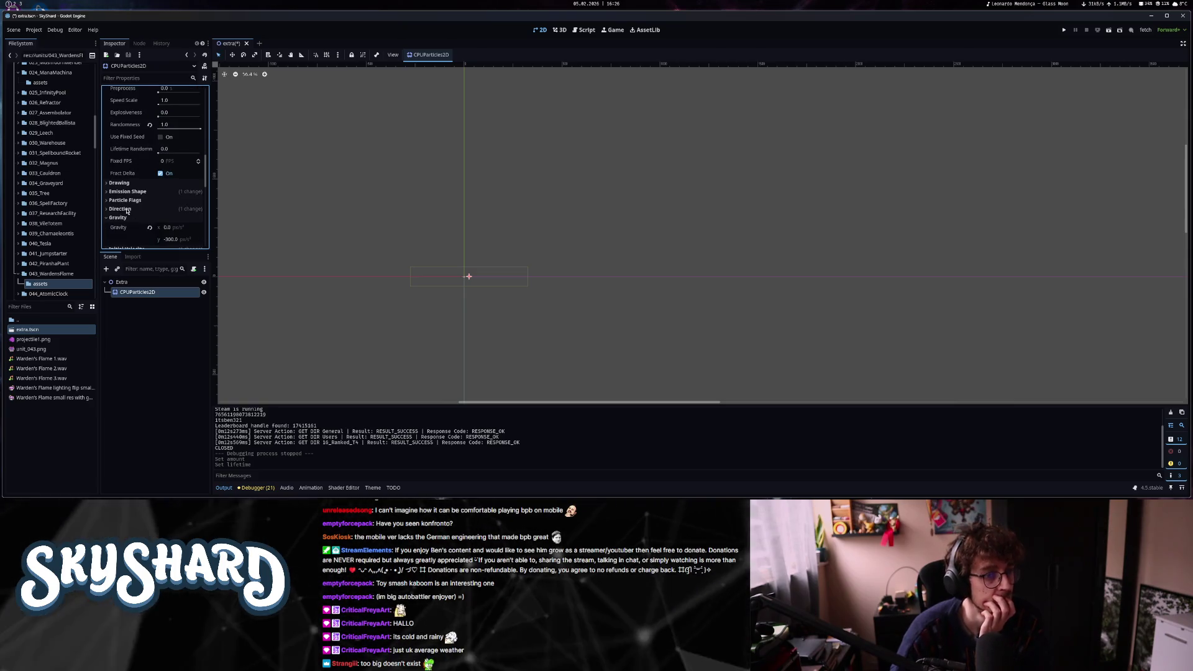
pyautogui.scroll(-1, 127, 211)
pyautogui.scroll(-2, 127, 211)
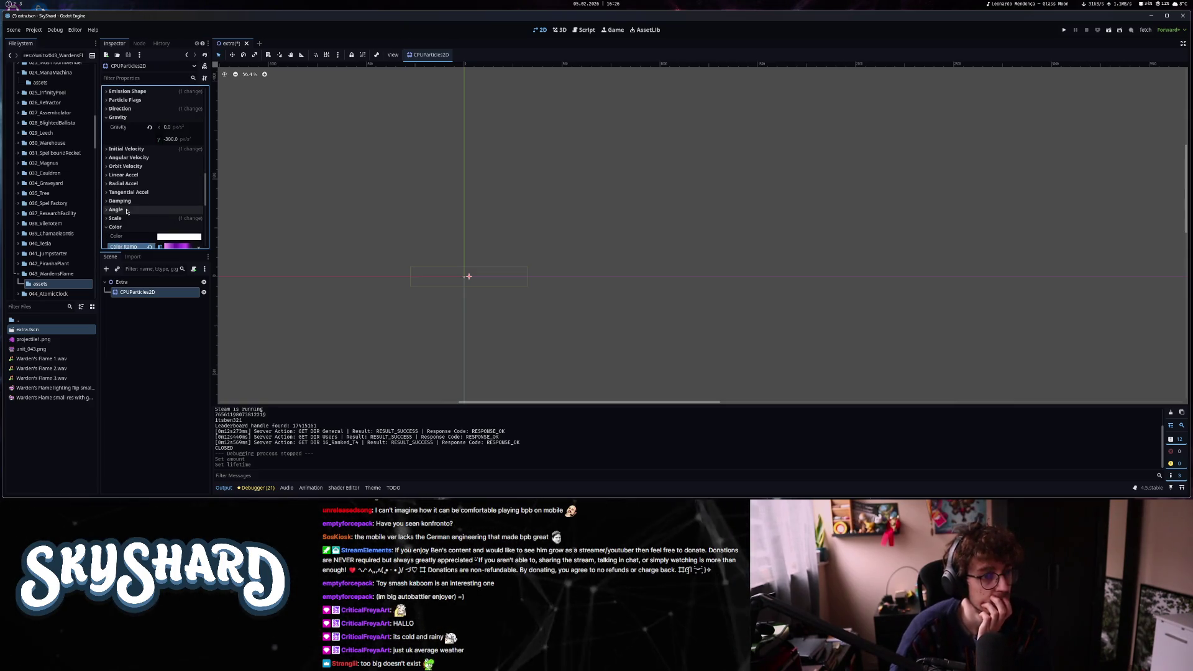
pyautogui.write('-200')
pyautogui.press('Return')
pyautogui.scroll(-1, 149, 204)
pyautogui.scroll(1, 149, 186)
pyautogui.click(169, 129)
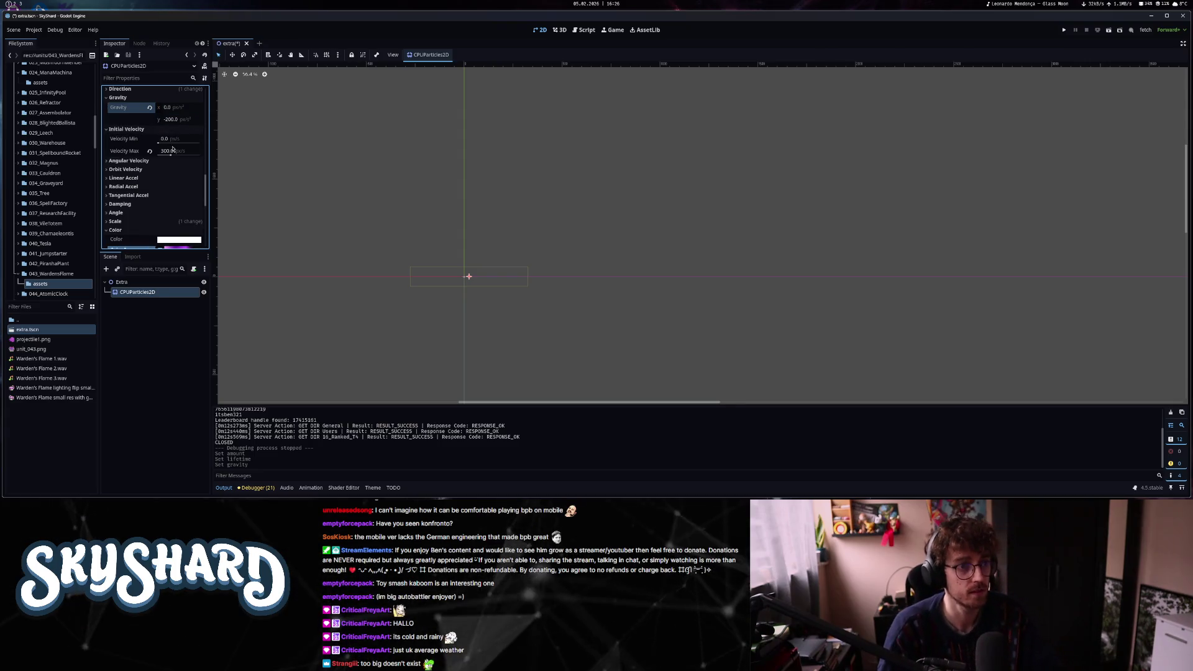
pyautogui.press('Return')
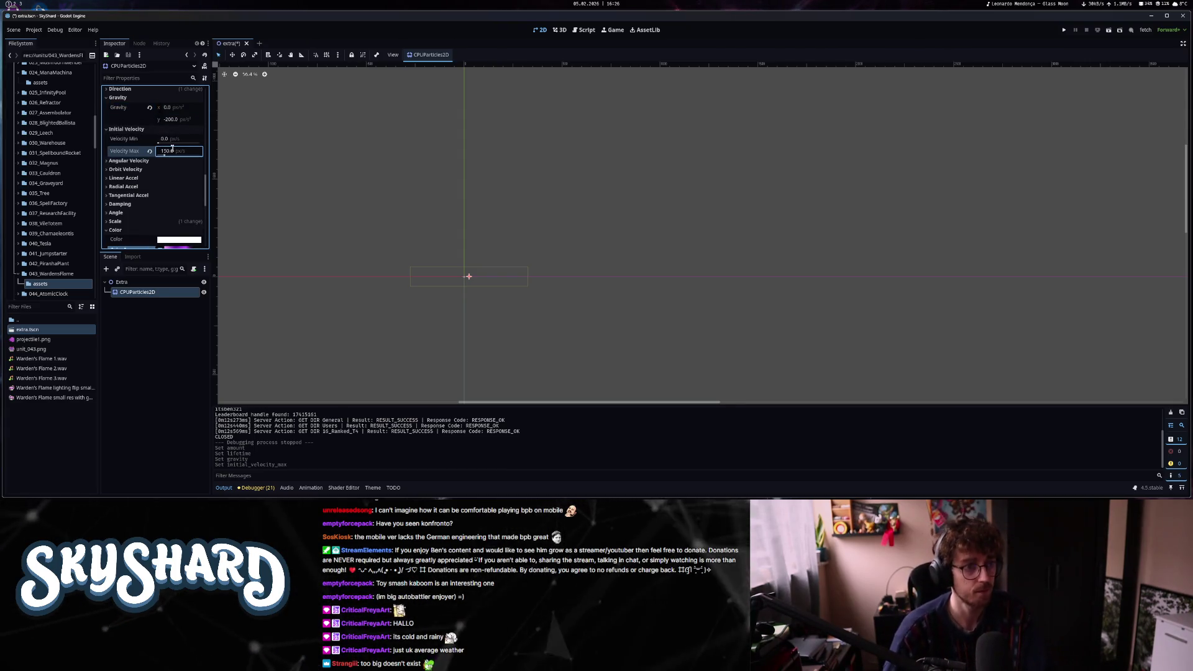
# - Brighten the purple point on the particles' Color Ramp
pyautogui.scroll(-2, 149, 237)
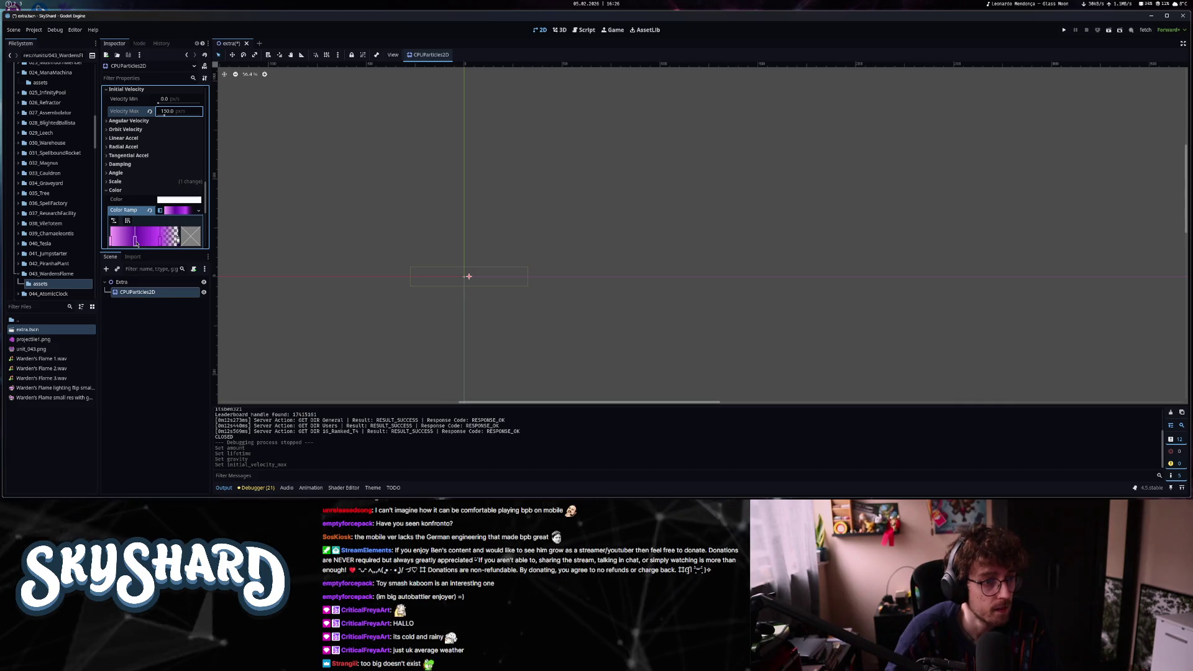
pyautogui.doubleClick(136, 242)
pyautogui.moveTo(205, 312); pyautogui.dragTo(212, 308)
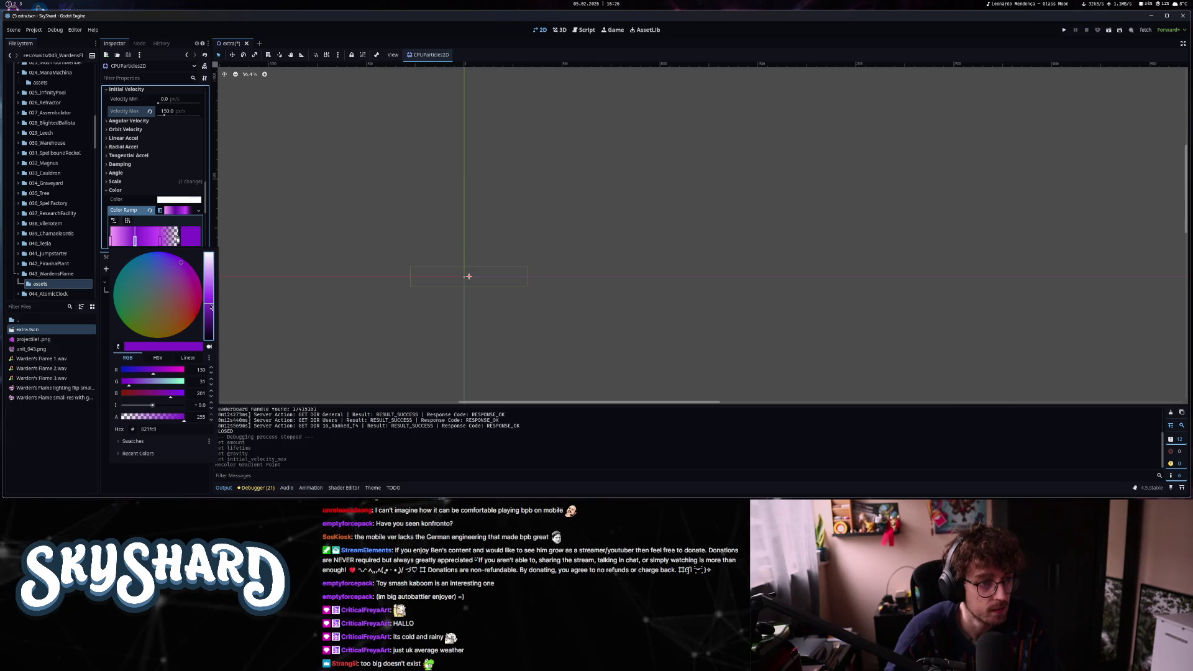
pyautogui.click(241, 317)
# - Lower Scale Amount Max to 0.8, save the scene, and run the game
pyautogui.click(136, 292)
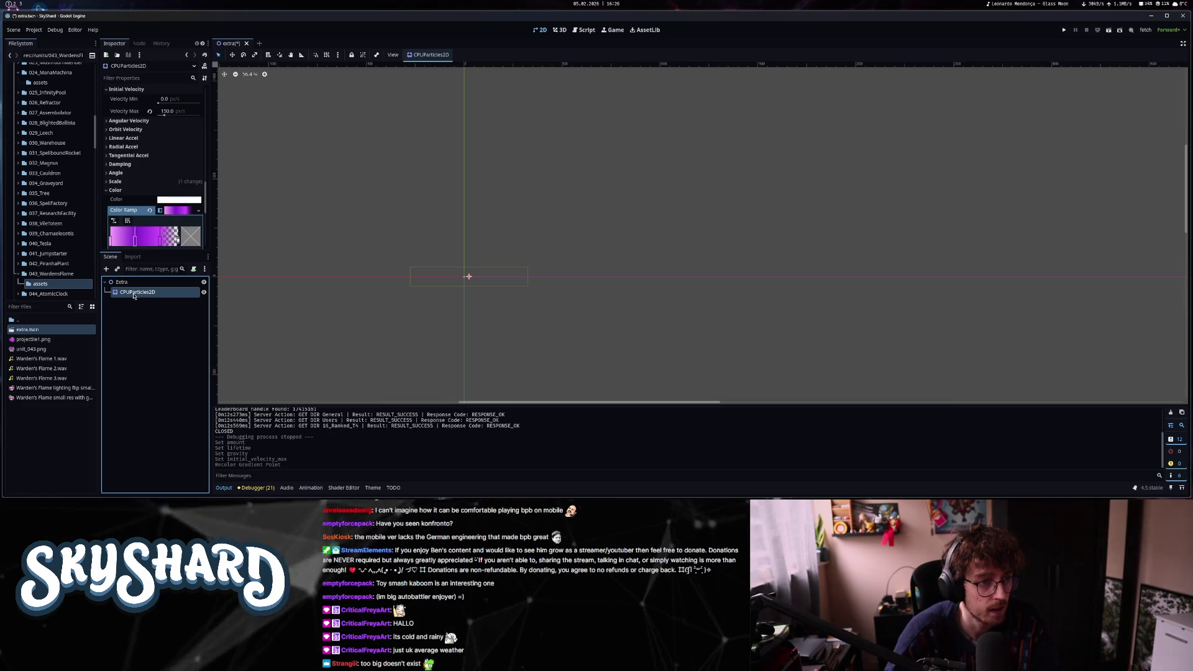
pyautogui.scroll(-2, 140, 155)
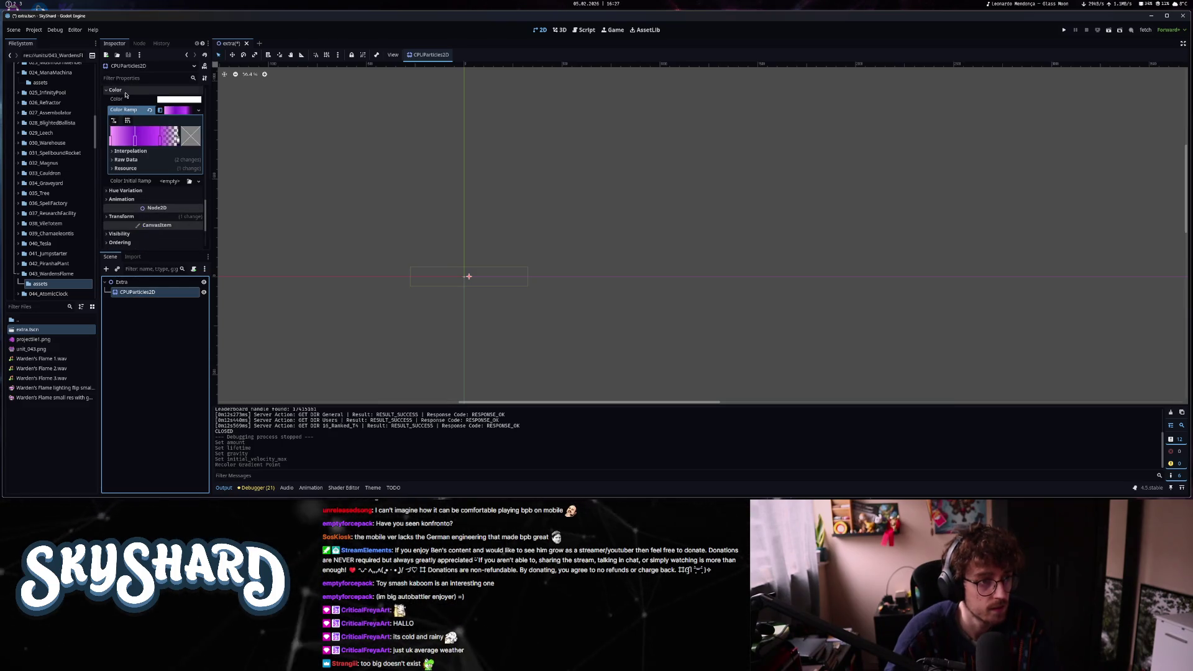
pyautogui.scroll(4, 164, 193)
pyautogui.click(172, 182)
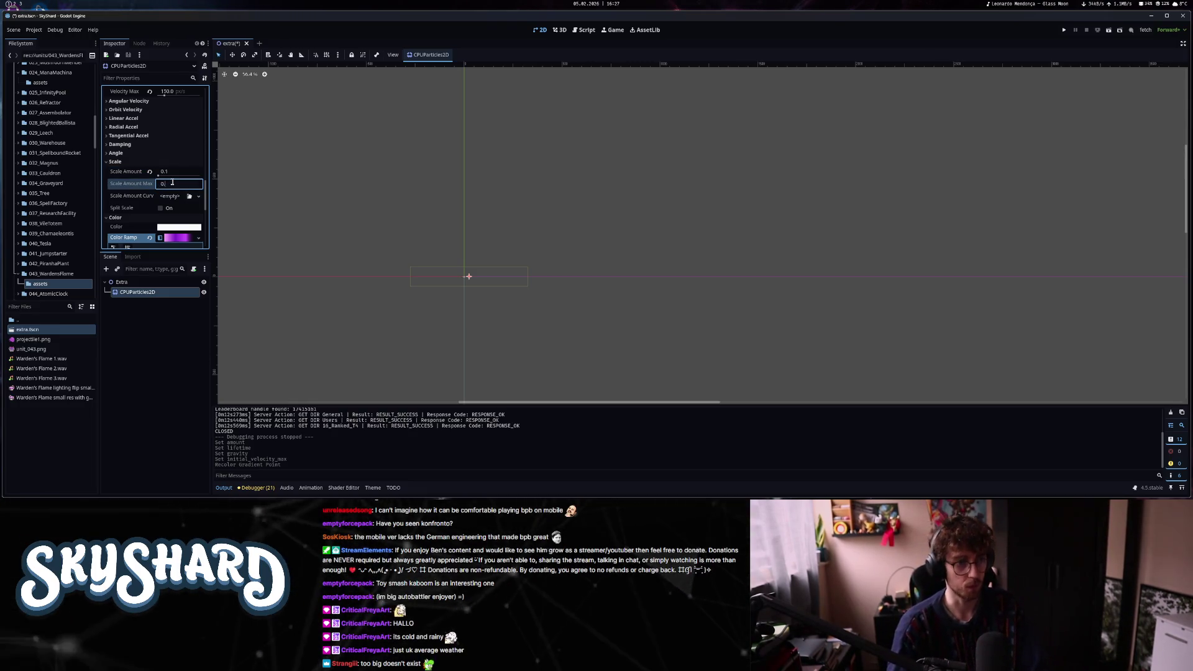
pyautogui.write('8')
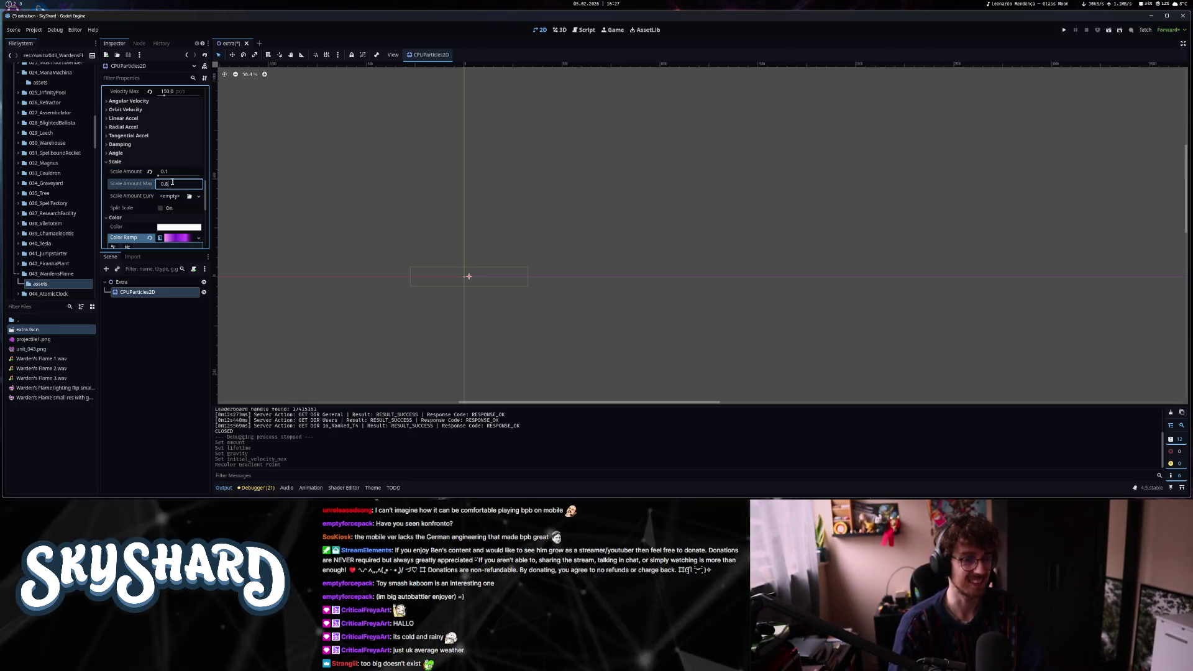
pyautogui.press('Return')
pyautogui.hotkey('ctrl', 's')
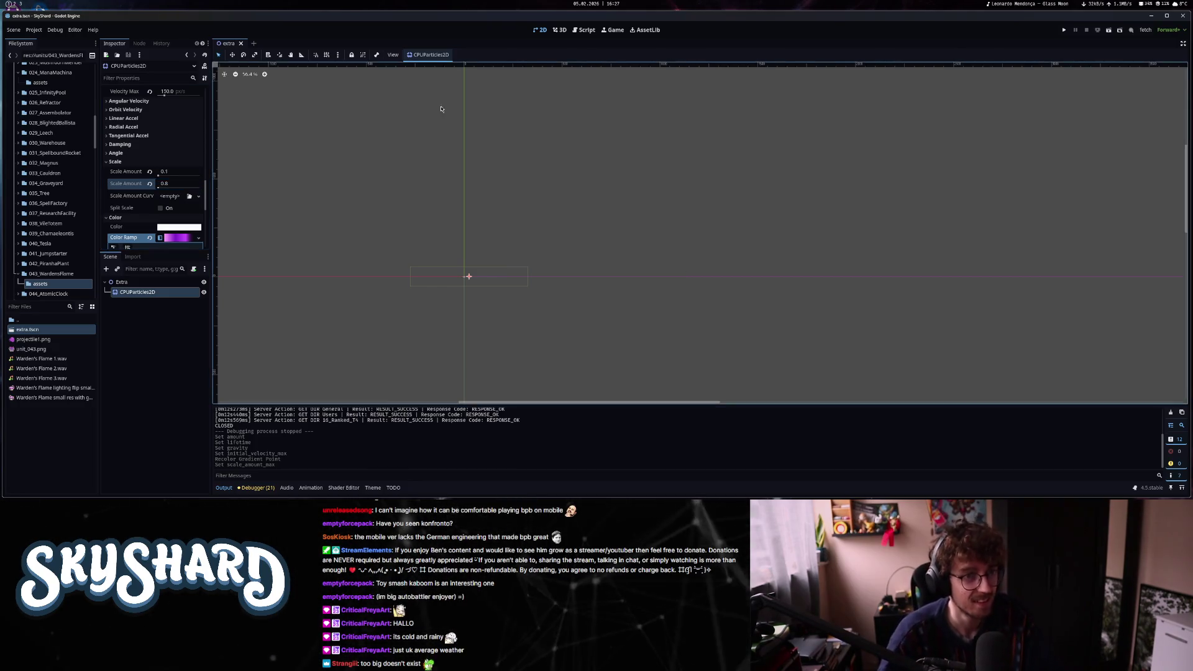
pyautogui.click(1064, 30)
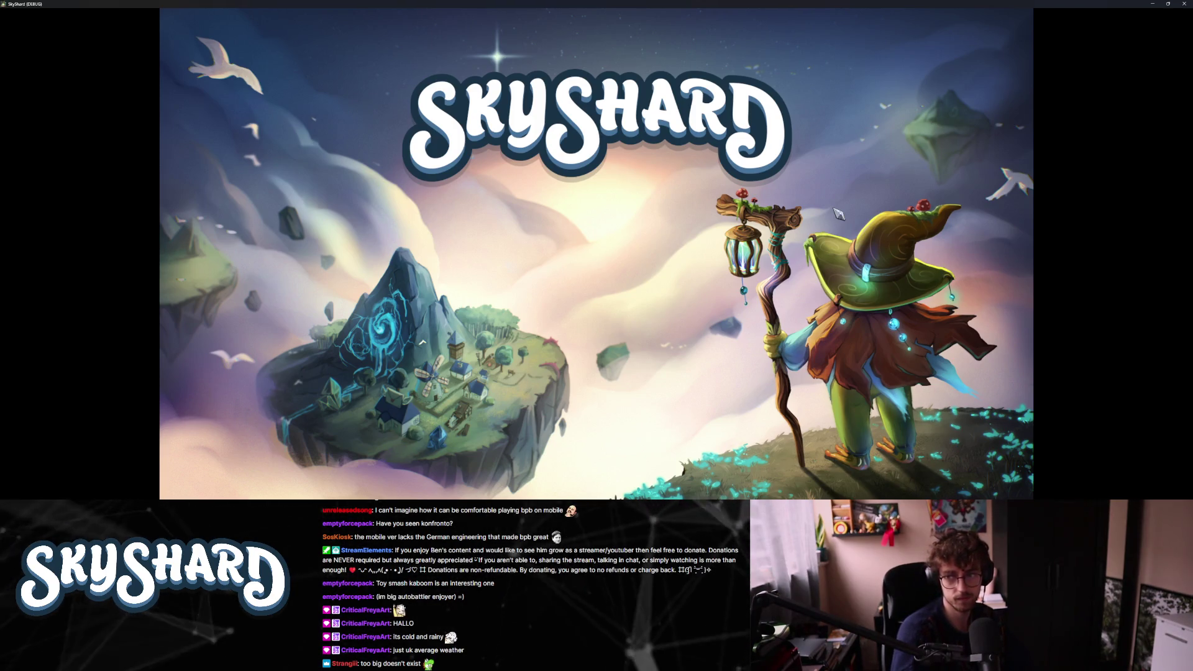
# - Restore the game window to a smaller size and enter Dev Mode from the main menu
pyautogui.press('super+Down')
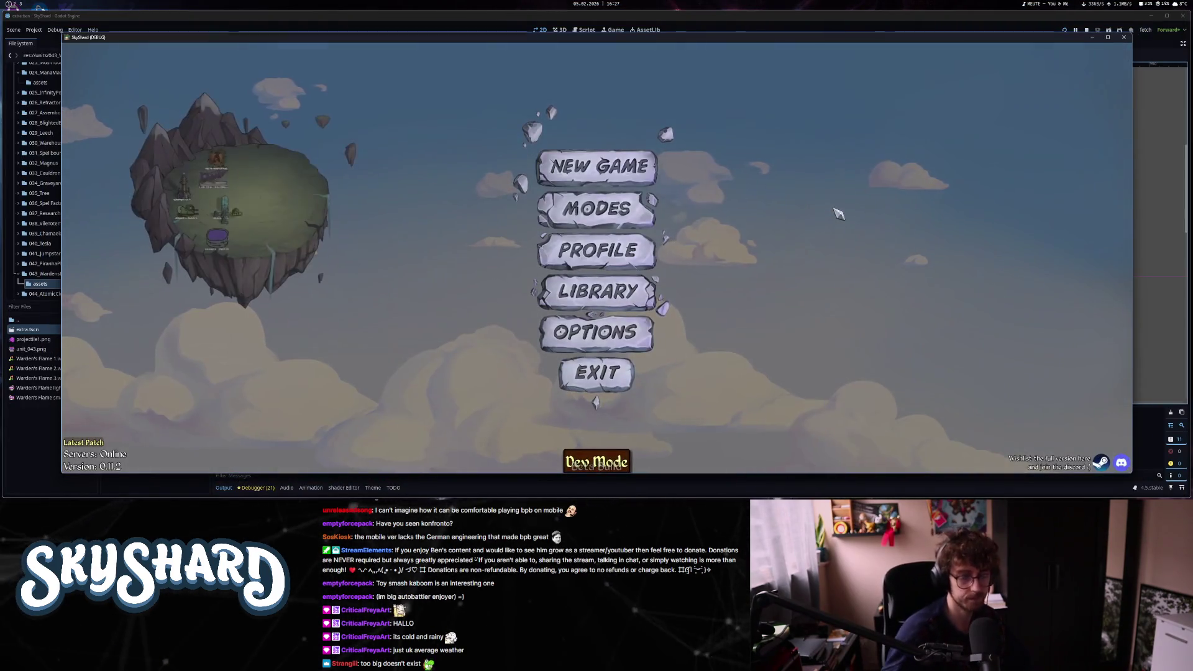
pyautogui.hotkey('alt', 'F4')
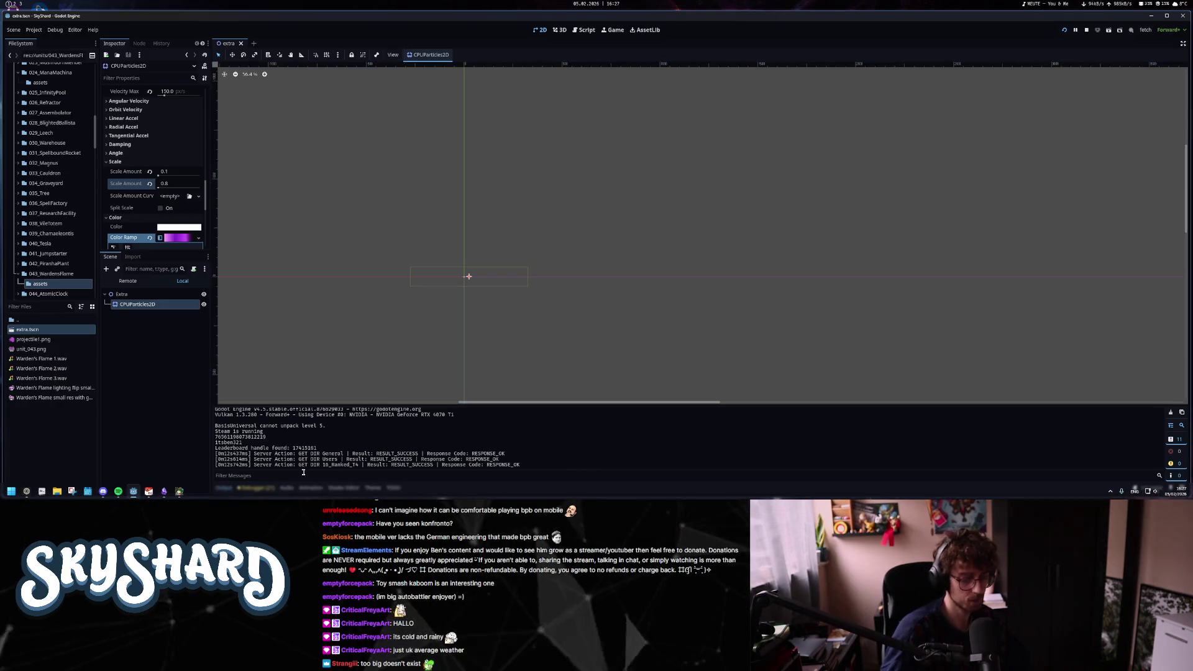
pyautogui.press('super')
pyautogui.click(178, 496)
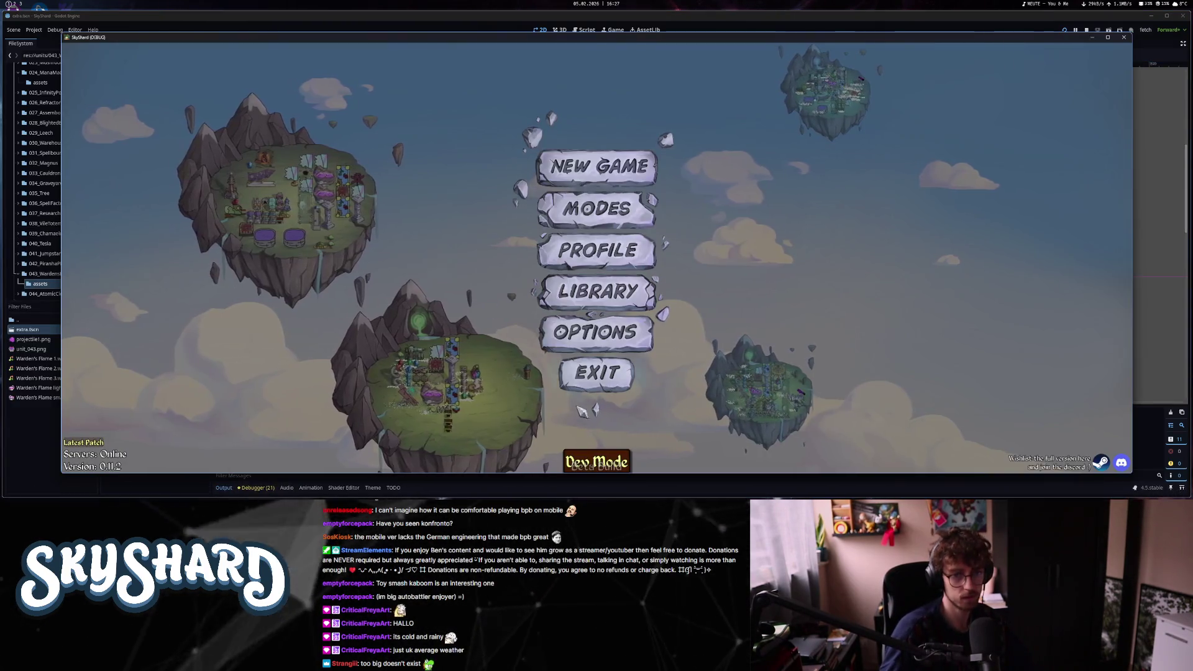
pyautogui.click(597, 462)
# - Place the purple goggle unit toward the board's upper left
pyautogui.click(1117, 260)
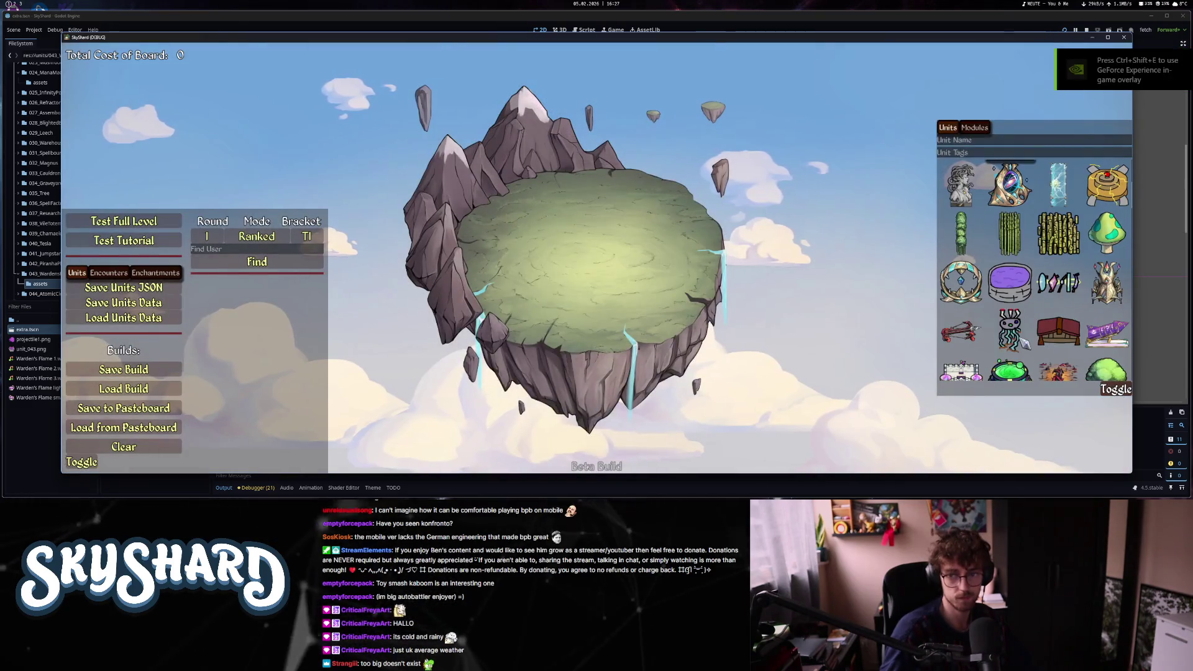
pyautogui.scroll(-2, 1040, 329)
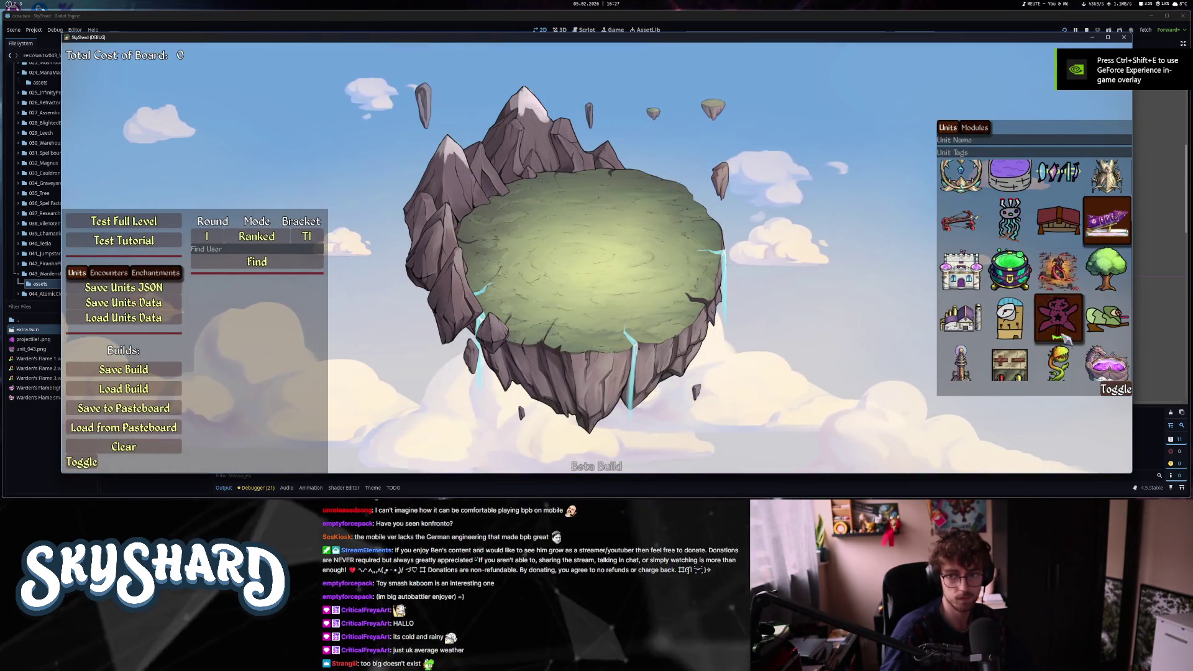
pyautogui.moveTo(1106, 363); pyautogui.dragTo(568, 280)
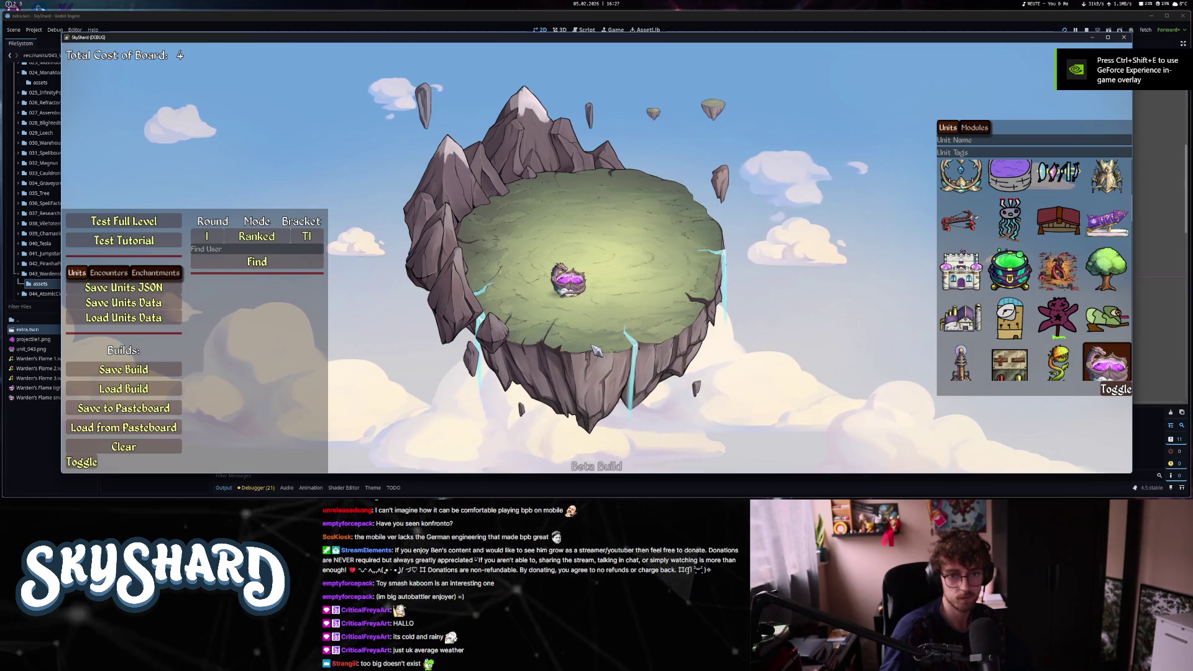
pyautogui.moveTo(568, 280)
pyautogui.mouseDown()
pyautogui.moveTo(506, 245)
pyautogui.moveTo(544, 341)
pyautogui.mouseUp()
pyautogui.scroll(3, 524, 278)
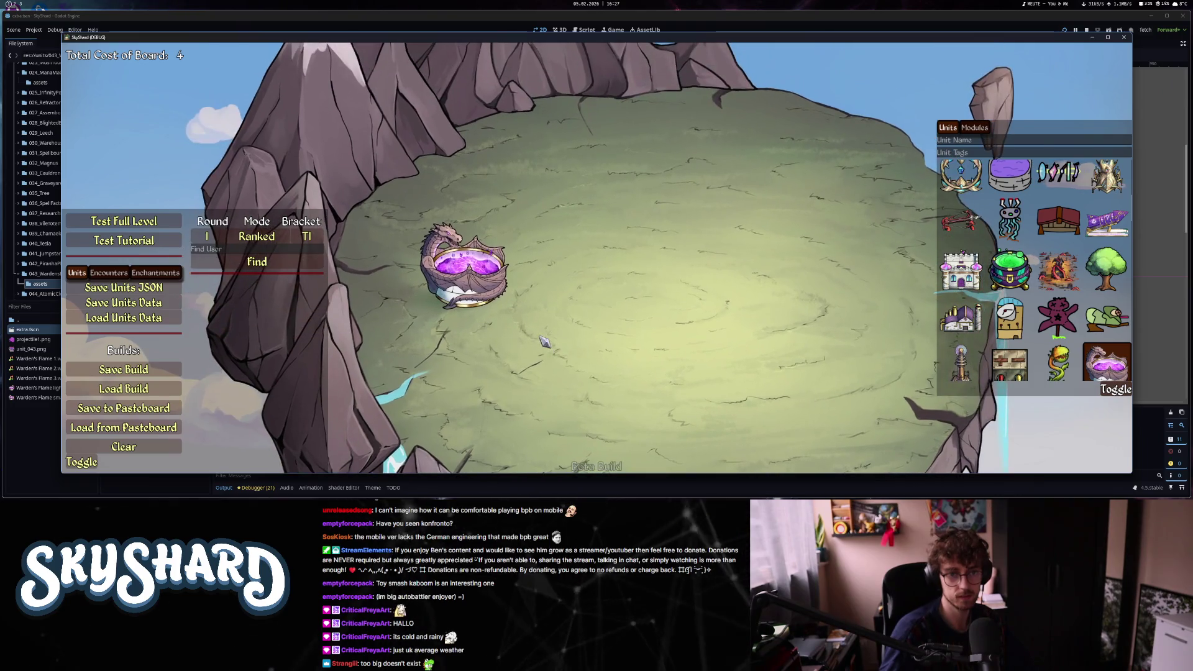
pyautogui.scroll(-4, 513, 333)
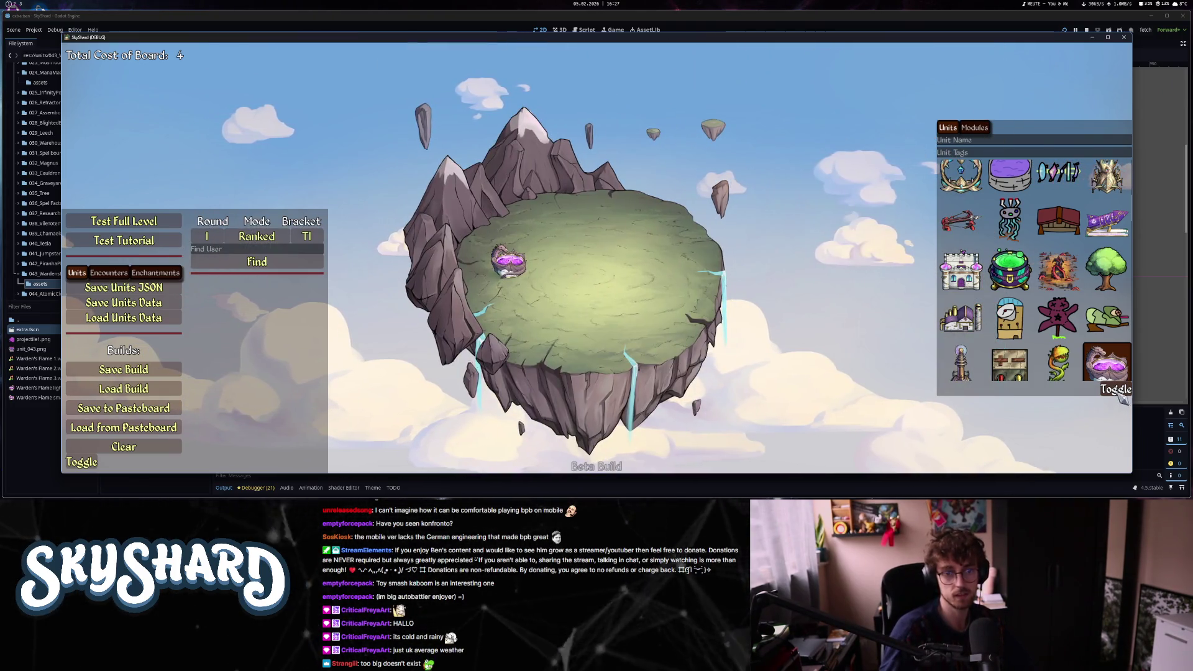
# - Place the wooden siege unit, inspect it, clear the board, and close the game
pyautogui.click(1120, 395)
pyautogui.click(1121, 395)
pyautogui.scroll(-5, 992, 306)
pyautogui.scroll(-3, 993, 306)
pyautogui.moveTo(962, 264); pyautogui.dragTo(623, 260)
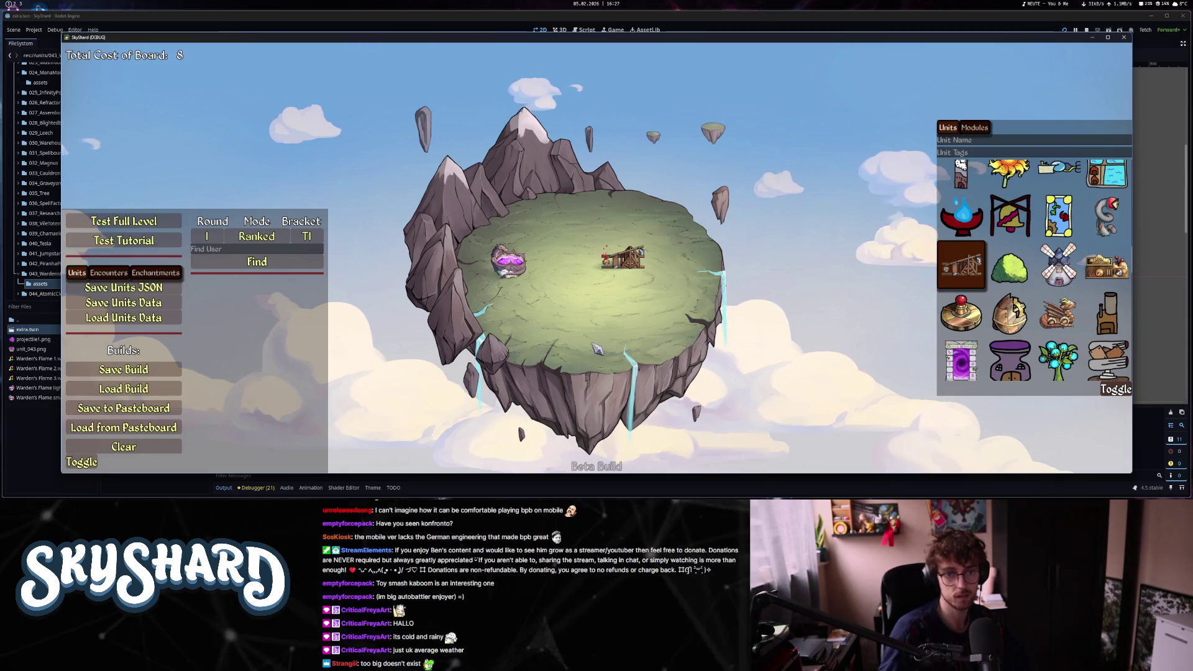
pyautogui.scroll(3, 621, 292)
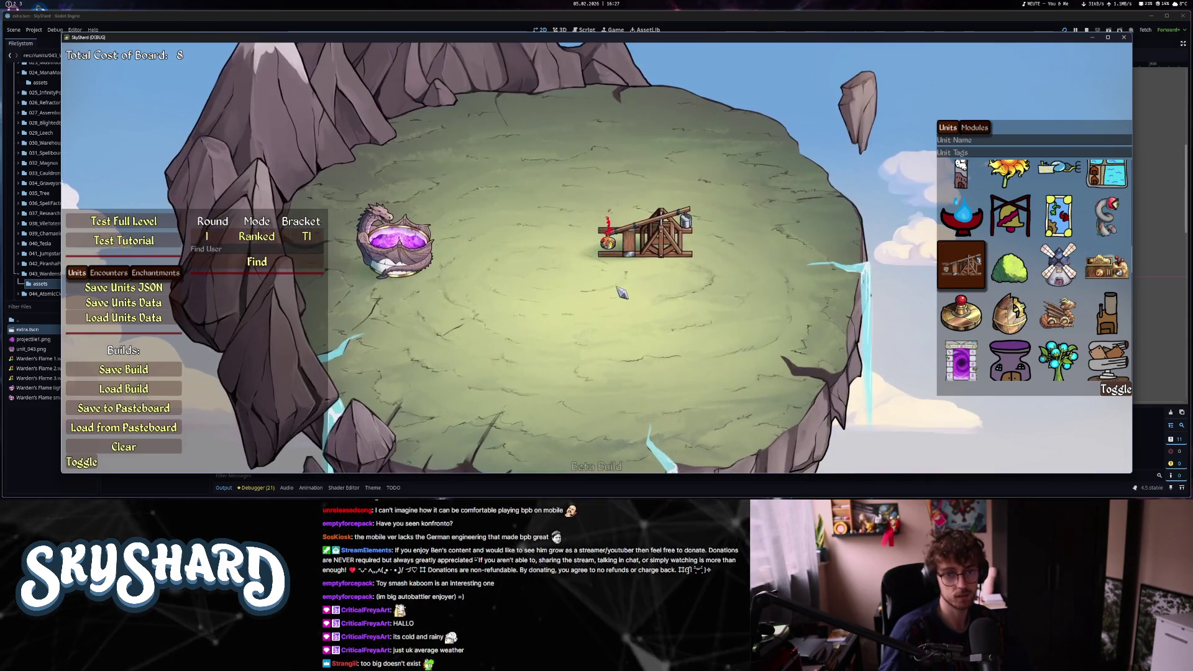
pyautogui.scroll(2, 622, 286)
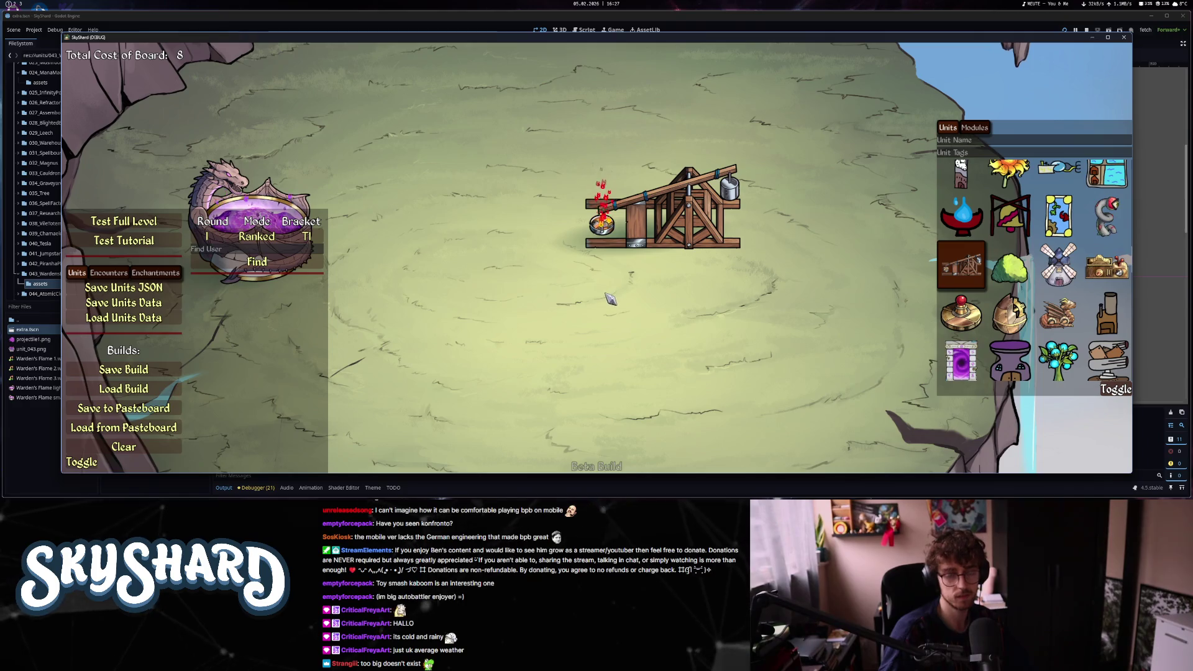
pyautogui.scroll(-5, 611, 300)
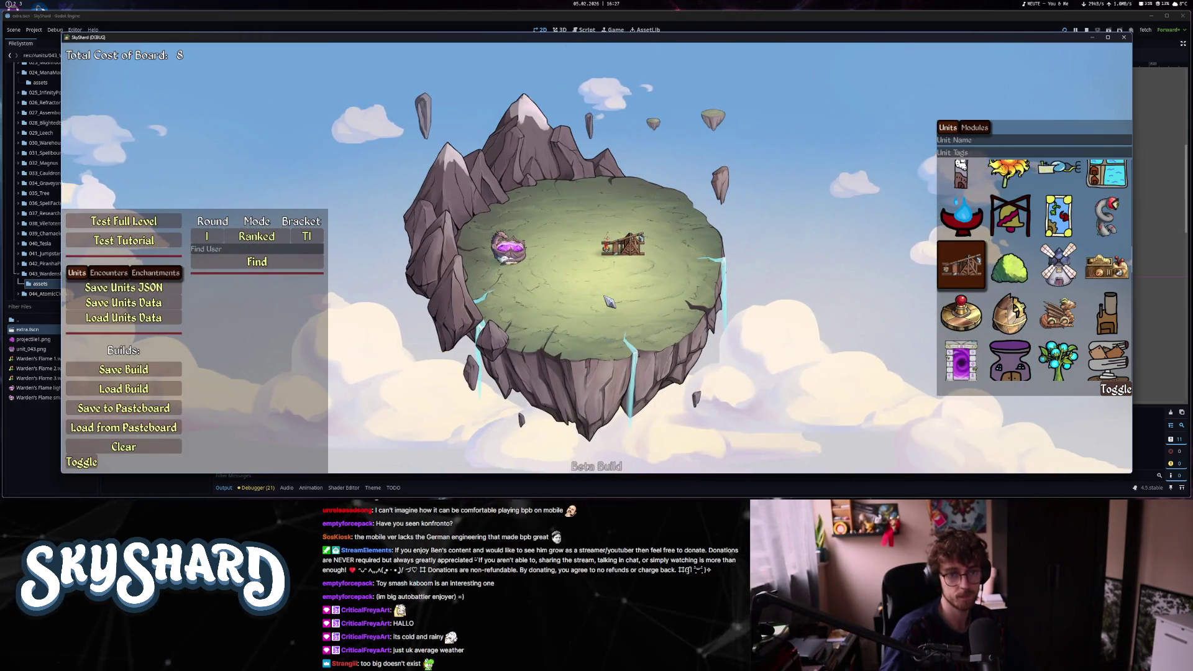
pyautogui.scroll(5, 528, 273)
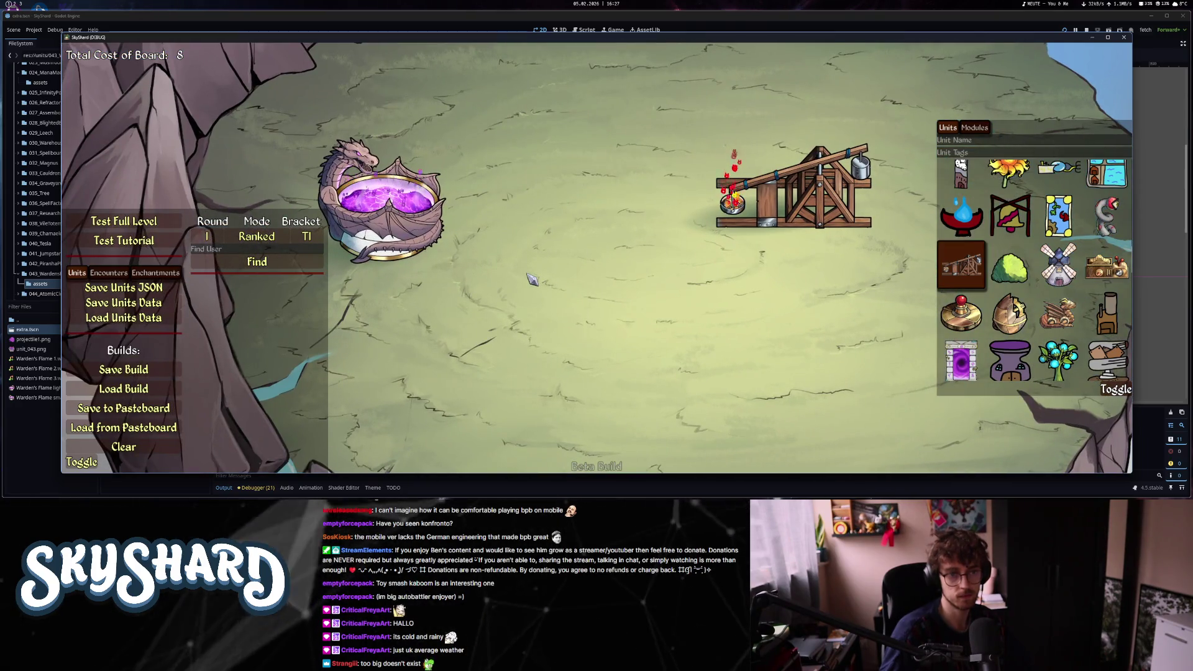
pyautogui.scroll(-5, 533, 301)
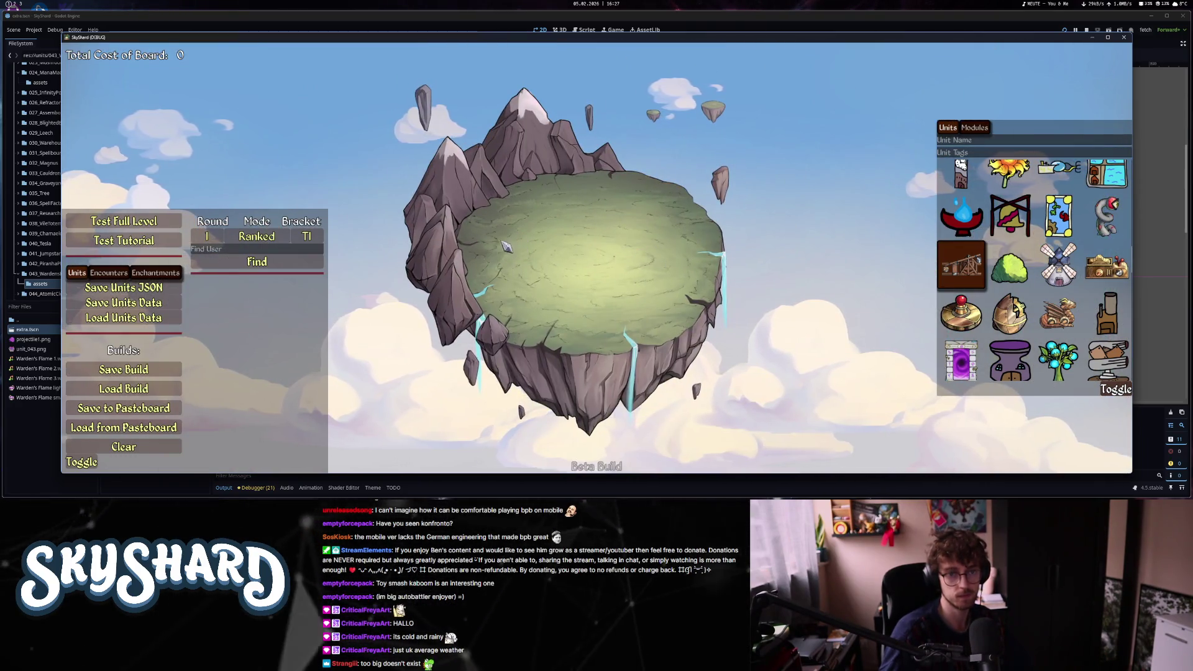
pyautogui.click(1116, 389)
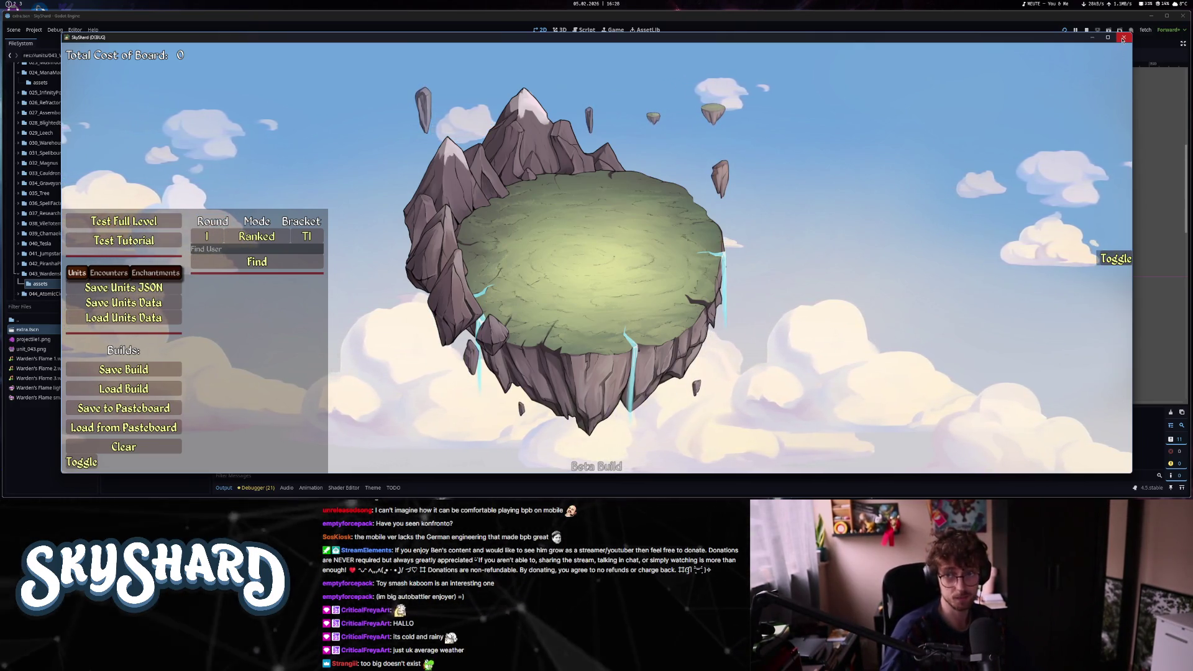
pyautogui.press('F8')
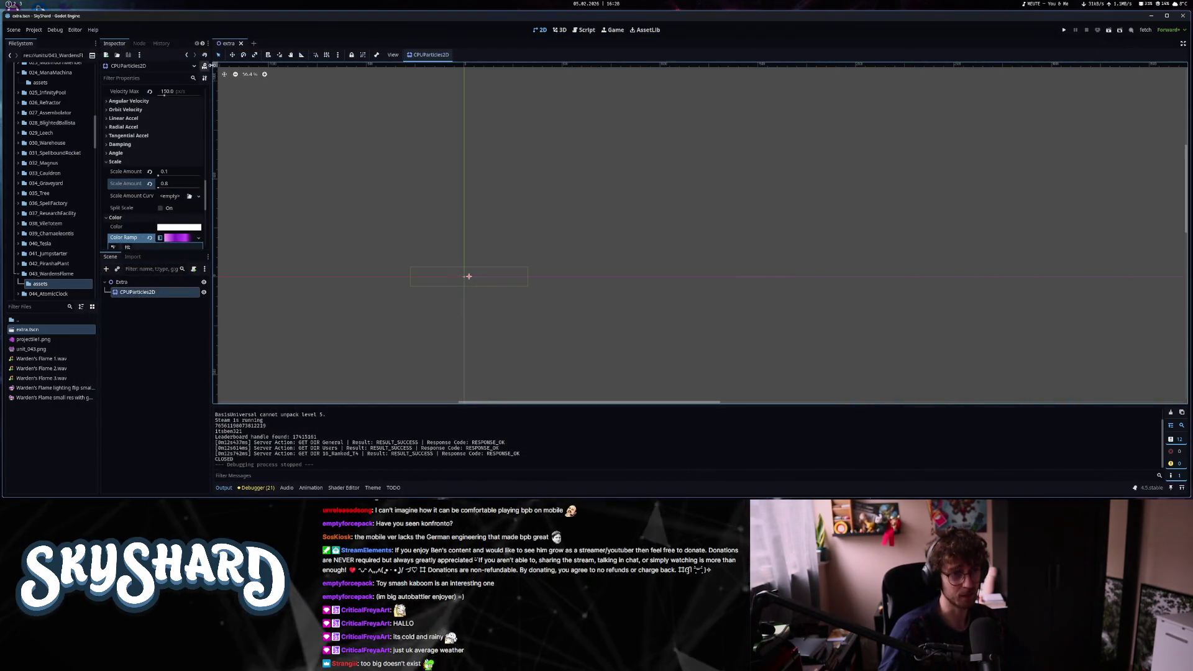
# - Close the 'extra' scene tab, leaving an empty scene
pyautogui.click(241, 43)
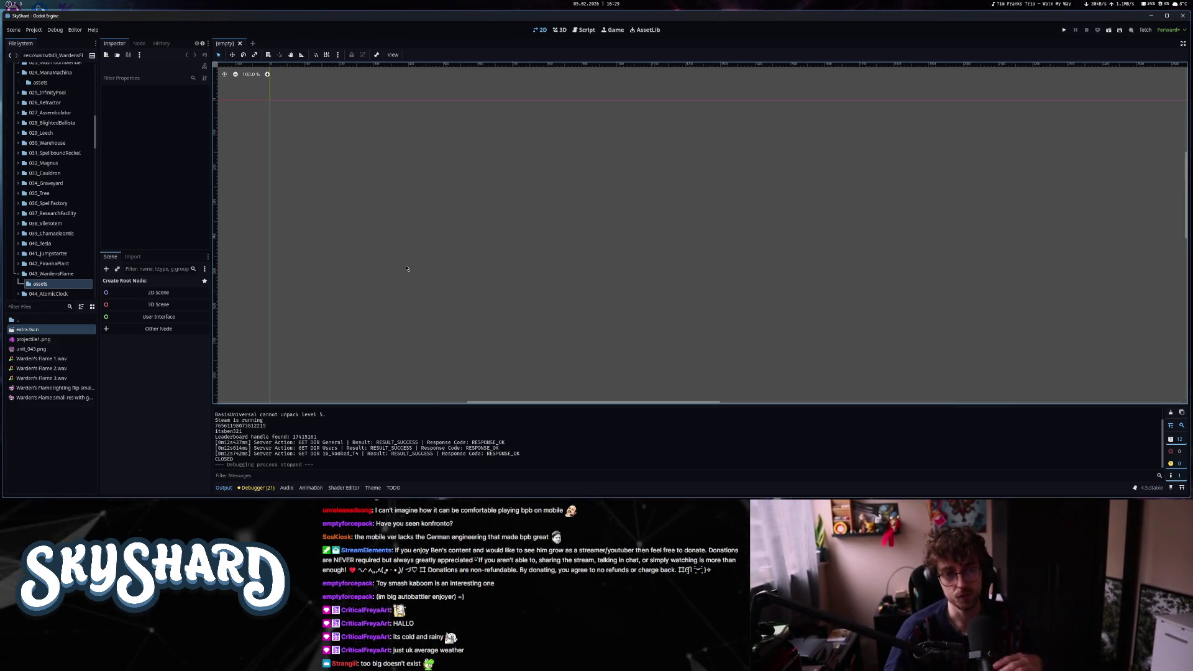
# - Open the main_ui scene via quick open and collapse TopRight's children
pyautogui.hotkey('ctrl', 'shift', 'o')
pyautogui.write('man')
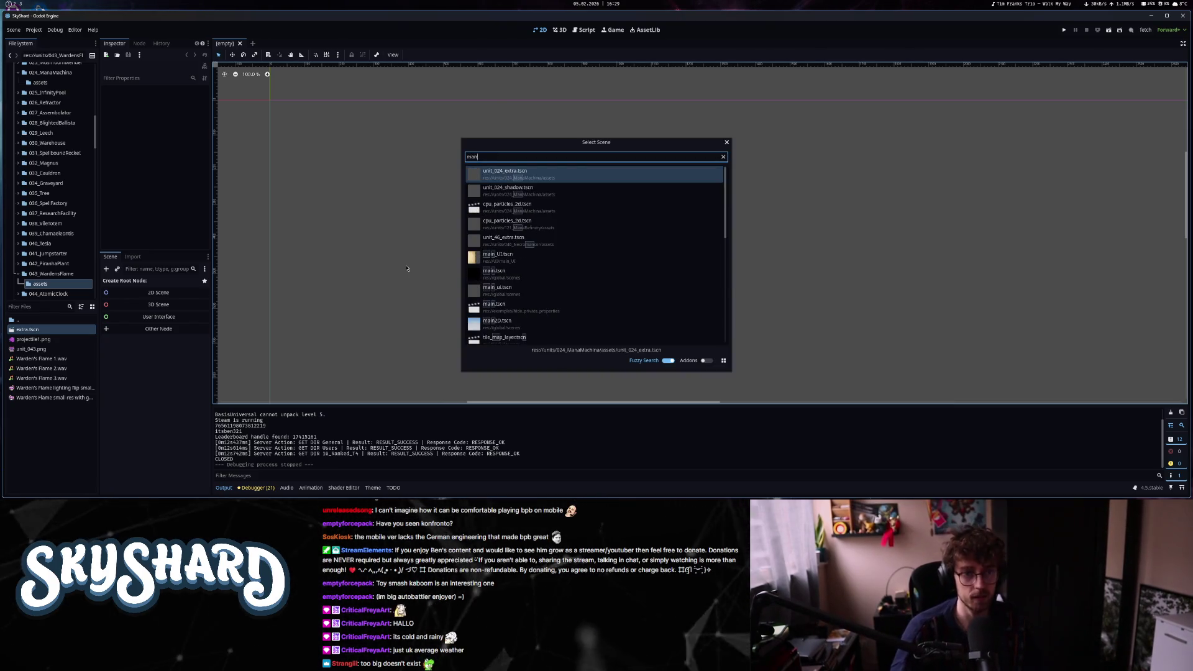
pyautogui.write('_ui')
pyautogui.press('Return')
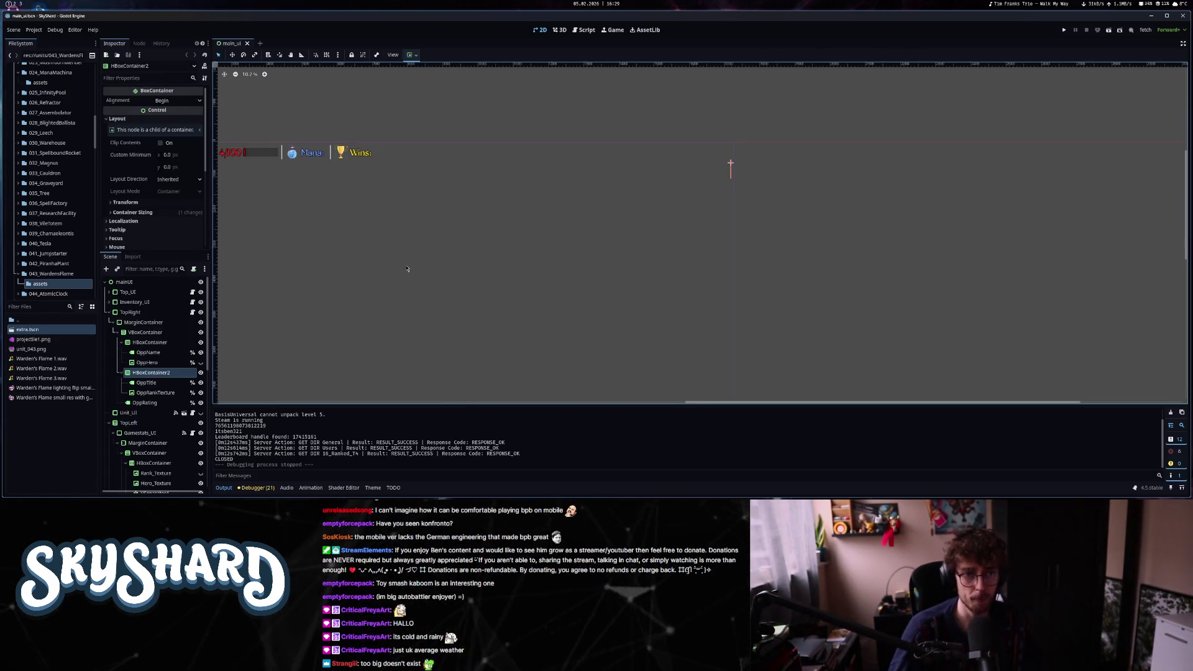
pyautogui.scroll(-3, 408, 284)
pyautogui.scroll(2, 413, 353)
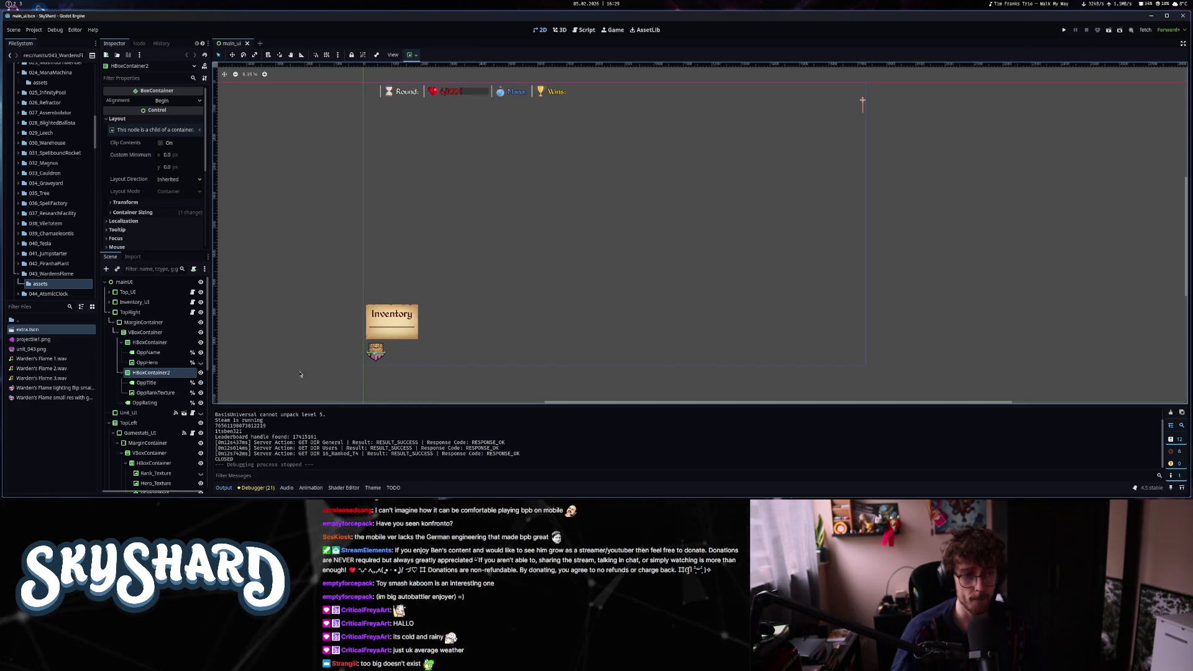
pyautogui.click(109, 312)
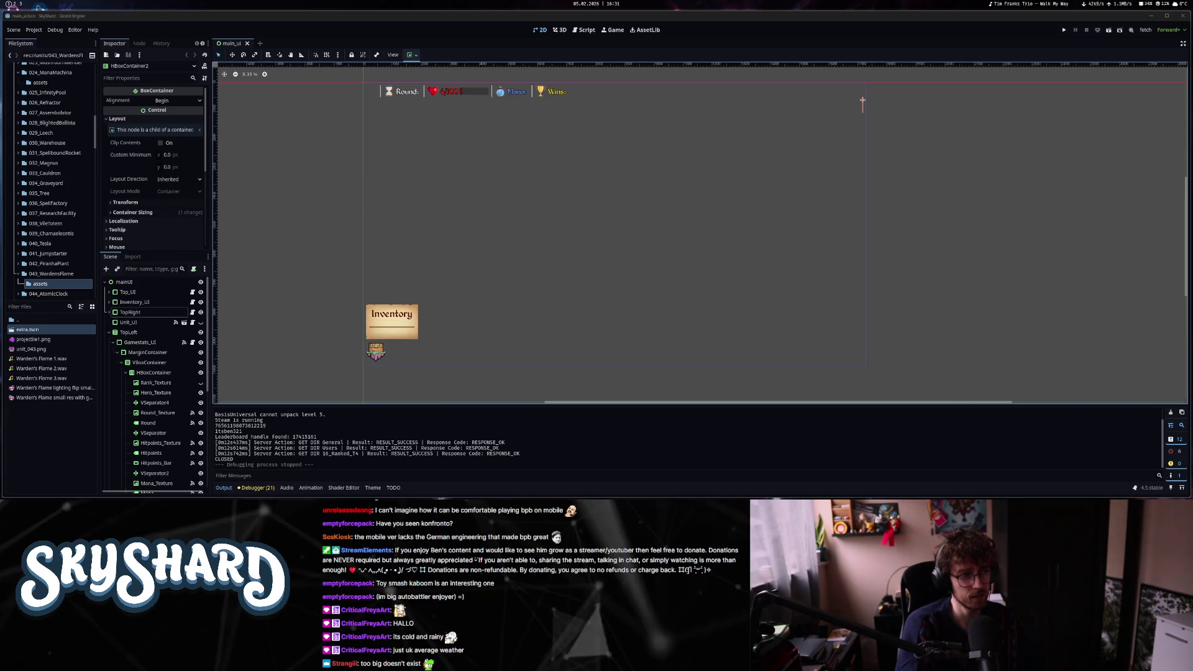
pyautogui.moveTo(597, 256)
pyautogui.mouseDown()
pyautogui.moveTo(740, 252)
pyautogui.moveTo(547, 266)
pyautogui.mouseUp()
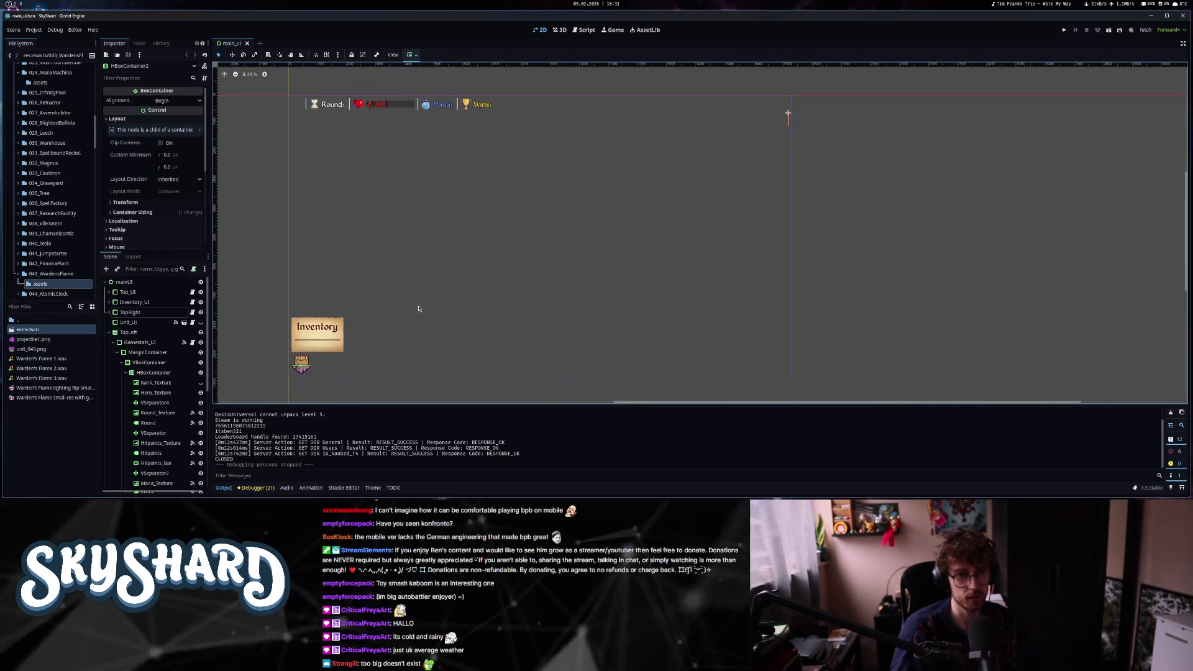
pyautogui.moveTo(441, 306); pyautogui.dragTo(411, 314)
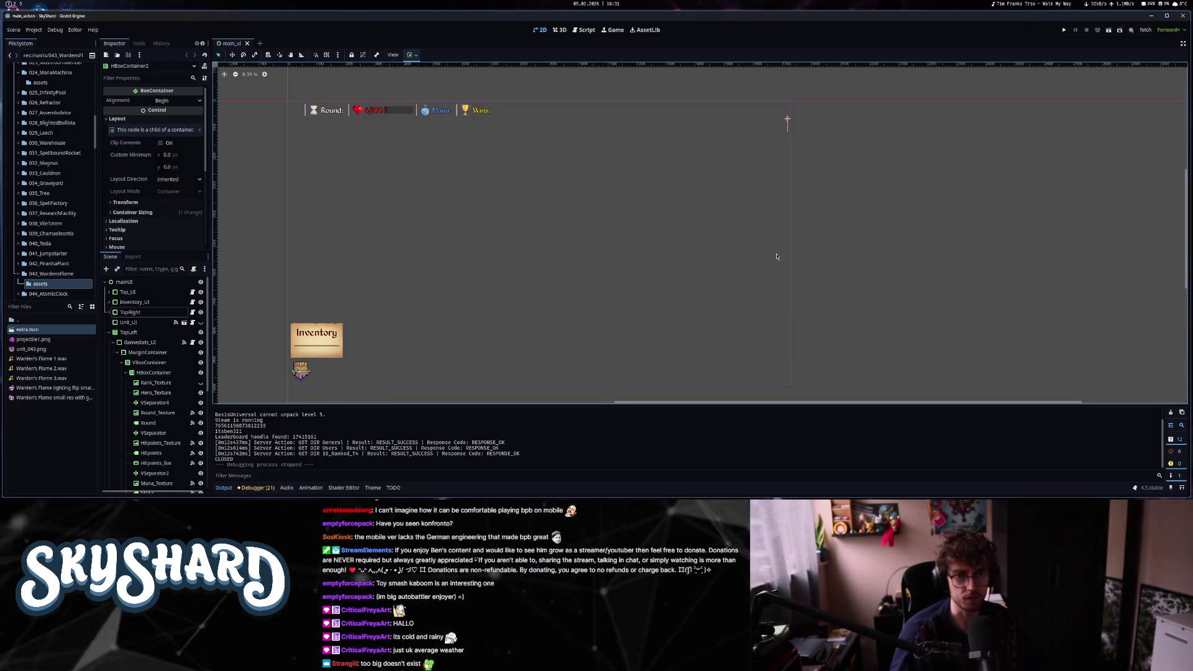
pyautogui.hscroll(-5, 774, 268)
pyautogui.hscroll(3, 619, 285)
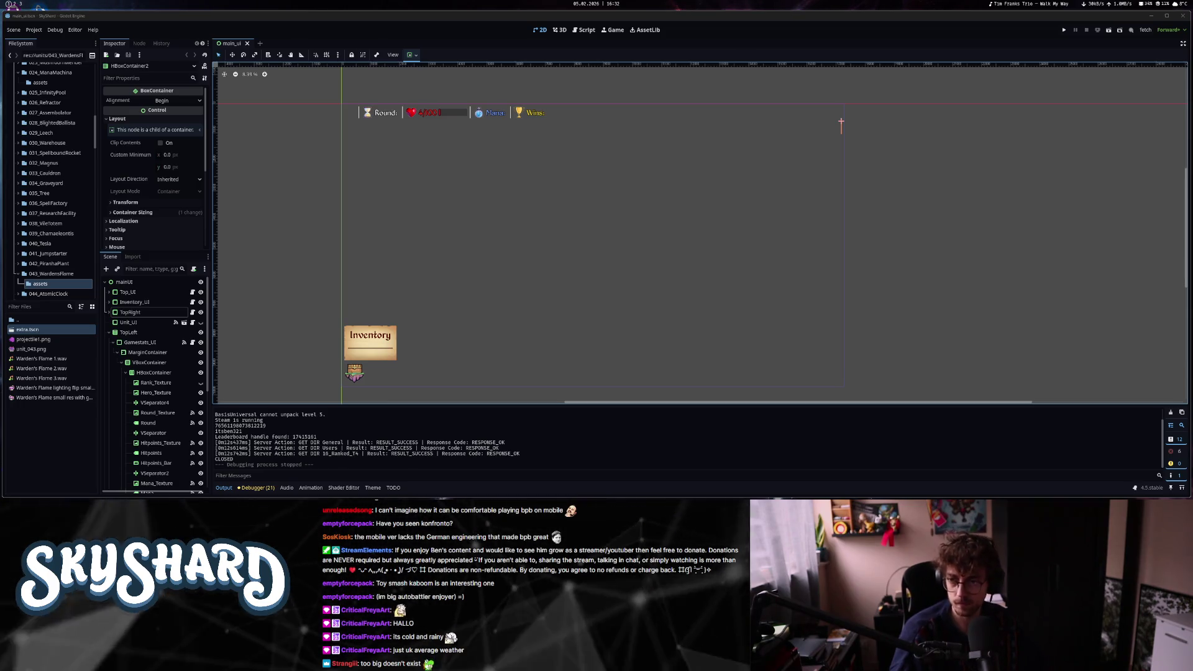
pyautogui.click(307, 180)
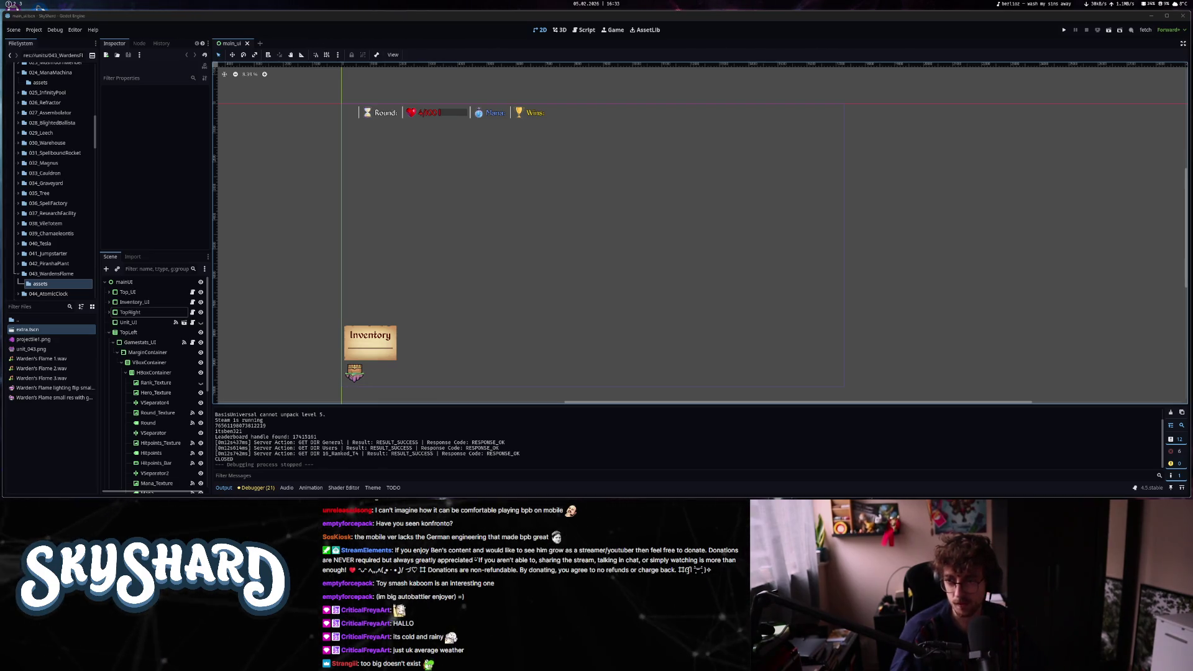
pyautogui.click(1065, 31)
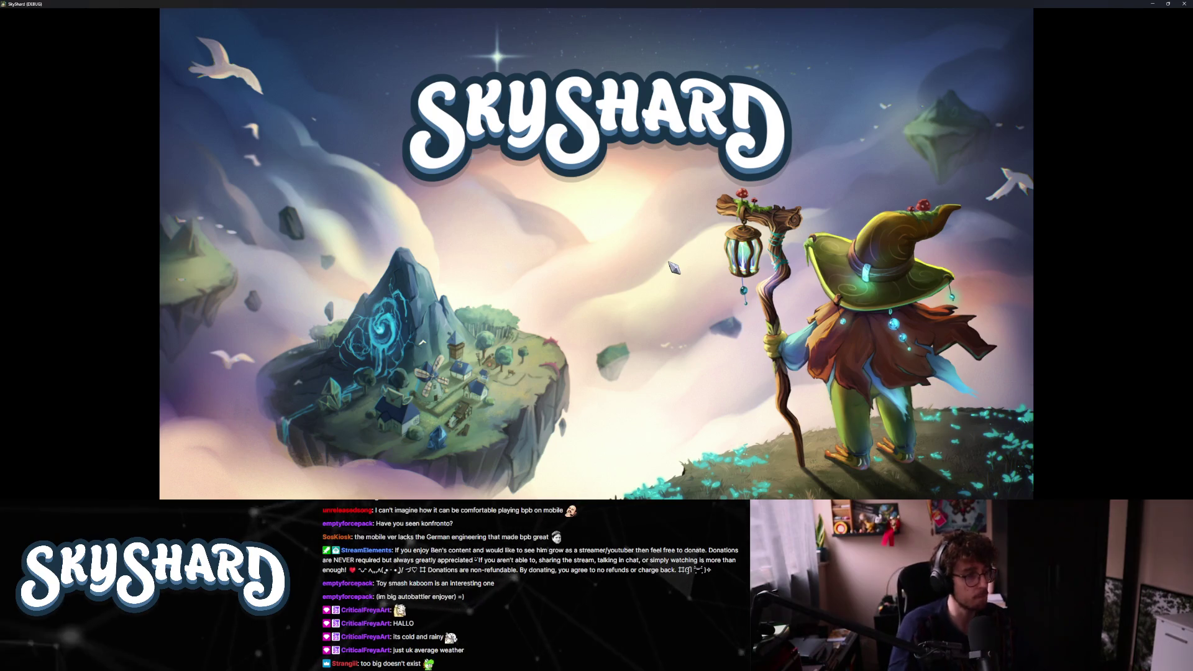
# - Window the game, enter dev mode, and place three wall units on the island
pyautogui.press('F11')
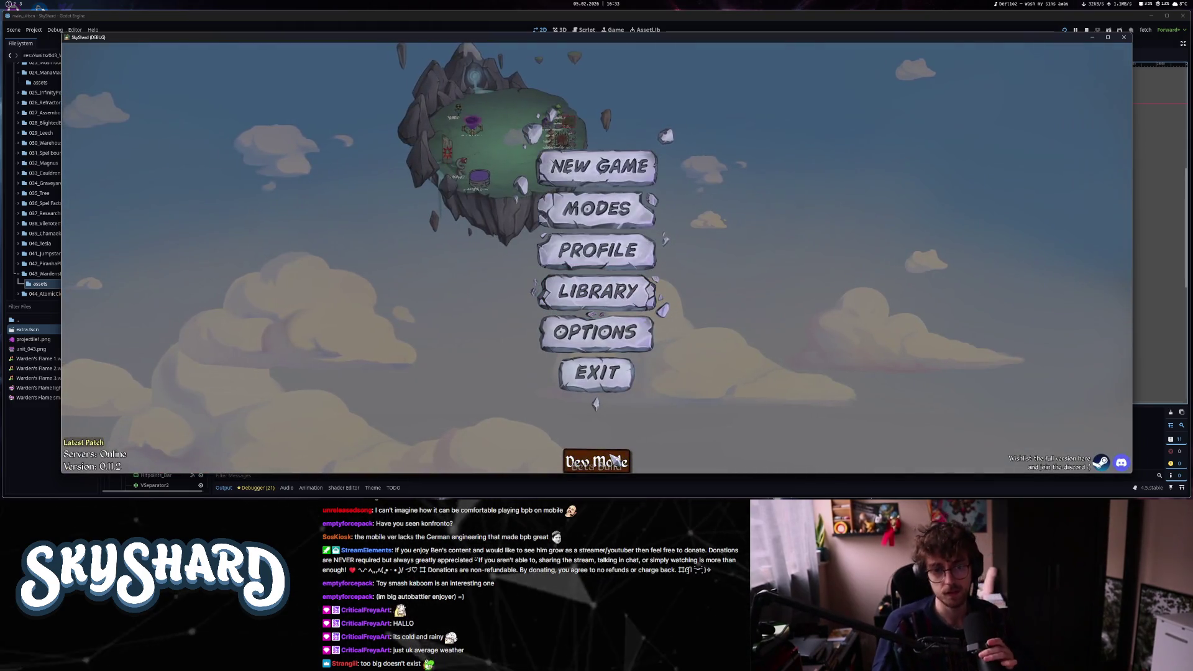
pyautogui.click(614, 460)
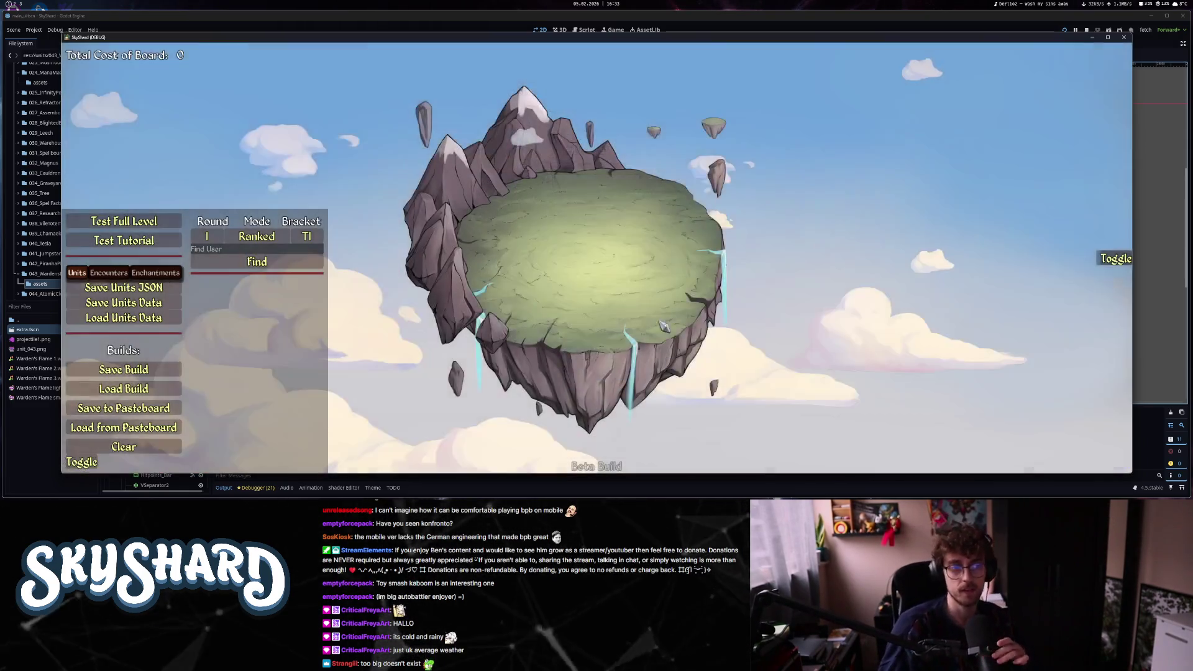
pyautogui.click(1111, 260)
pyautogui.click(961, 280)
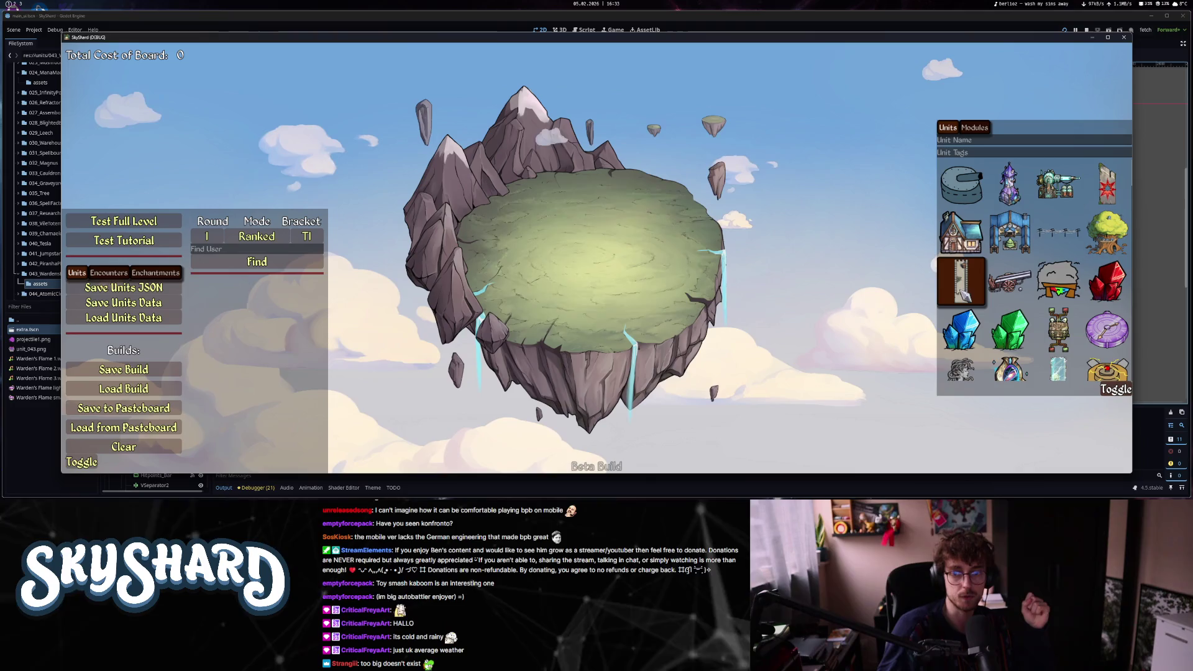
pyautogui.click(640, 249)
pyautogui.click(591, 248)
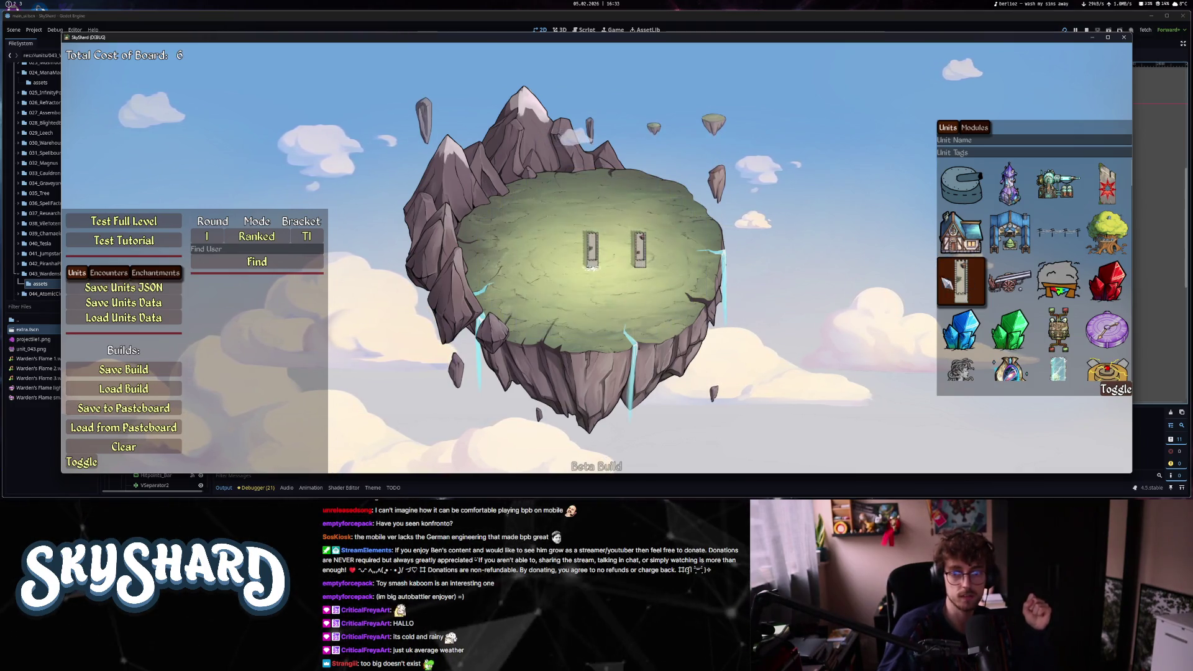
pyautogui.click(551, 252)
# - Browse the file dialog to trees.build in the test level folder, then dismiss it
pyautogui.hotkey('ctrl', 's')
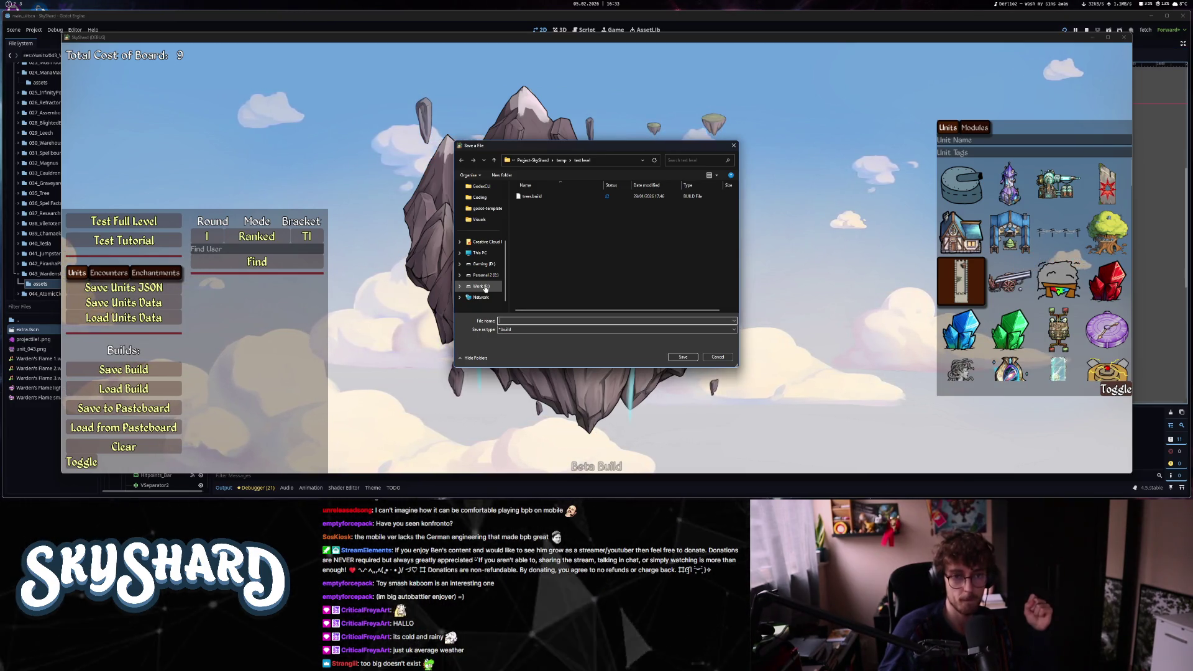
pyautogui.click(486, 286)
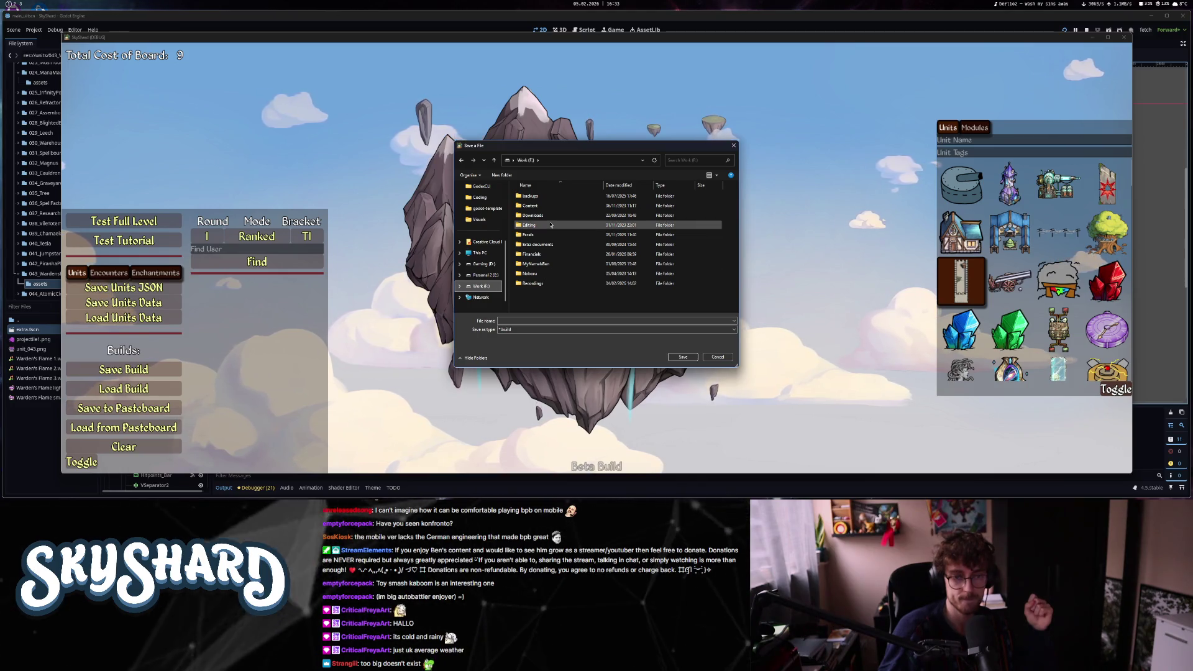
pyautogui.hotkey('alt', 'Left')
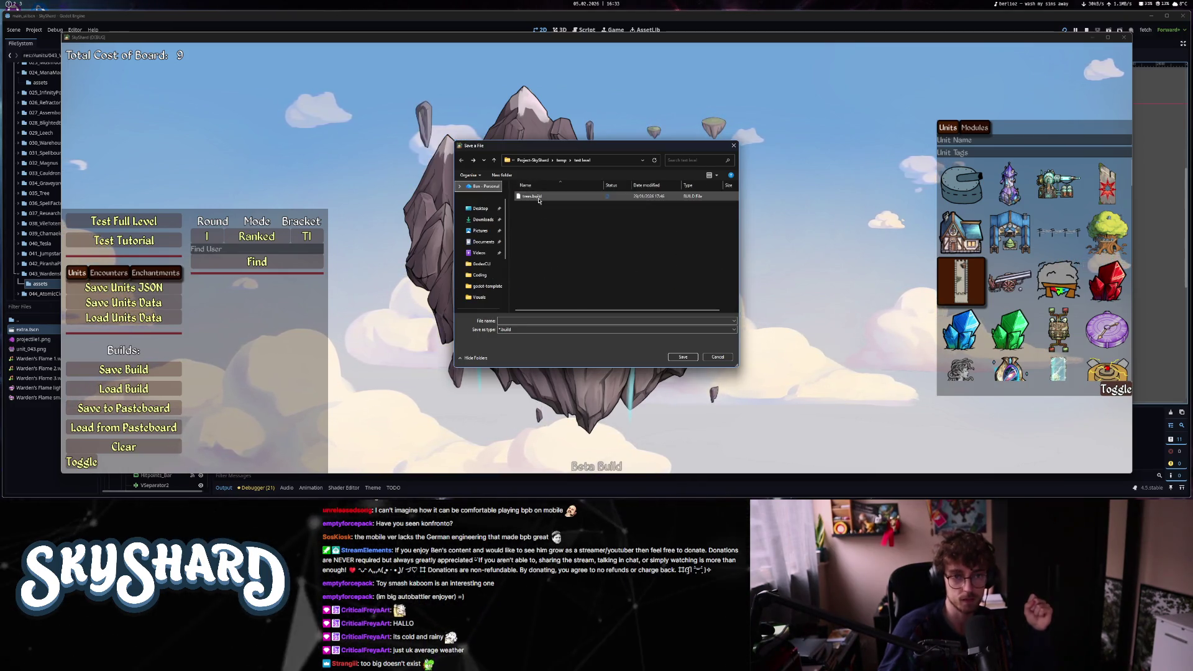
pyautogui.doubleClick(538, 197)
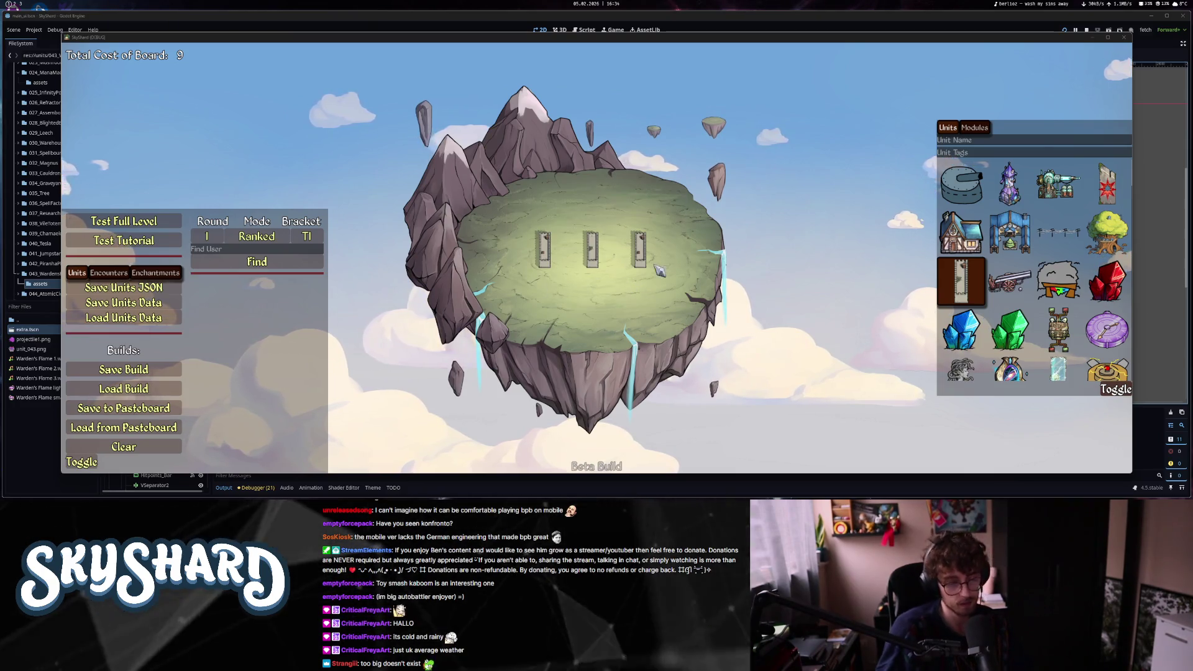
pyautogui.press('Escape')
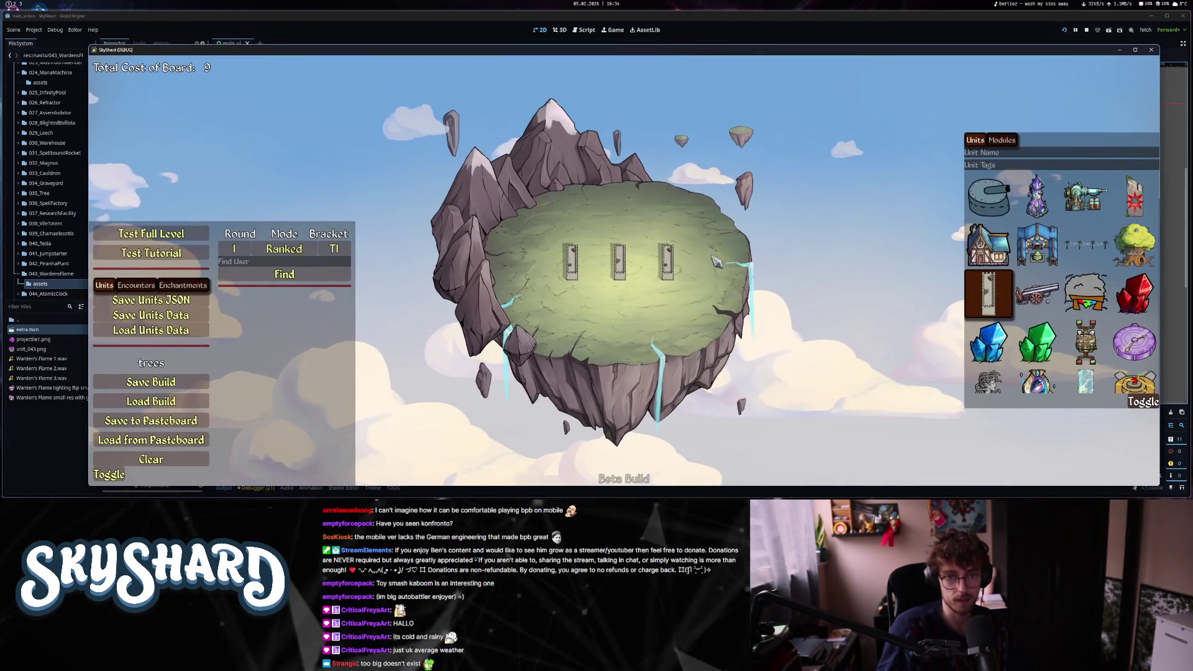
# - Drag the Mecha Dragon onto the island and switch the palette to Modules
pyautogui.scroll(-6, 1043, 298)
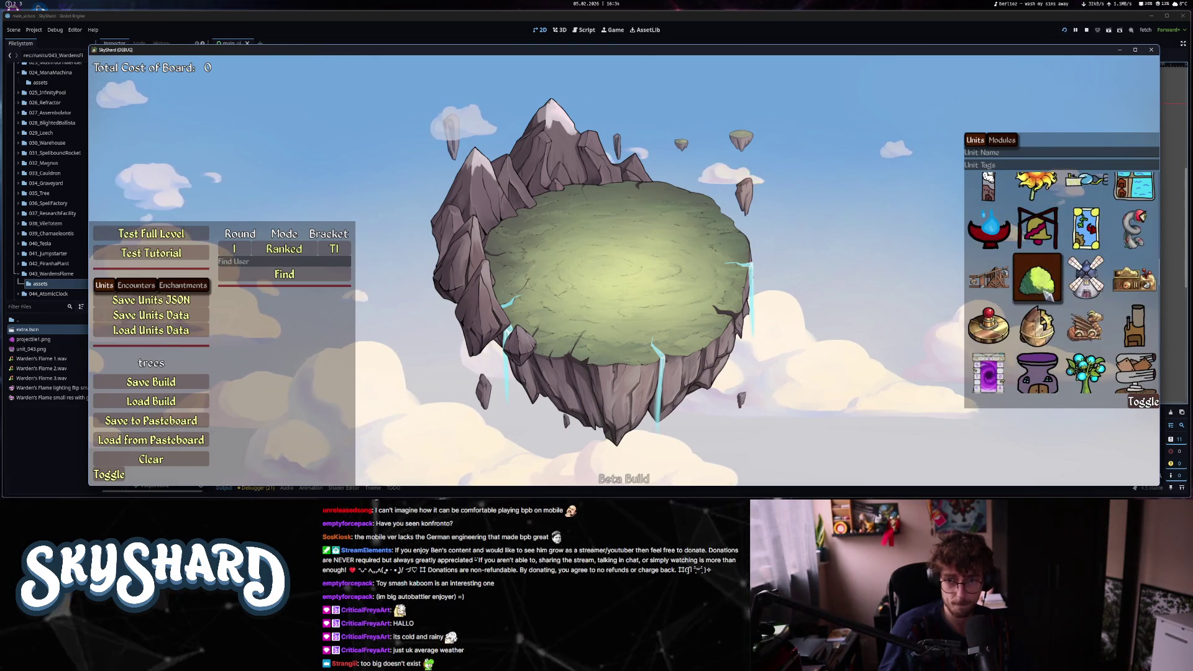
pyautogui.scroll(-3, 1044, 299)
pyautogui.moveTo(1087, 243); pyautogui.dragTo(590, 270)
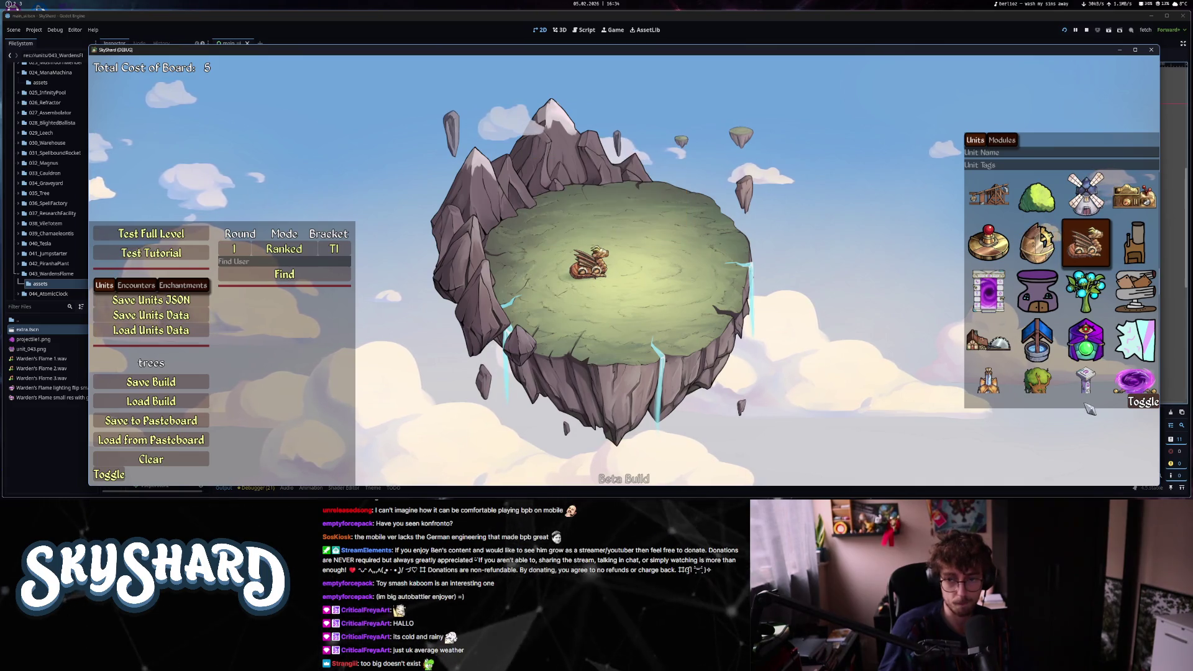
pyautogui.scroll(-3, 1056, 353)
pyautogui.scroll(-3, 1056, 357)
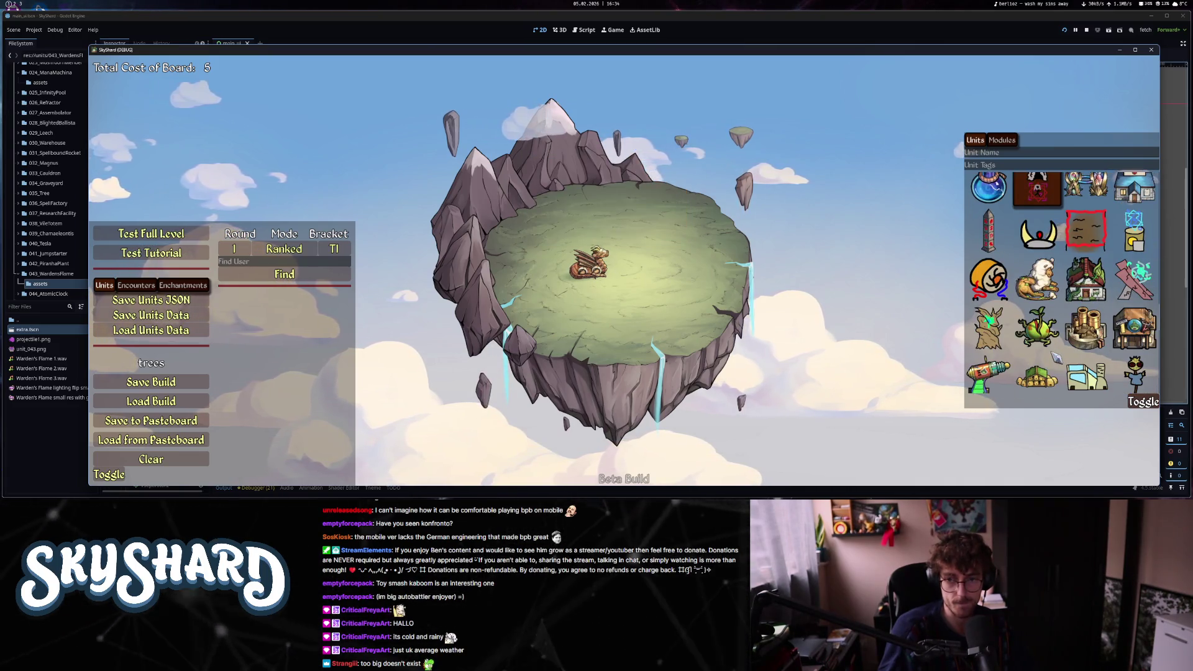
pyautogui.scroll(-3, 1055, 356)
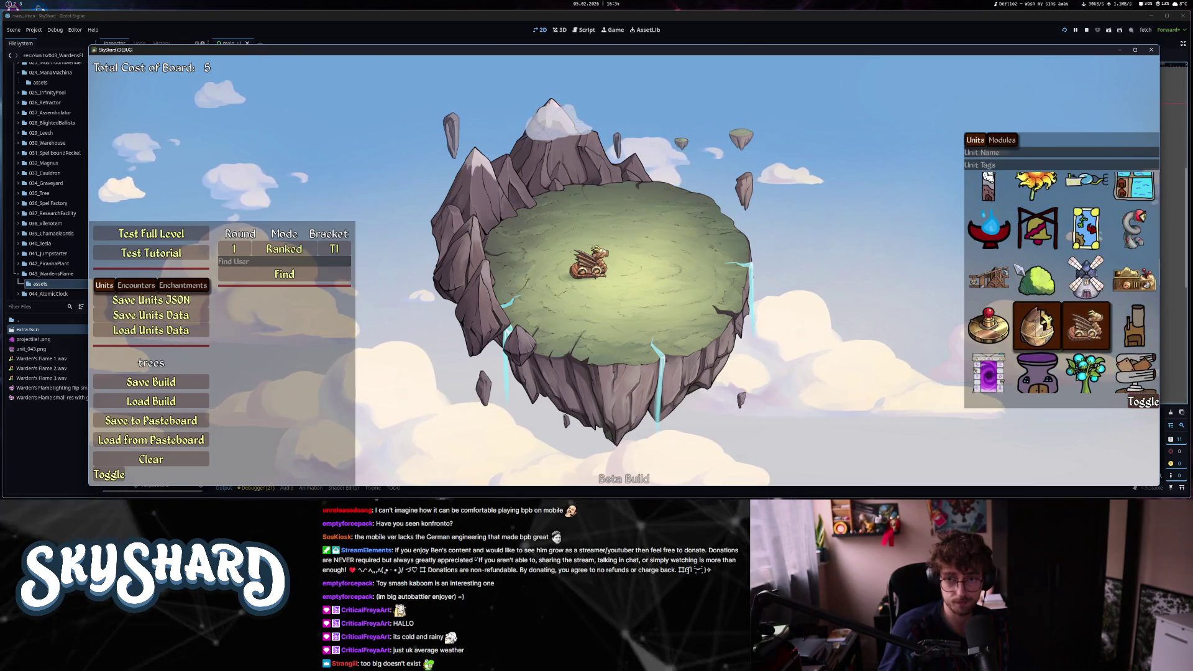
pyautogui.click(1002, 140)
pyautogui.moveTo(606, 269)
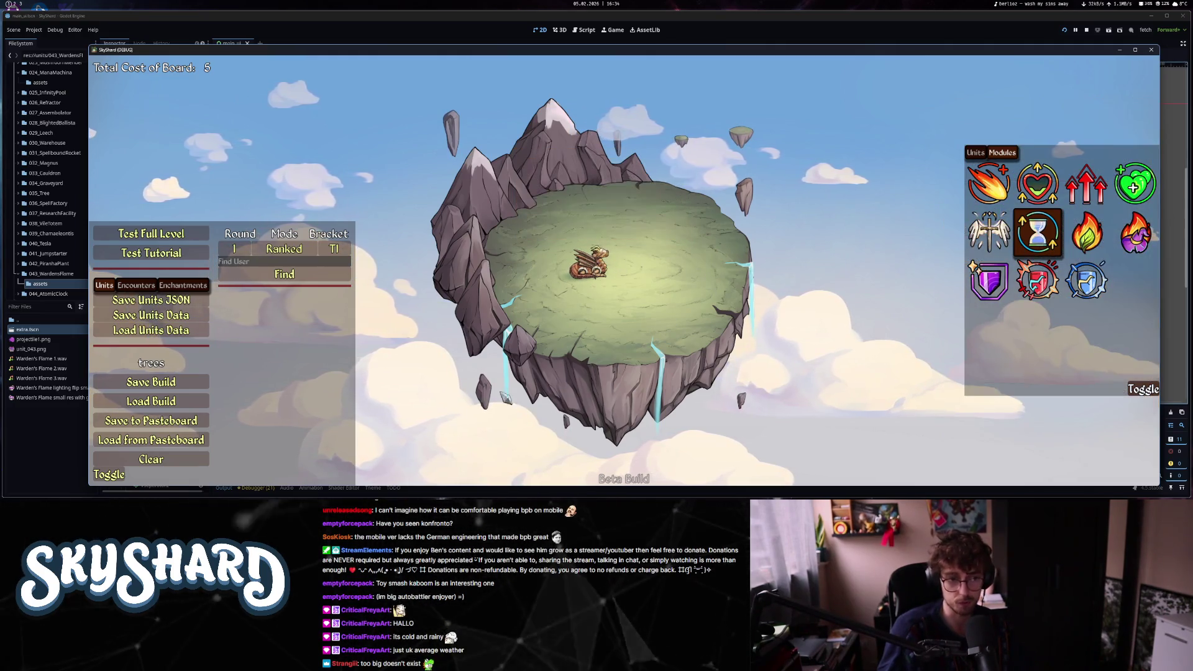
# - Launch Test Full Level from the temp/test level folder and enter the game
pyautogui.click(187, 238)
pyautogui.scroll(-1, 584, 258)
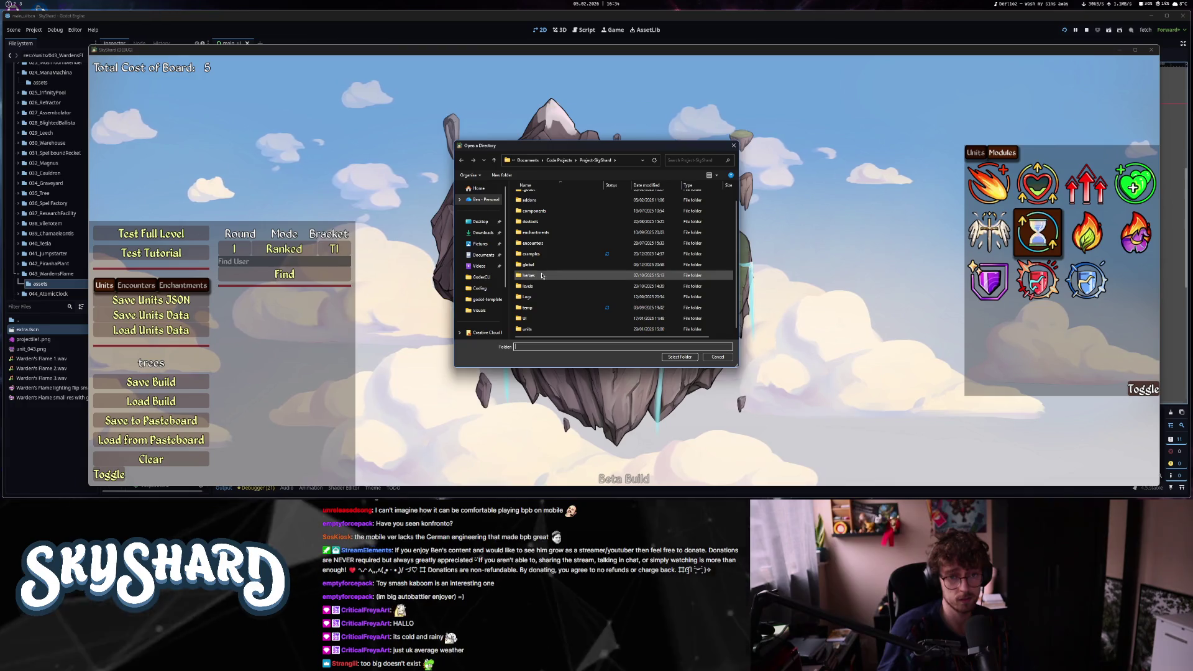
pyautogui.doubleClick(527, 307)
pyautogui.click(531, 219)
pyautogui.doubleClick(532, 218)
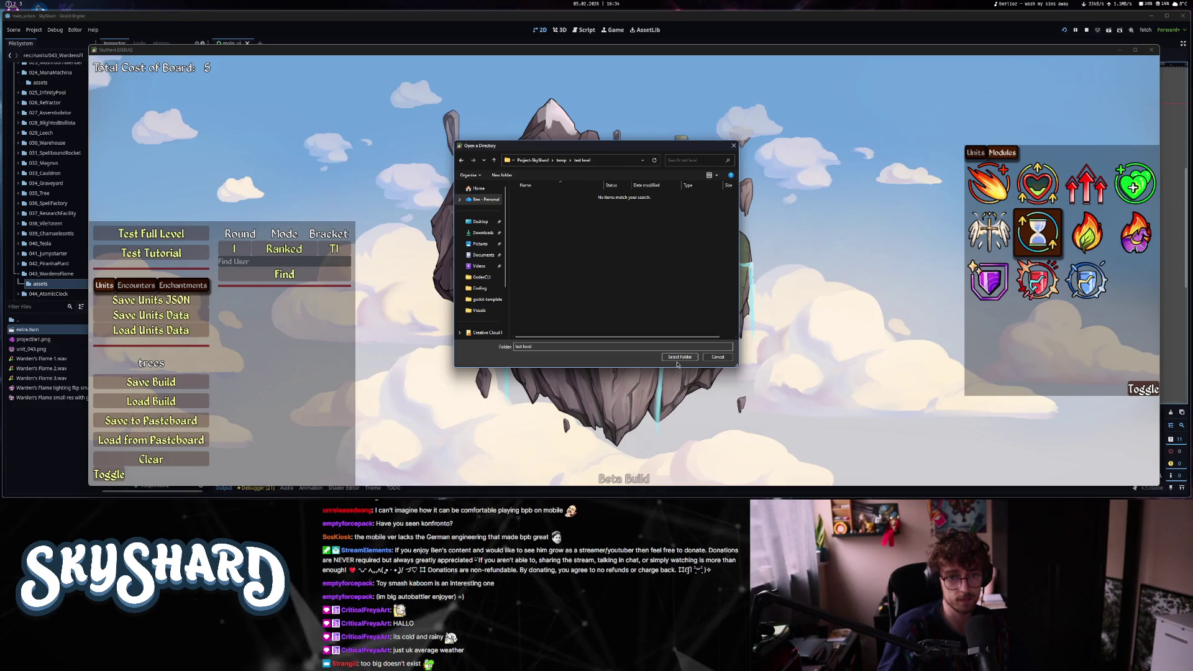
pyautogui.click(680, 357)
pyautogui.click(878, 397)
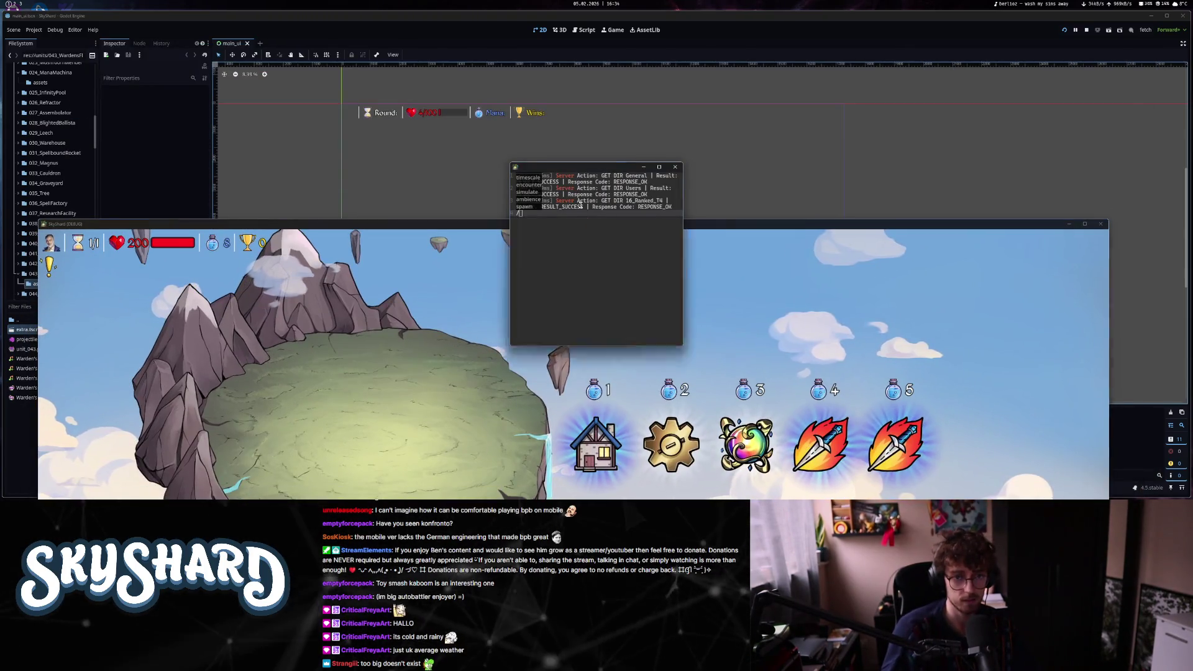
# - Load the Mecha Dragon build with loadbuild in the debug console, then find an opponent
pyautogui.moveTo(594, 156); pyautogui.dragTo(960, 30)
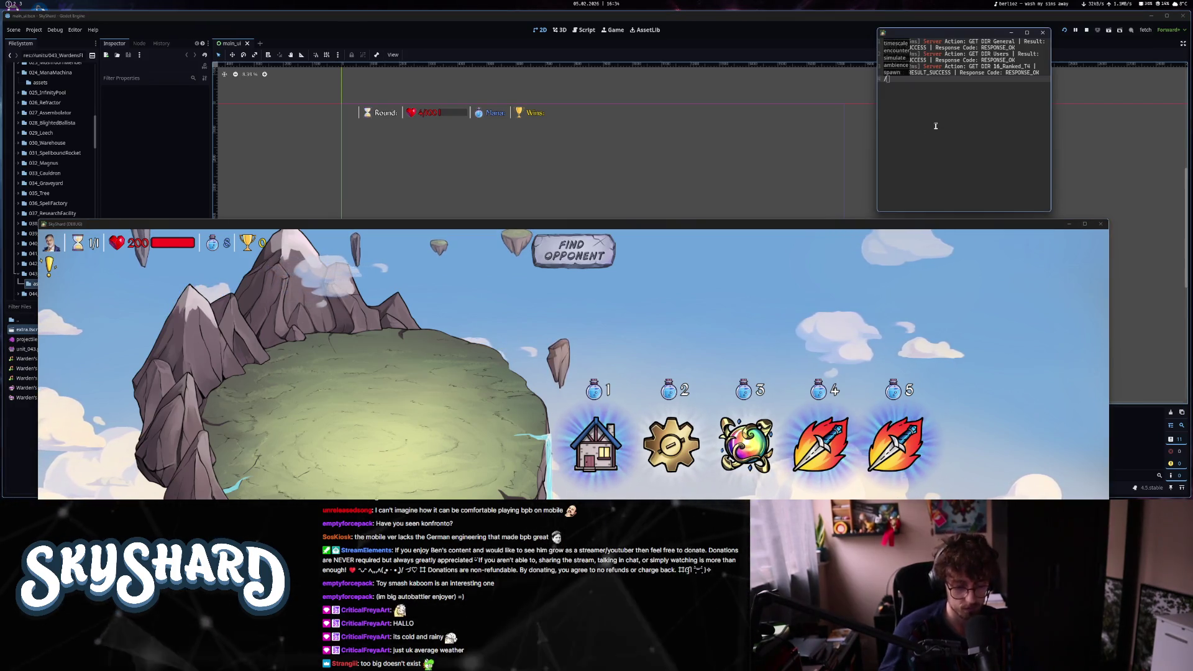
pyautogui.write('loadbuild')
pyautogui.hotkey('ctrl', 'v')
pyautogui.press('Return')
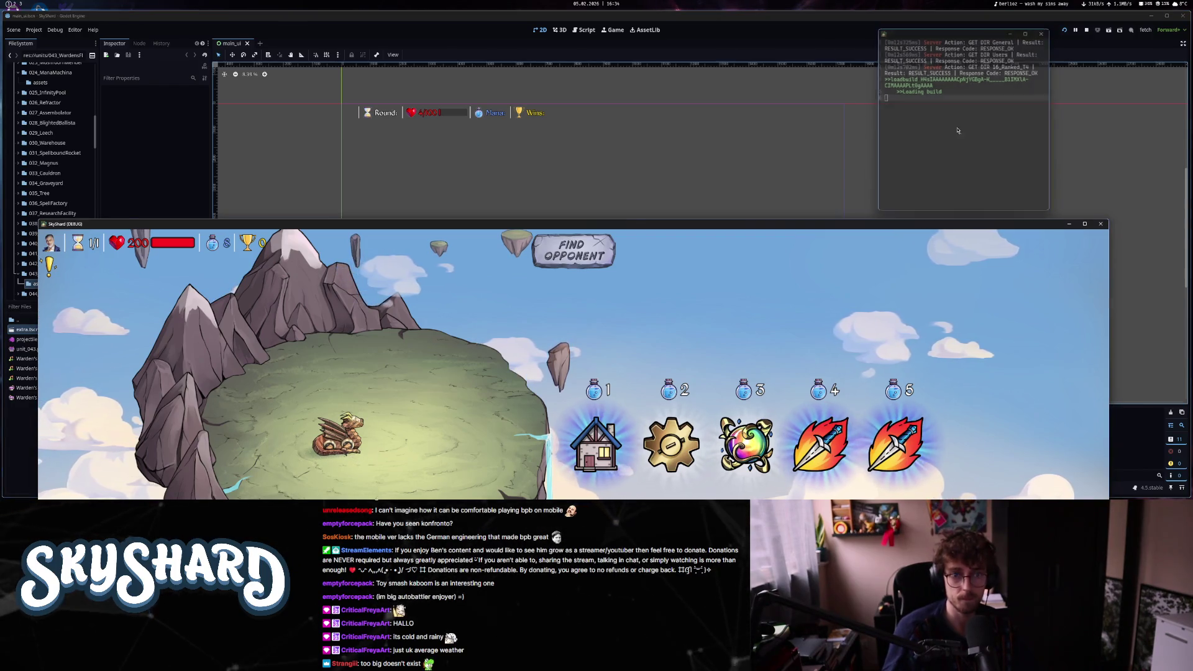
pyautogui.press('super+f')
pyautogui.moveTo(400, 270)
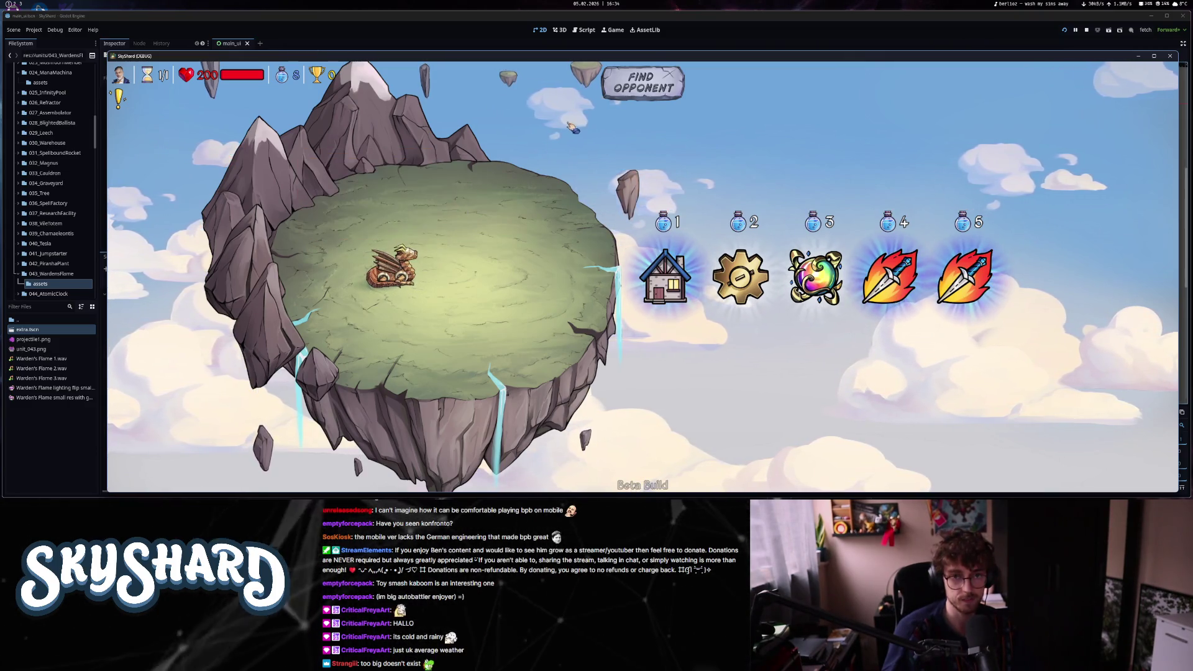
pyautogui.rightClick(395, 269)
pyautogui.click(643, 87)
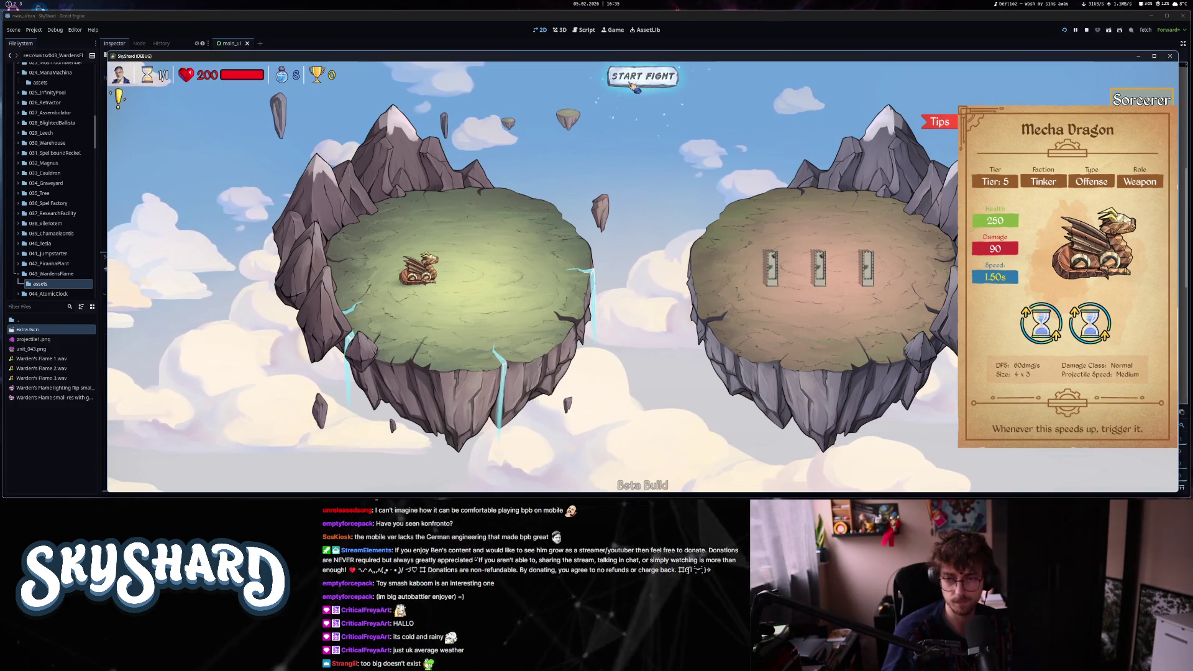
# - Start the fight and inspect the Mecha Dragon's detail panel
pyautogui.click(634, 86)
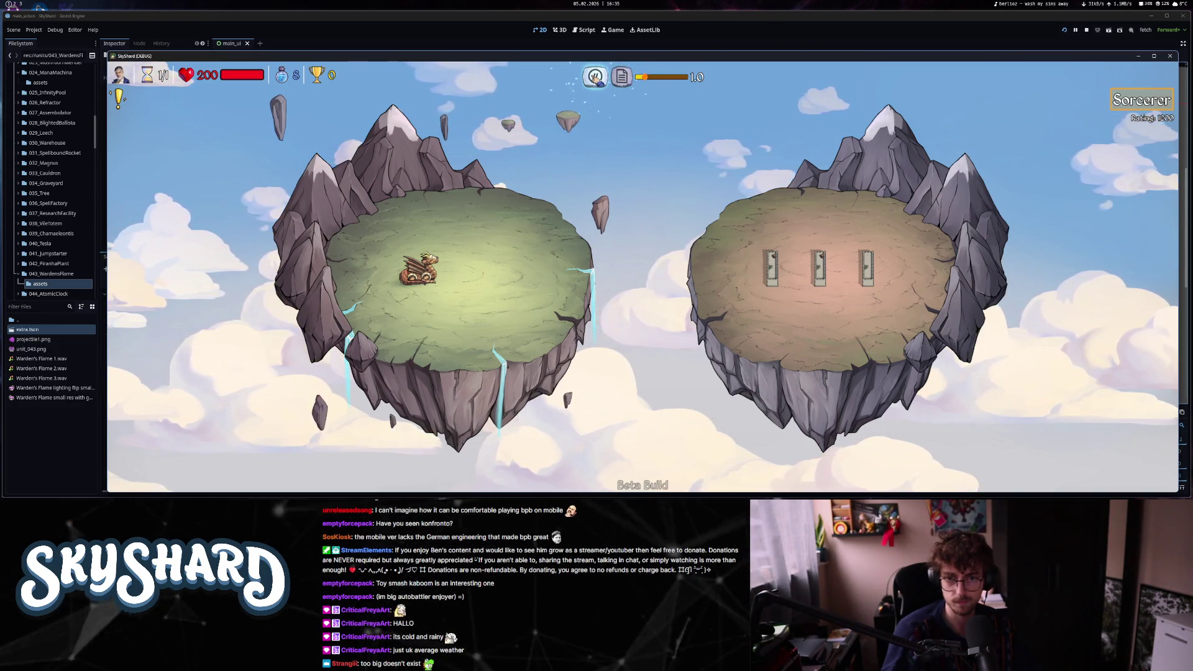
pyautogui.click(435, 272)
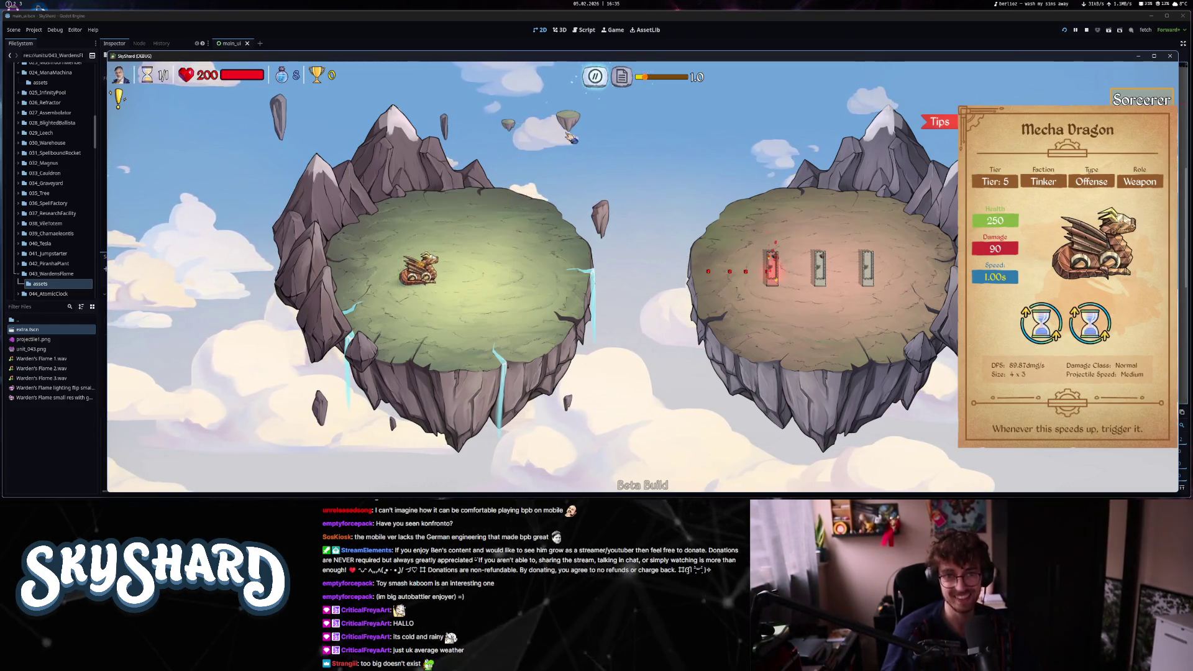
pyautogui.click(433, 273)
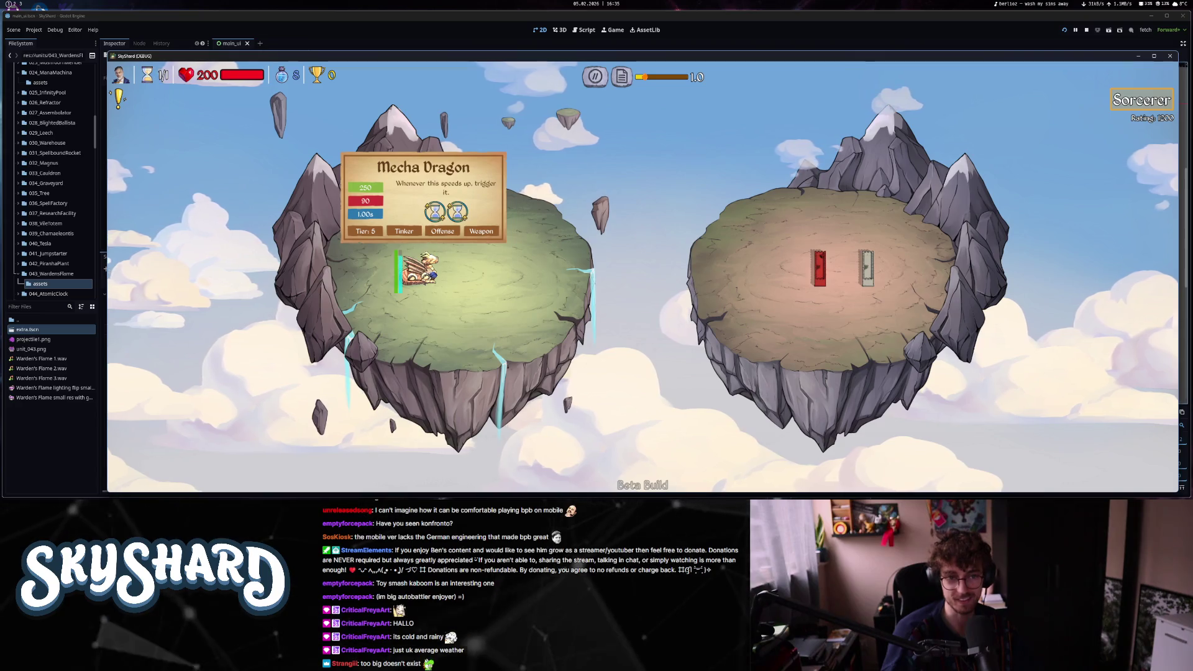
pyautogui.click(433, 272)
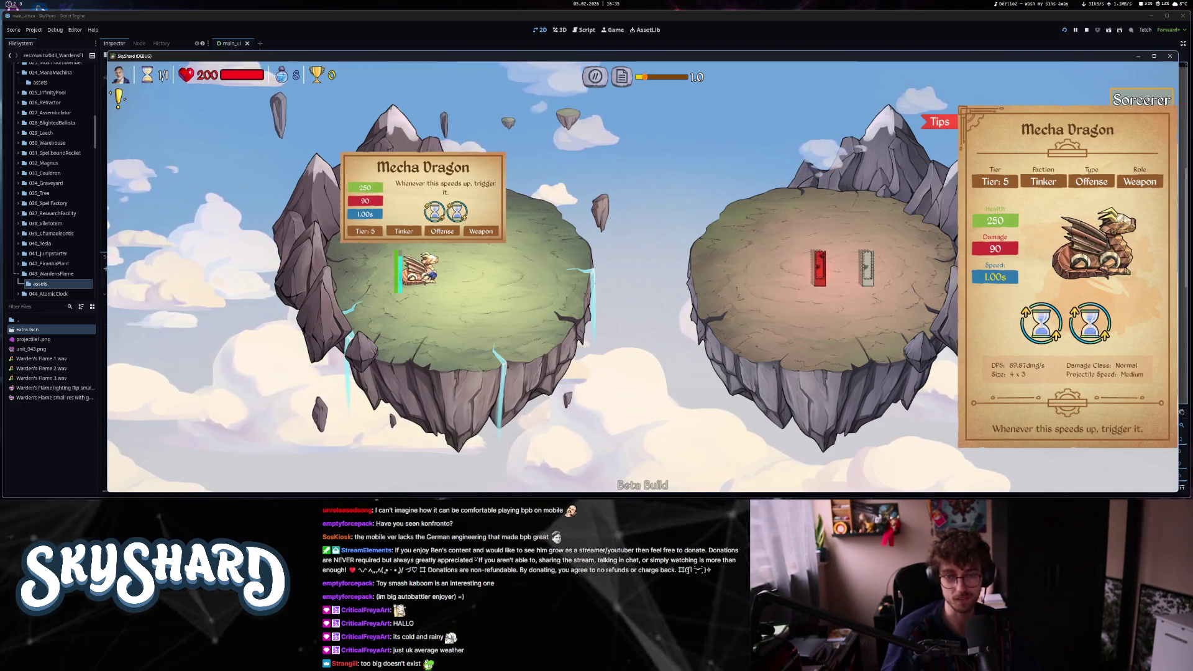
# - Concede the match from the pause menu, dismiss the results and exit the game
pyautogui.press('Escape')
pyautogui.click(645, 305)
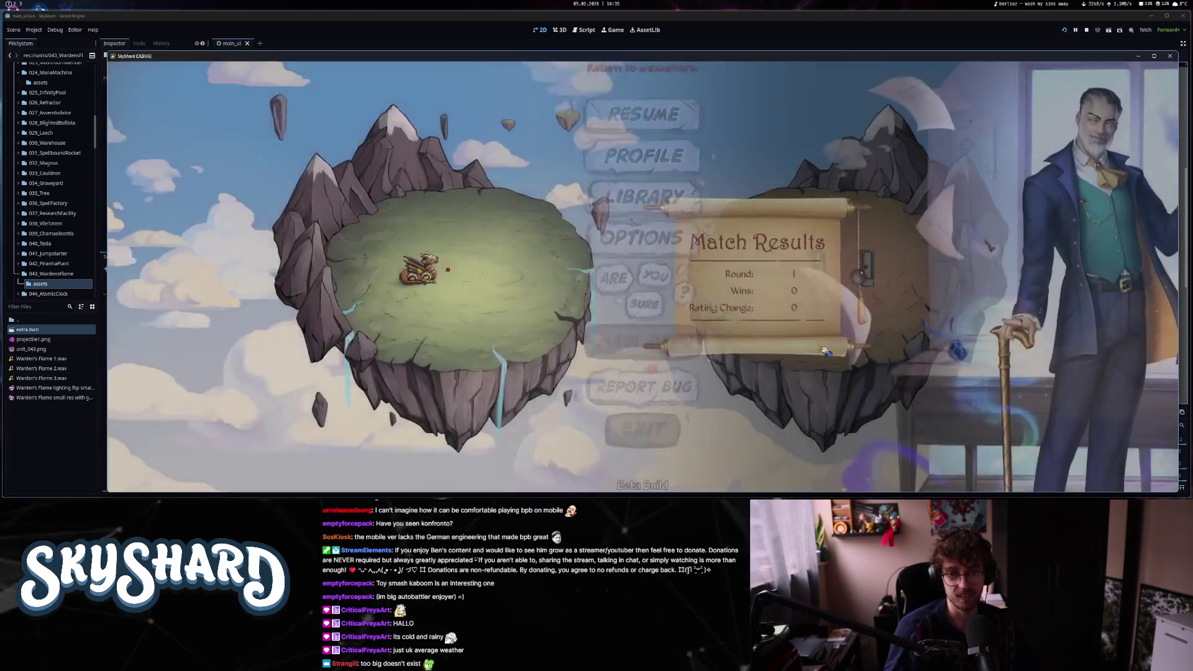
pyautogui.click(733, 386)
pyautogui.click(671, 392)
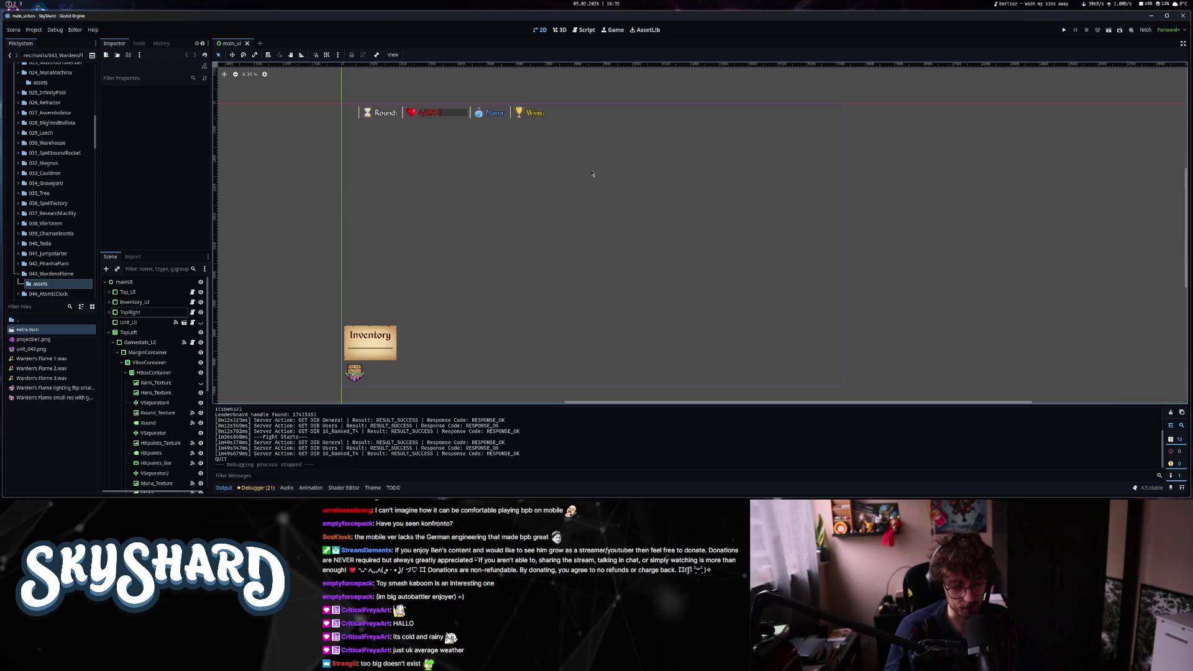
# - Open unit_ui.gd through quick script search and page through its code
pyautogui.hotkey('ctrl', 'alt', 'o')
pyautogui.write('un')
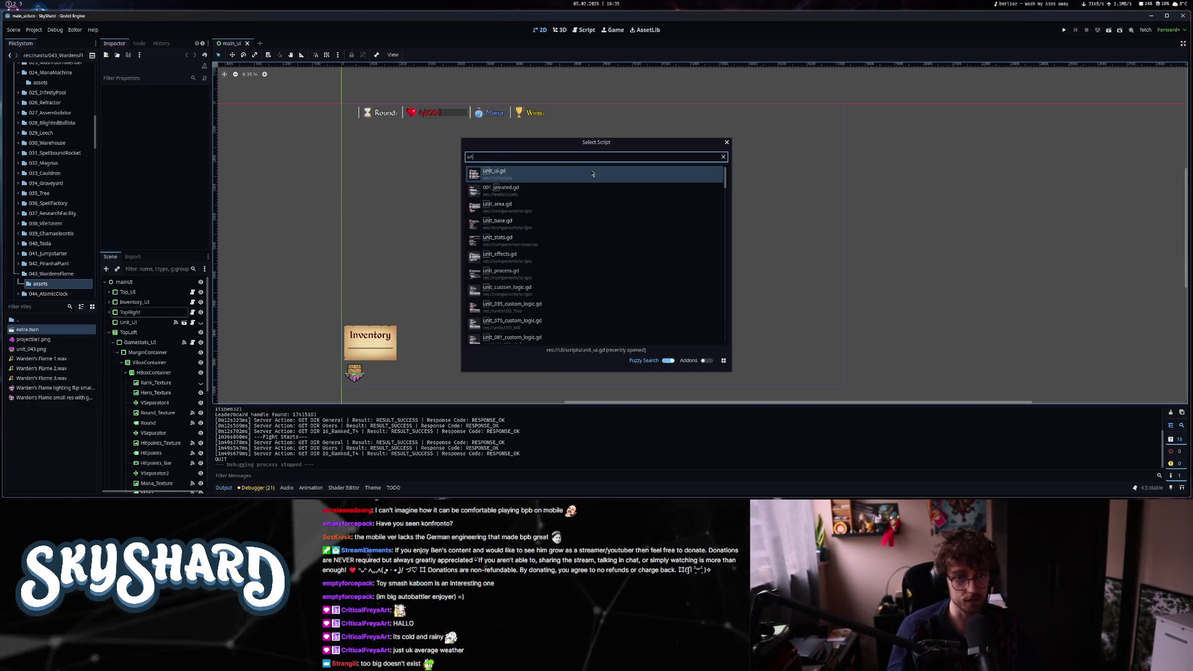
pyautogui.press('Return')
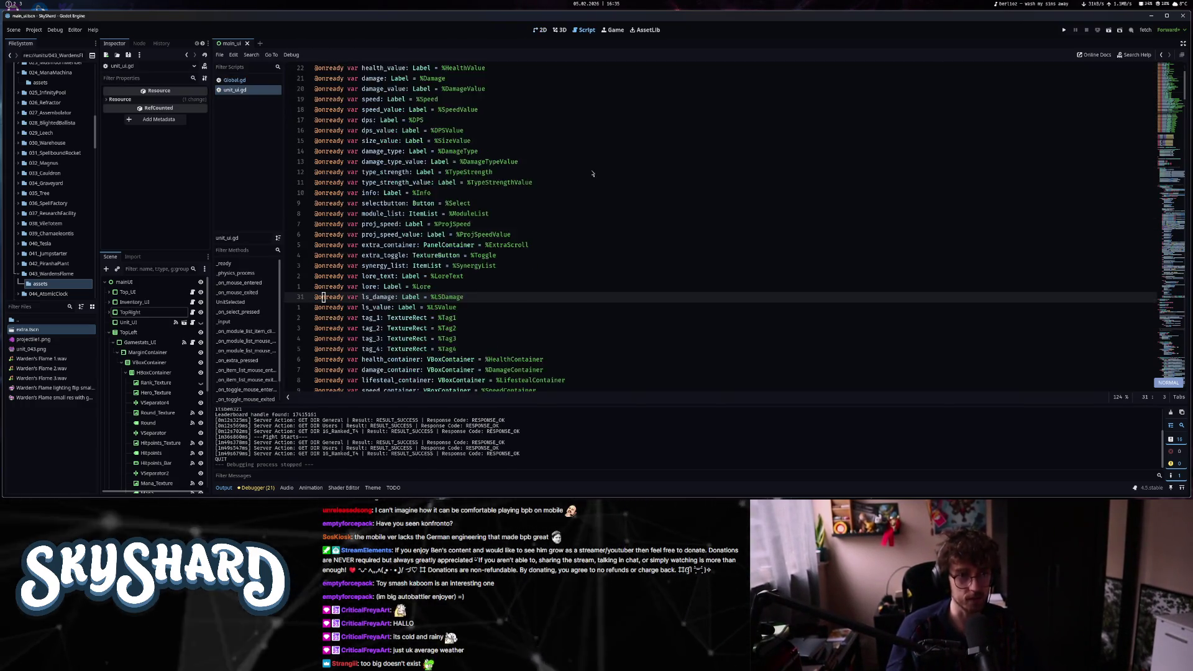
pyautogui.hotkey('ctrl', 'd')
pyautogui.hotkey('ctrl', 'd')
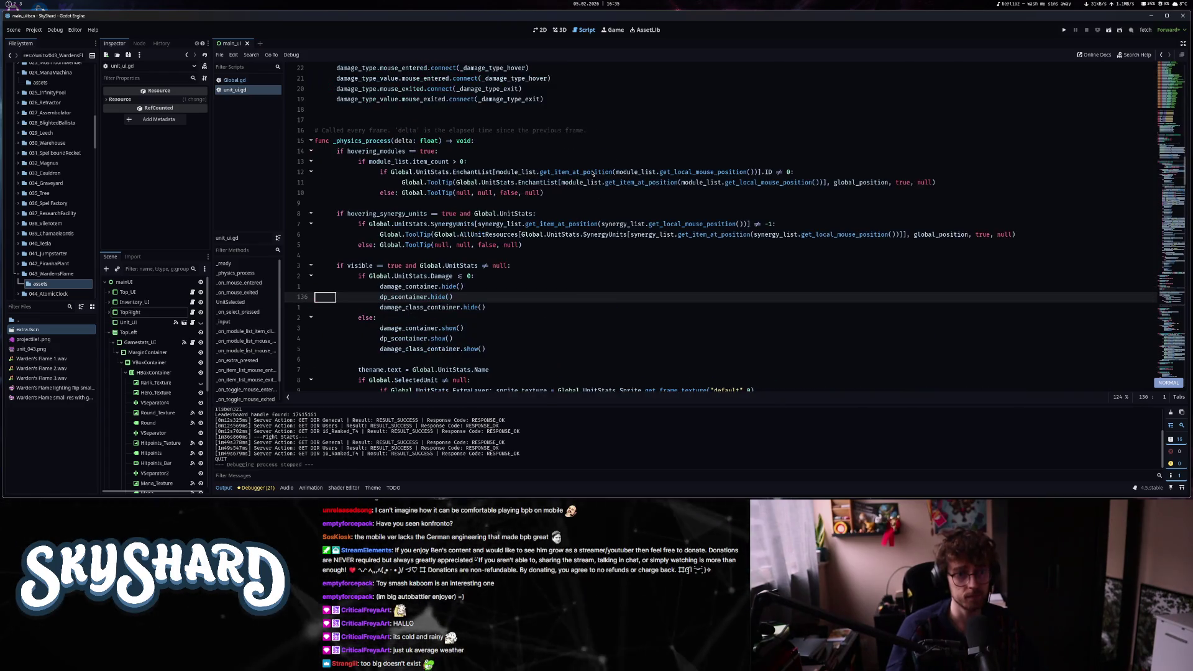
pyautogui.hotkey('ctrl', 'd')
pyautogui.hotkey('ctrl', 'd')
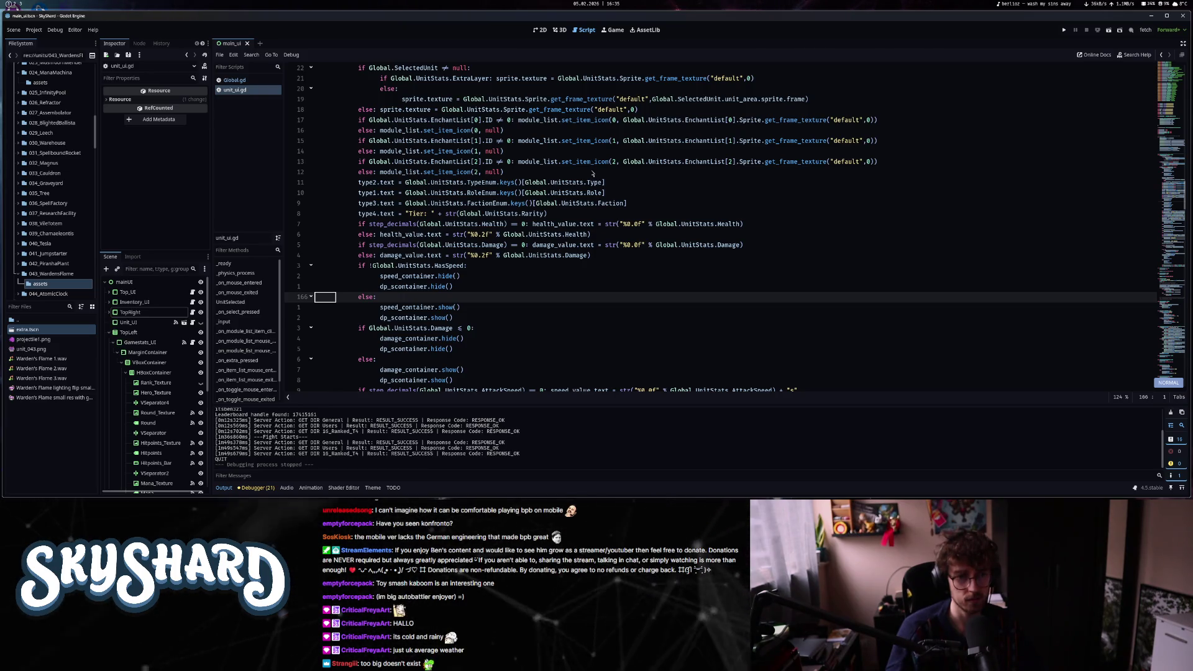
pyautogui.hotkey('ctrl', 'd')
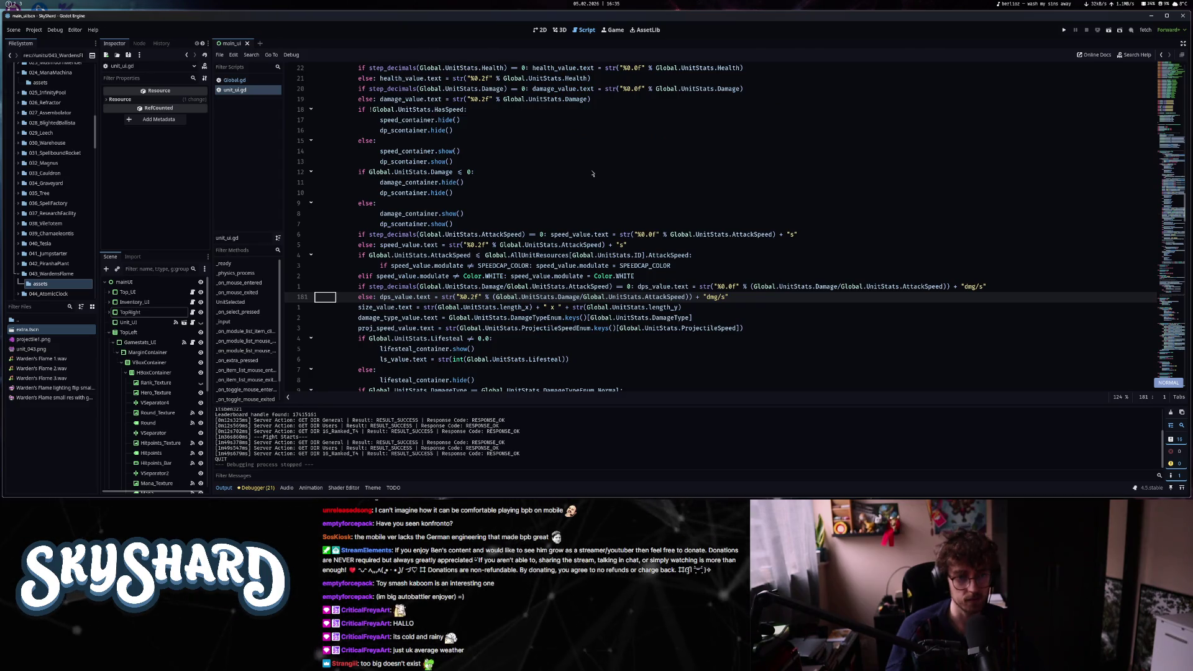
pyautogui.hotkey('ctrl', 'd')
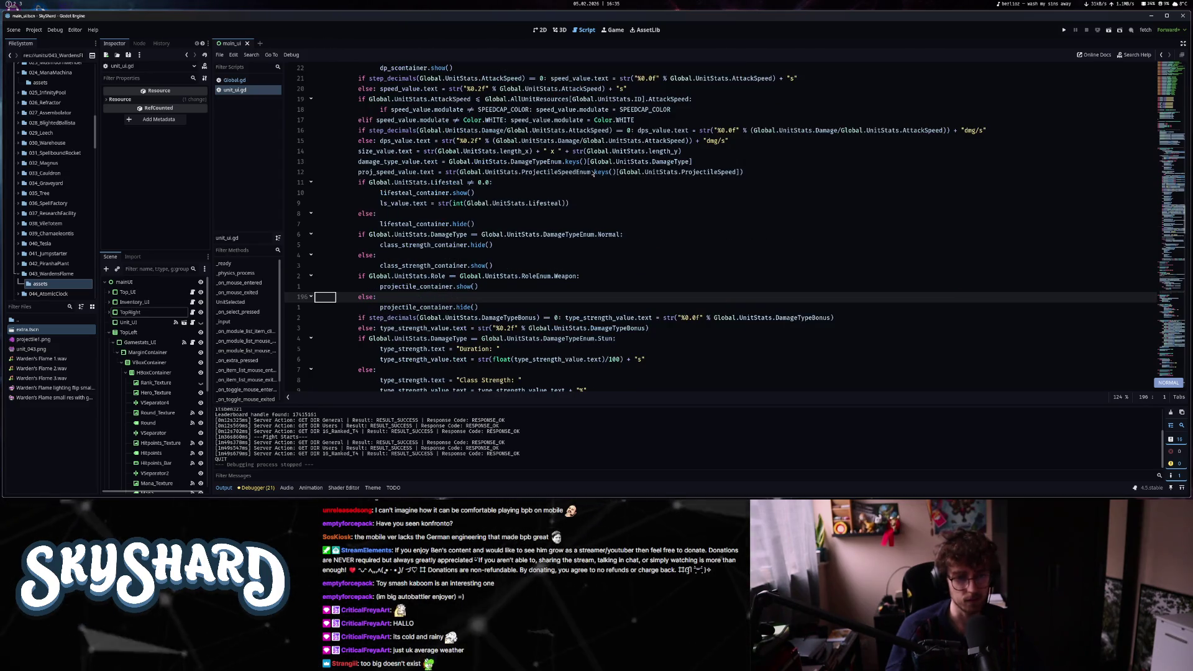
pyautogui.hotkey('ctrl', 'd')
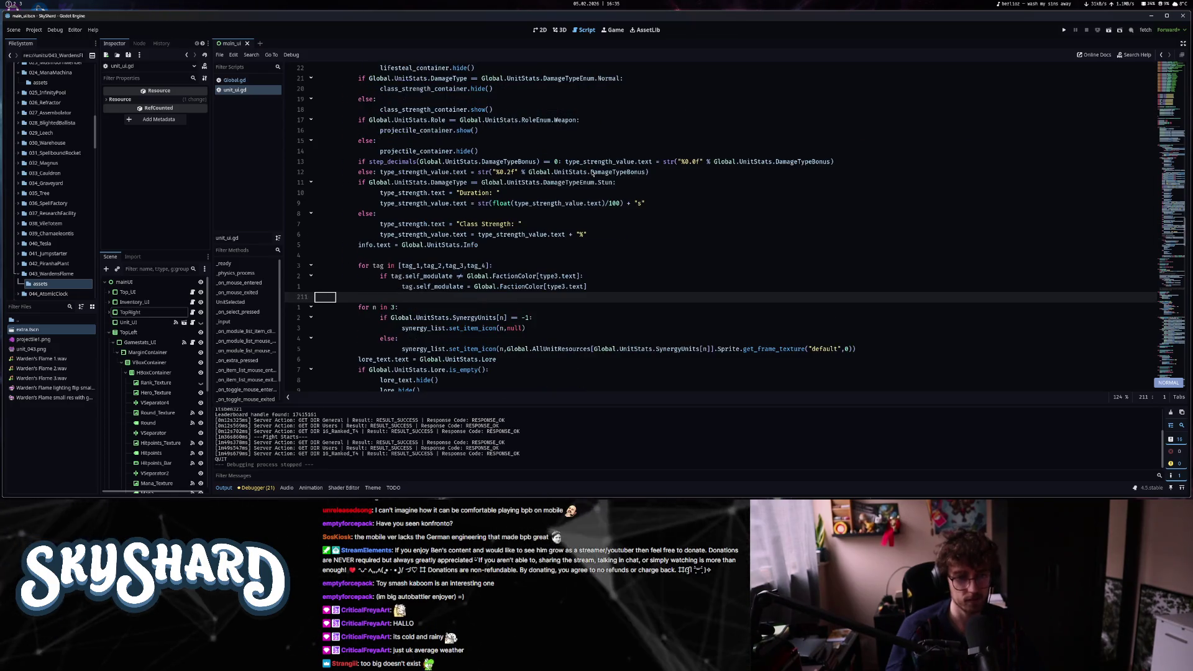
pyautogui.hotkey('ctrl', 'u')
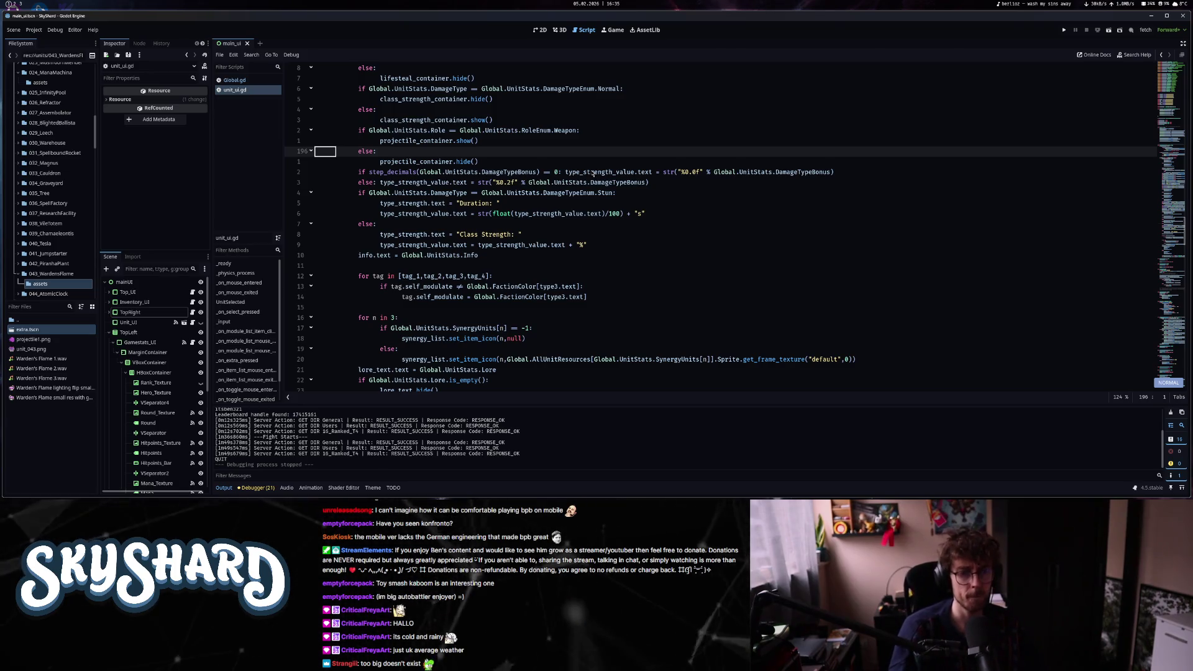
pyautogui.hotkey('ctrl', 'u')
# - Search for modulate matches, hide the script list, and move up to the SPEEDCAP_COLOR constant
pyautogui.write('modula')
pyautogui.press('BackSpace')
pyautogui.press('BackSpace')
pyautogui.press('BackSpace')
pyautogui.write('mo')
pyautogui.press('Return')
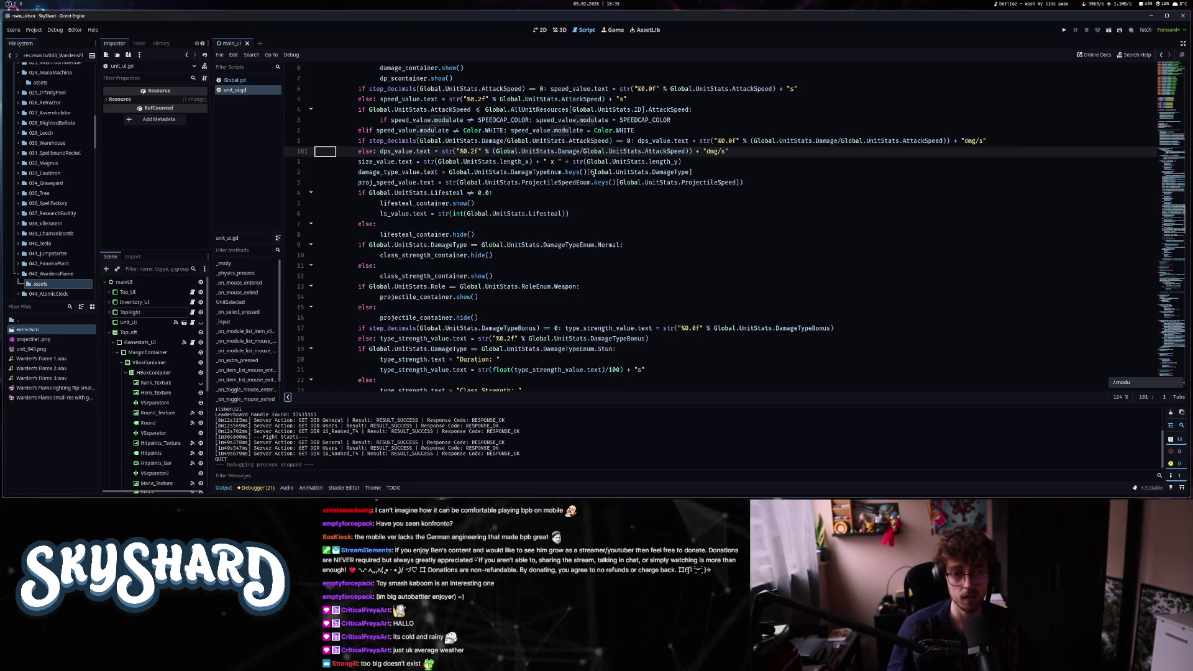
pyautogui.hotkey('ctrl', '\\')
pyautogui.hotkey('ctrl', '\\')
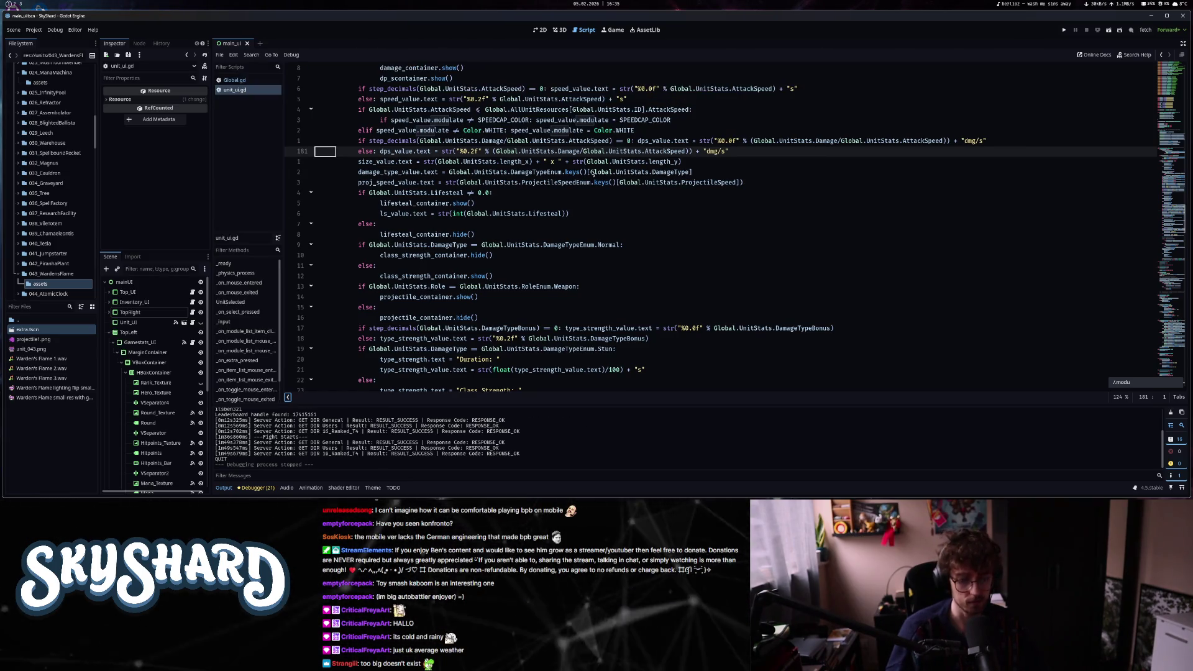
pyautogui.hotkey('ctrl', 'l')
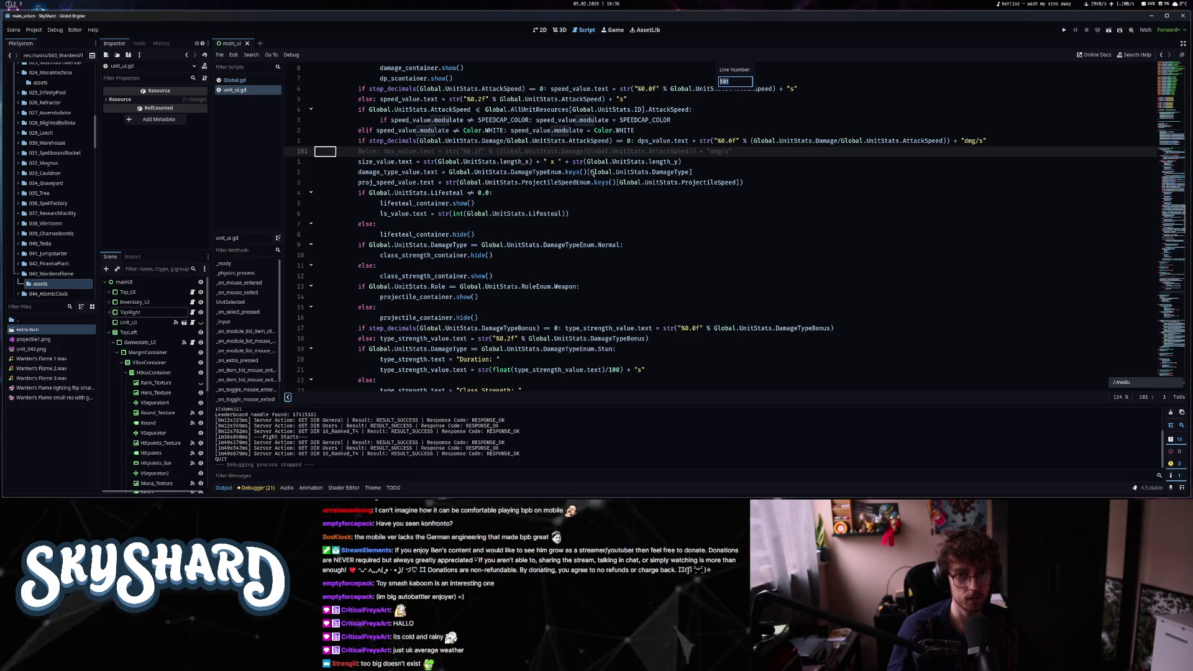
pyautogui.click(599, 172)
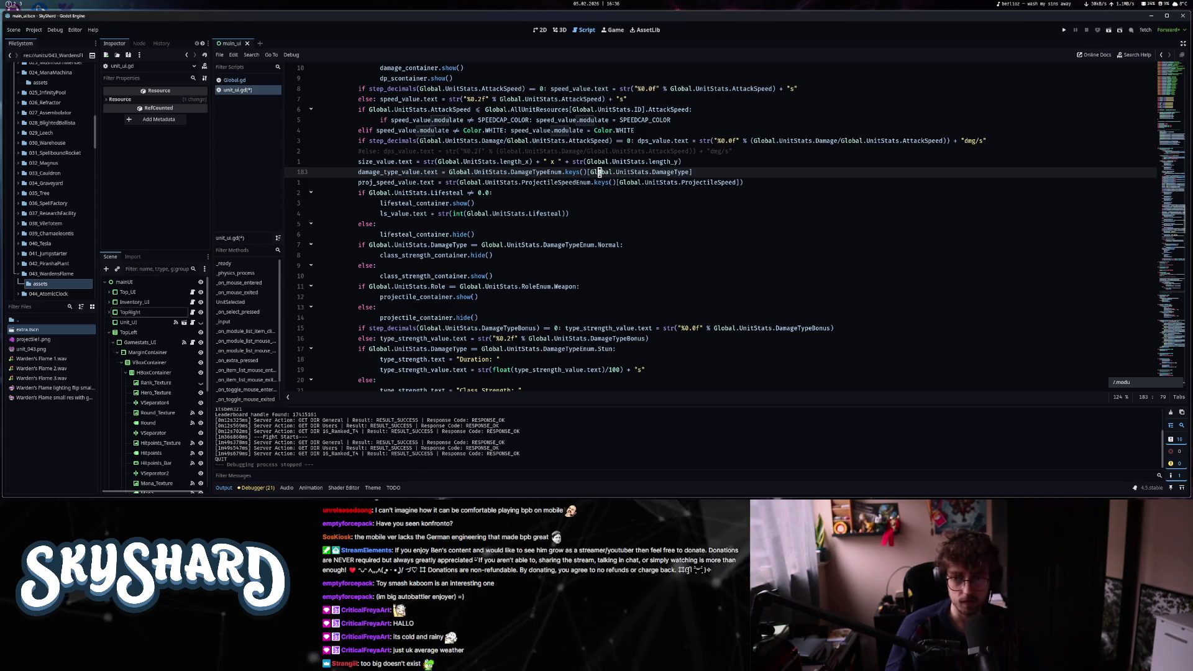
pyautogui.press('k')
pyautogui.press('k')
pyautogui.press('k')
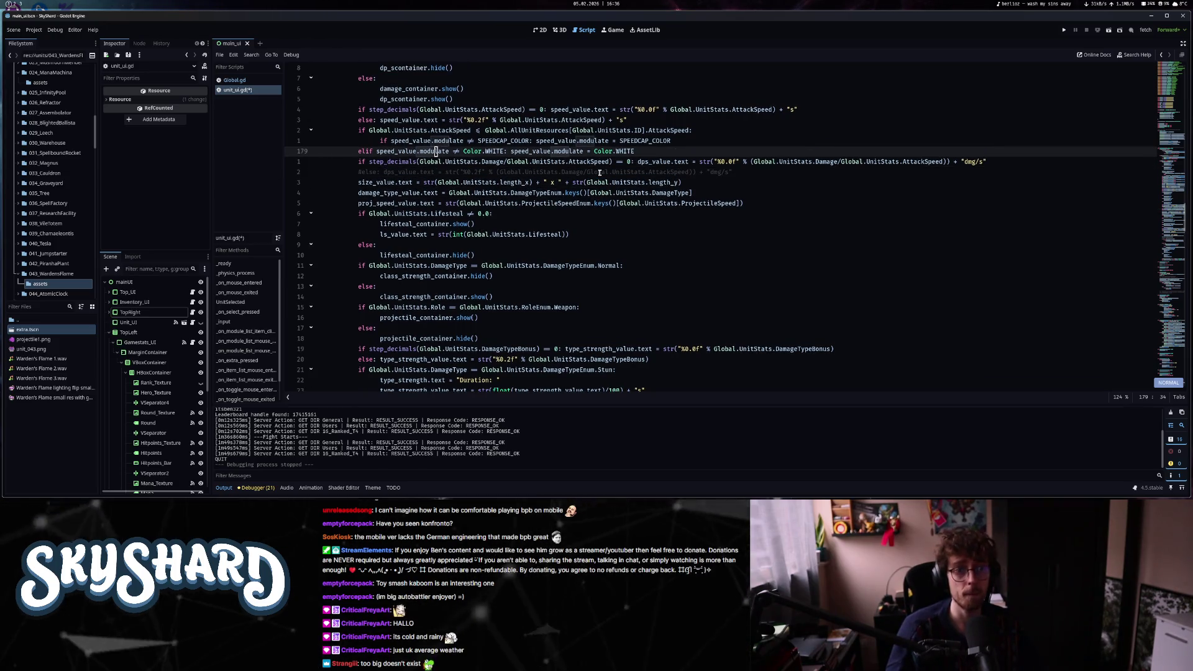
pyautogui.press('k')
pyautogui.press('k')
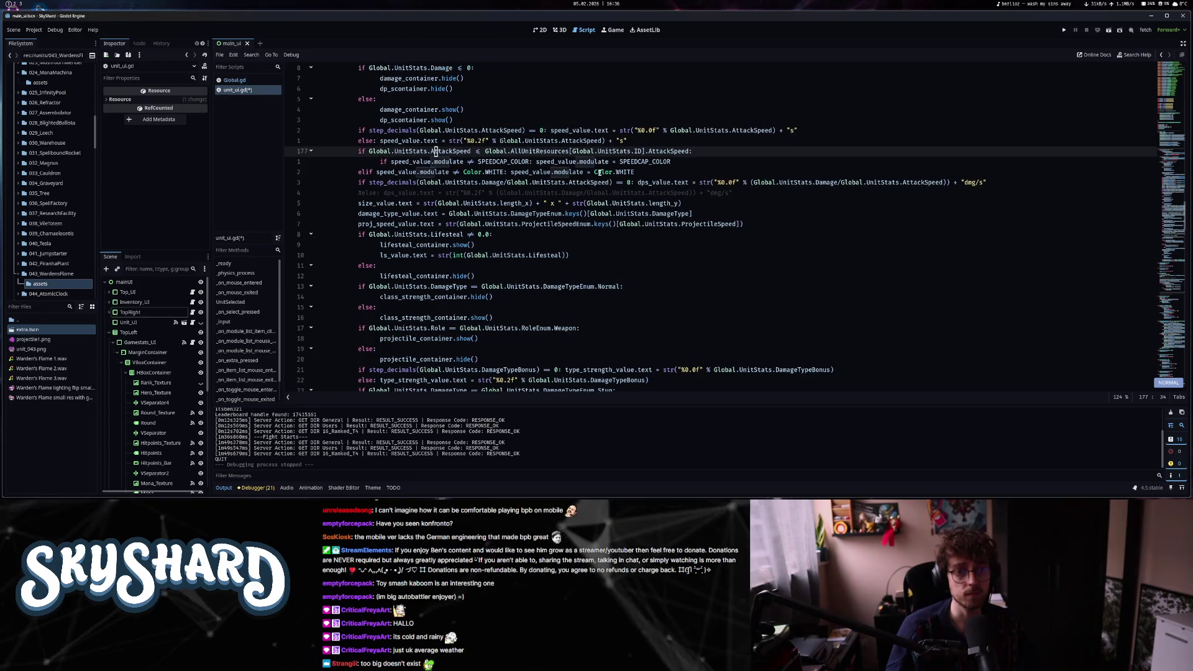
pyautogui.press('e')
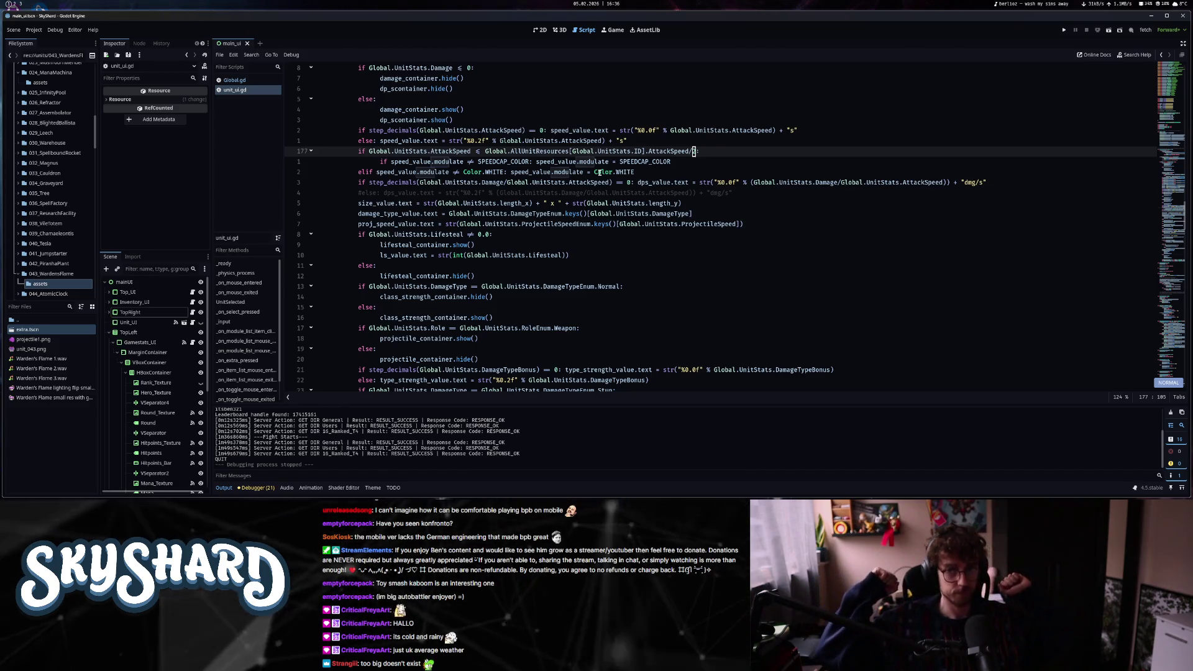
pyautogui.hotkey('ctrl', 'u')
pyautogui.hotkey('ctrl', 'u')
pyautogui.hotkey('ctrl', 'u')
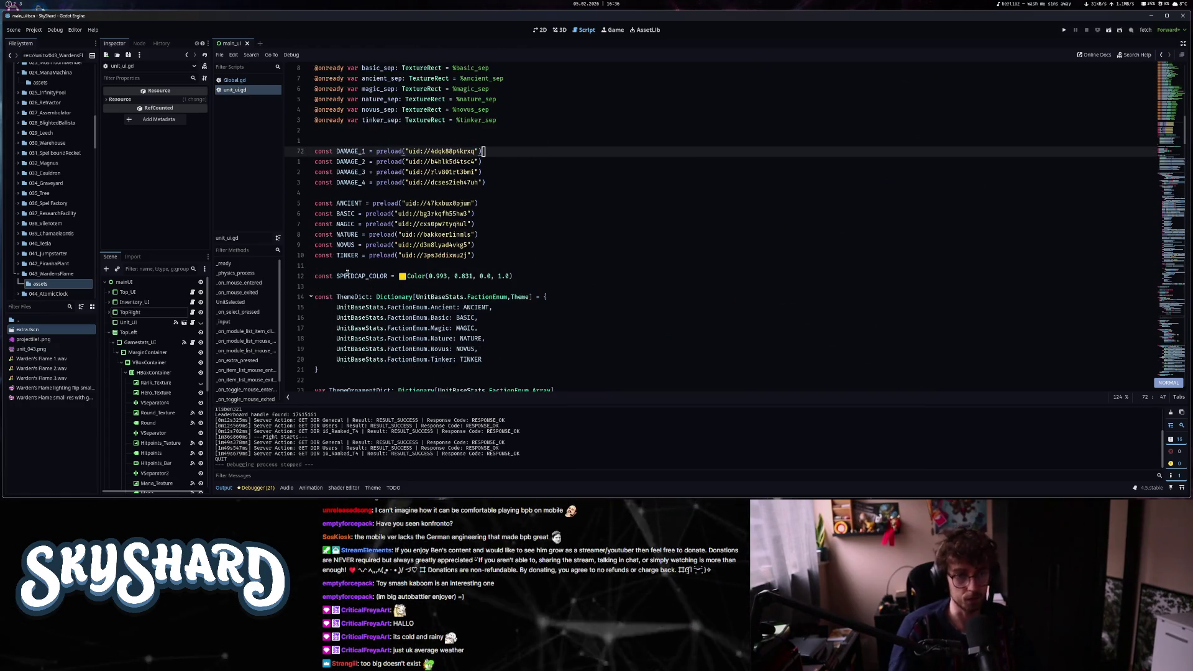
# - Change SPEEDCAP_COLOR to Color(0.936, 0.692, 0.0, 1.0) with the colour picker
pyautogui.click(401, 277)
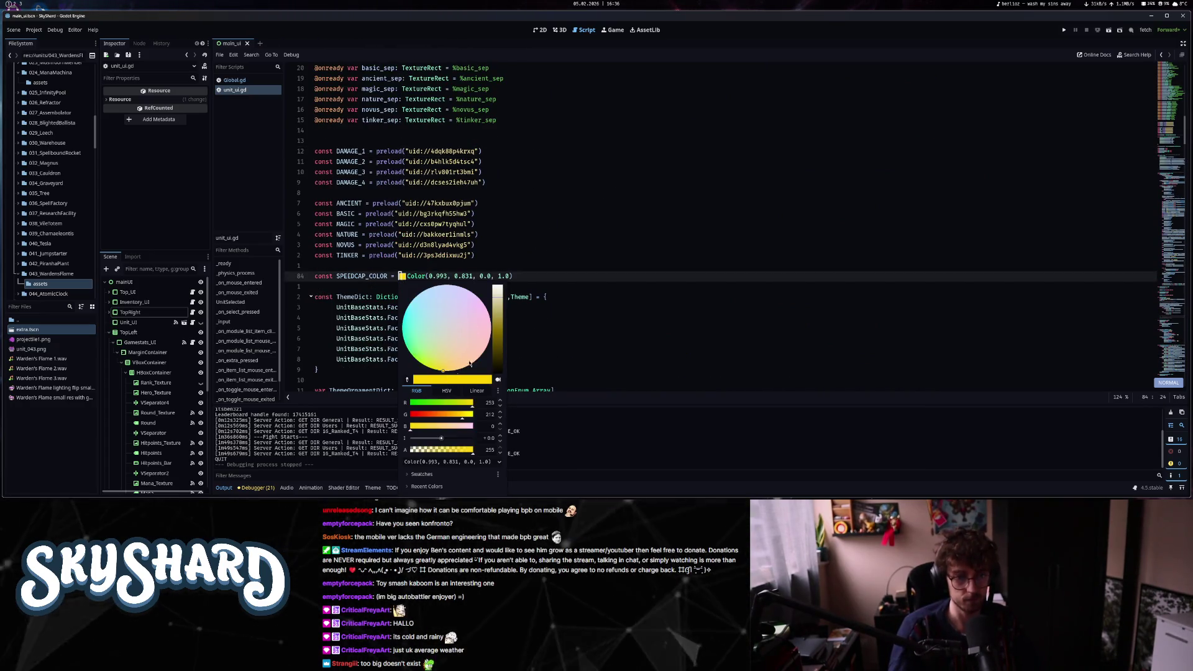
pyautogui.moveTo(443, 371); pyautogui.dragTo(442, 373)
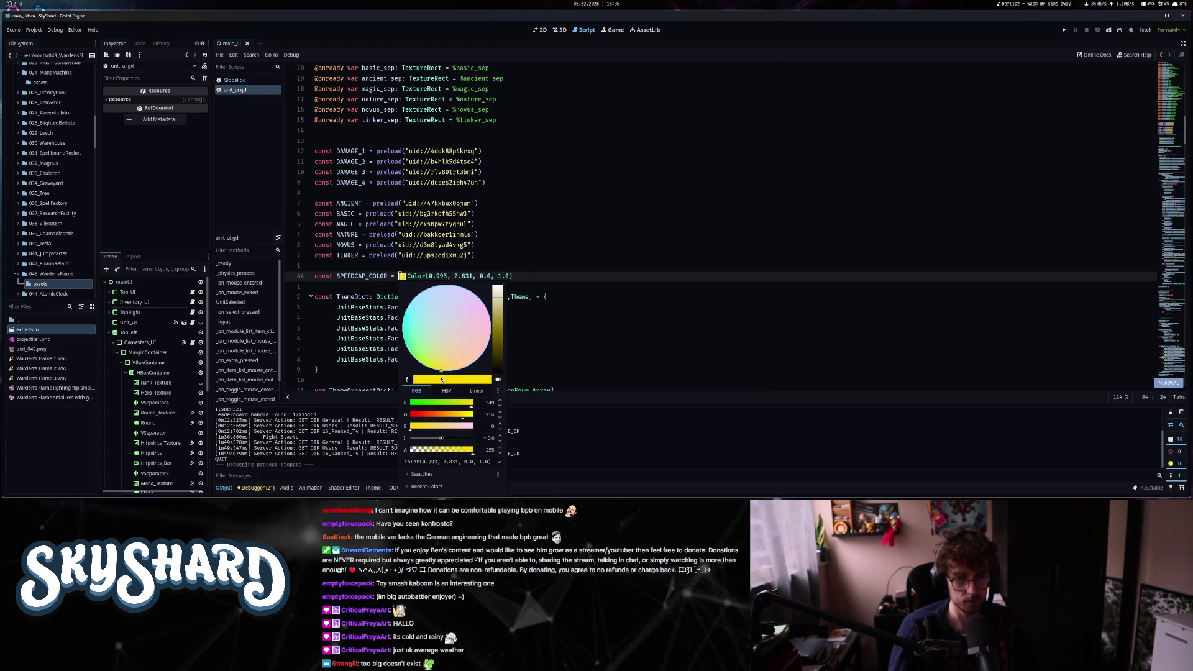
pyautogui.moveTo(498, 310); pyautogui.dragTo(498, 311)
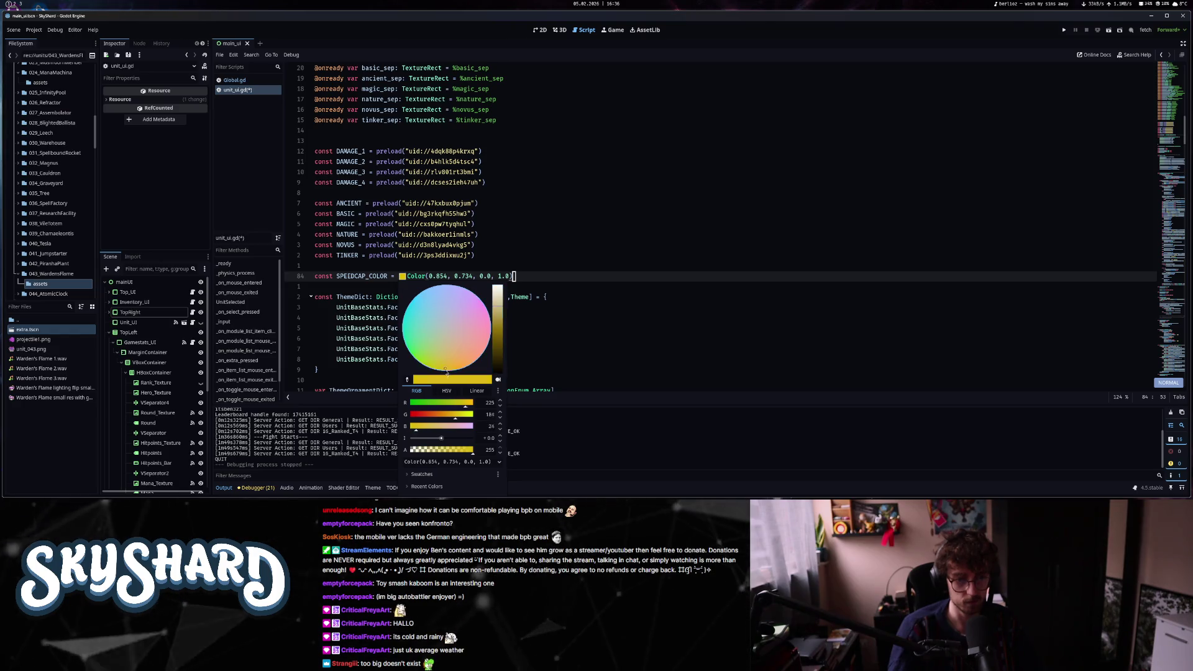
pyautogui.moveTo(442, 371); pyautogui.dragTo(452, 371)
pyautogui.click(444, 276)
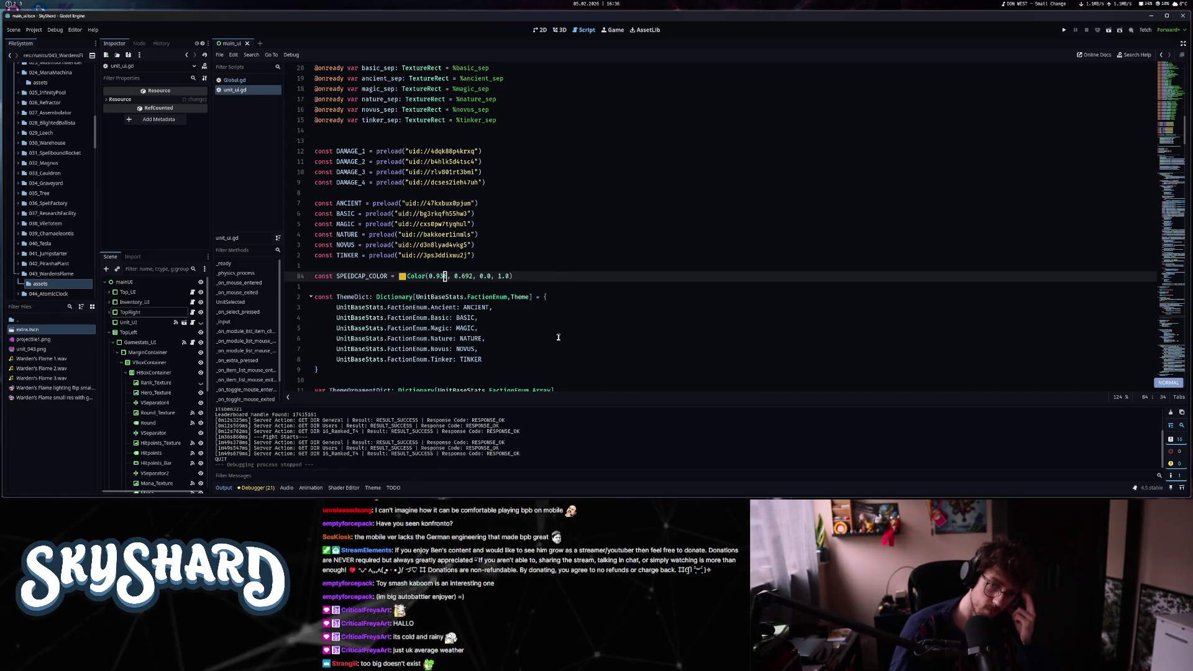
# - Open unit_074_custom_logic.gd through a quick script search for 'mechadr'
pyautogui.hotkey('ctrl', 'alt', 'o')
pyautogui.write('mech')
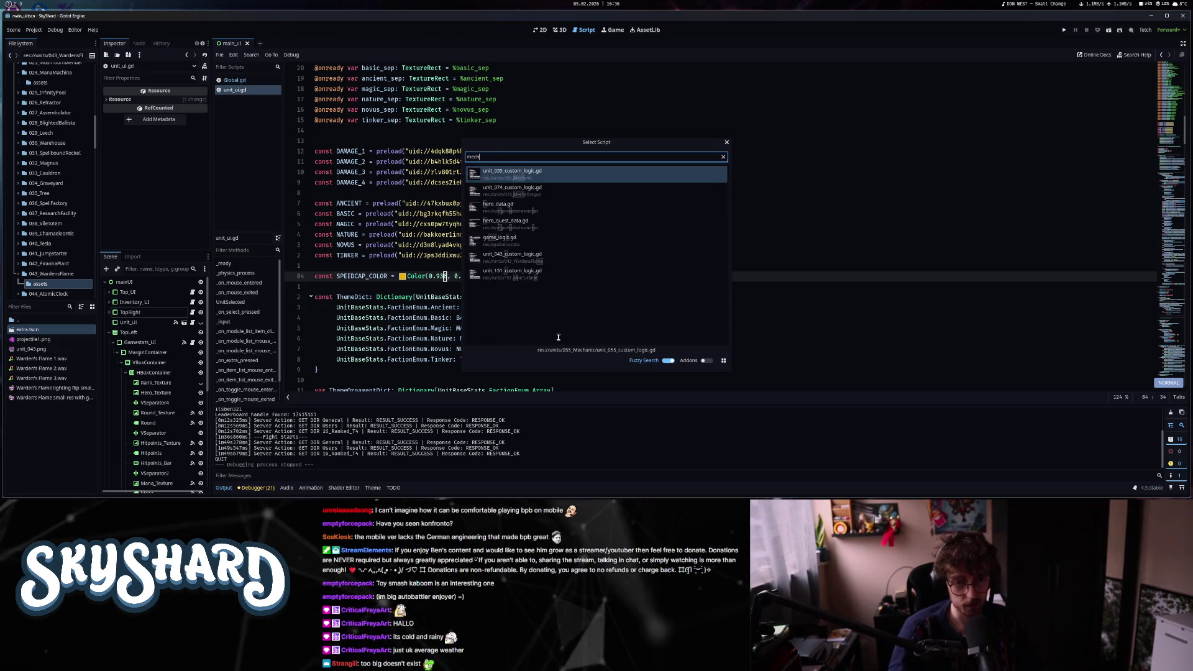
pyautogui.write('adr')
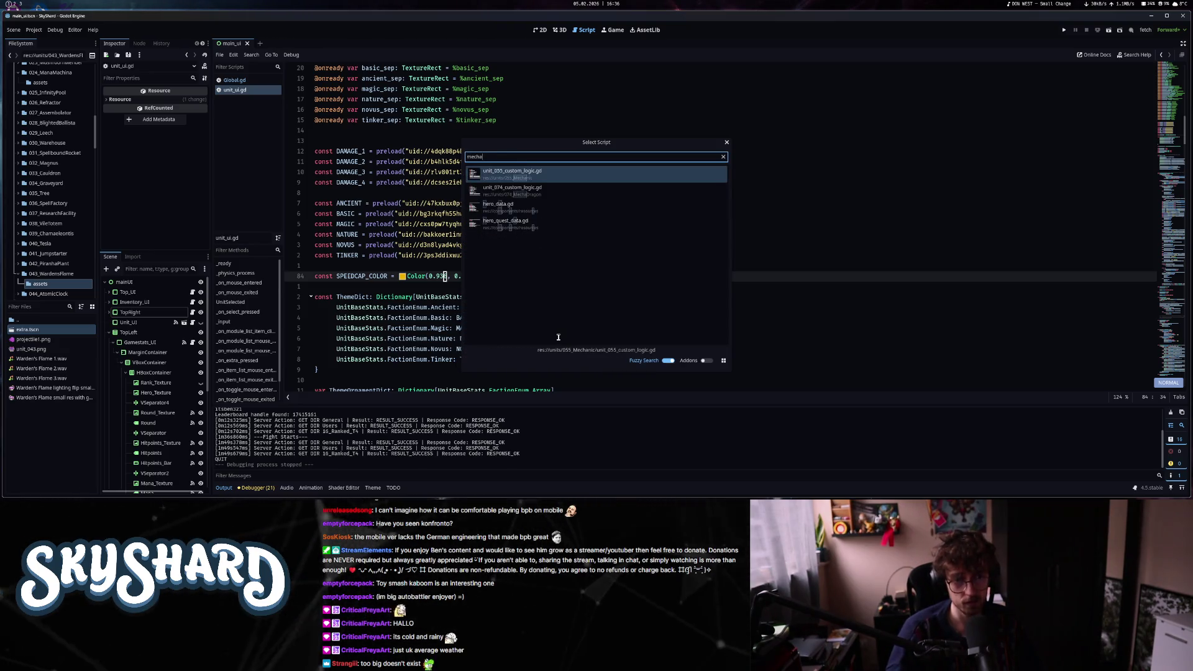
pyautogui.press('Return')
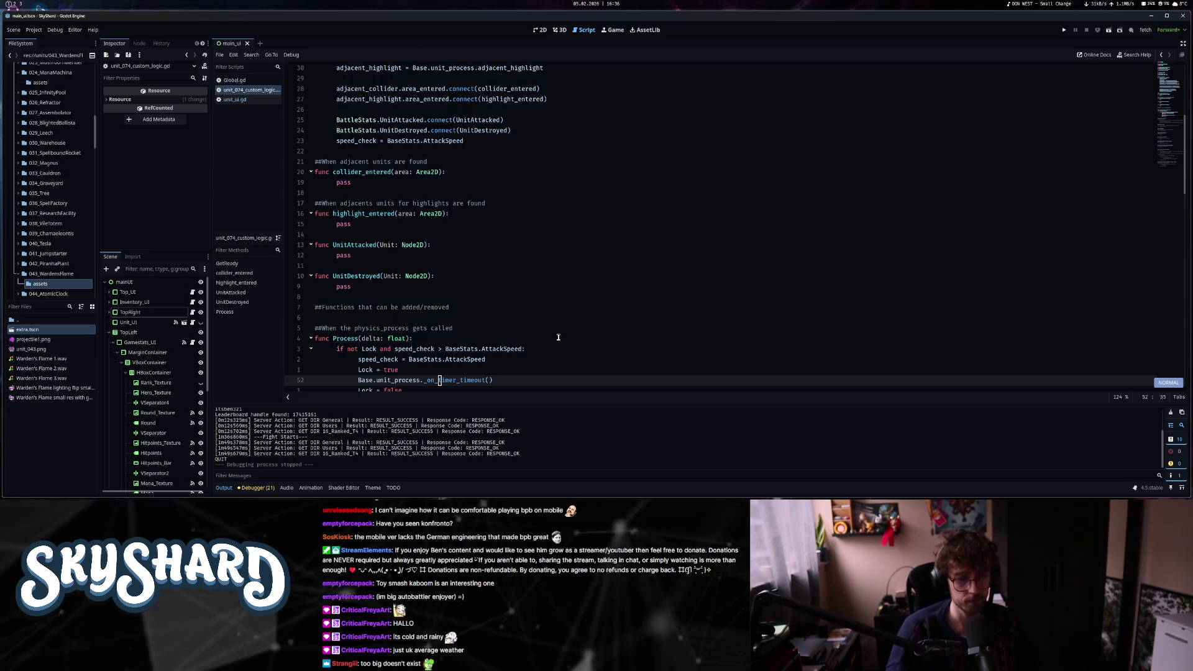
# - Move in Process to the Base.unit_process._on_timer_timeout() call
pyautogui.scroll(-2, 558, 337)
pyautogui.press('3')
pyautogui.press('0')
pyautogui.press('k')
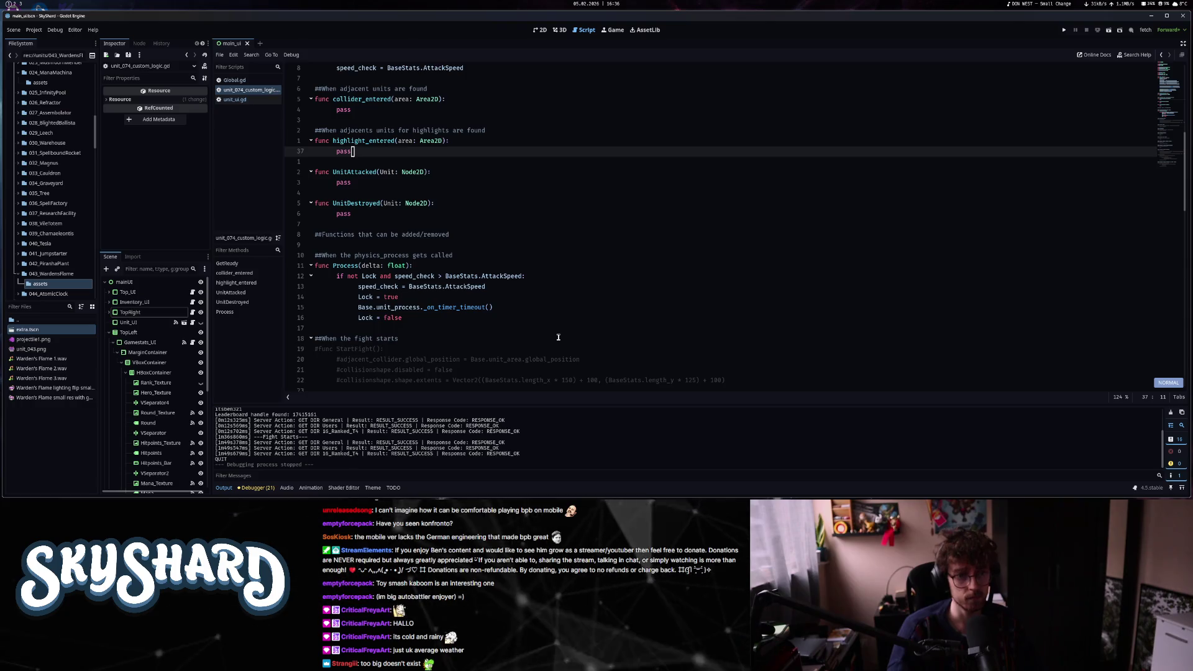
pyautogui.press('1')
pyautogui.press('5')
pyautogui.press('j')
pyautogui.press('e')
pyautogui.press('e')
pyautogui.press('e')
pyautogui.scroll(-2, 558, 336)
pyautogui.press('j')
pyautogui.press('j')
pyautogui.press('j')
pyautogui.press('k')
pyautogui.press('k')
pyautogui.press('k')
pyautogui.press('$')
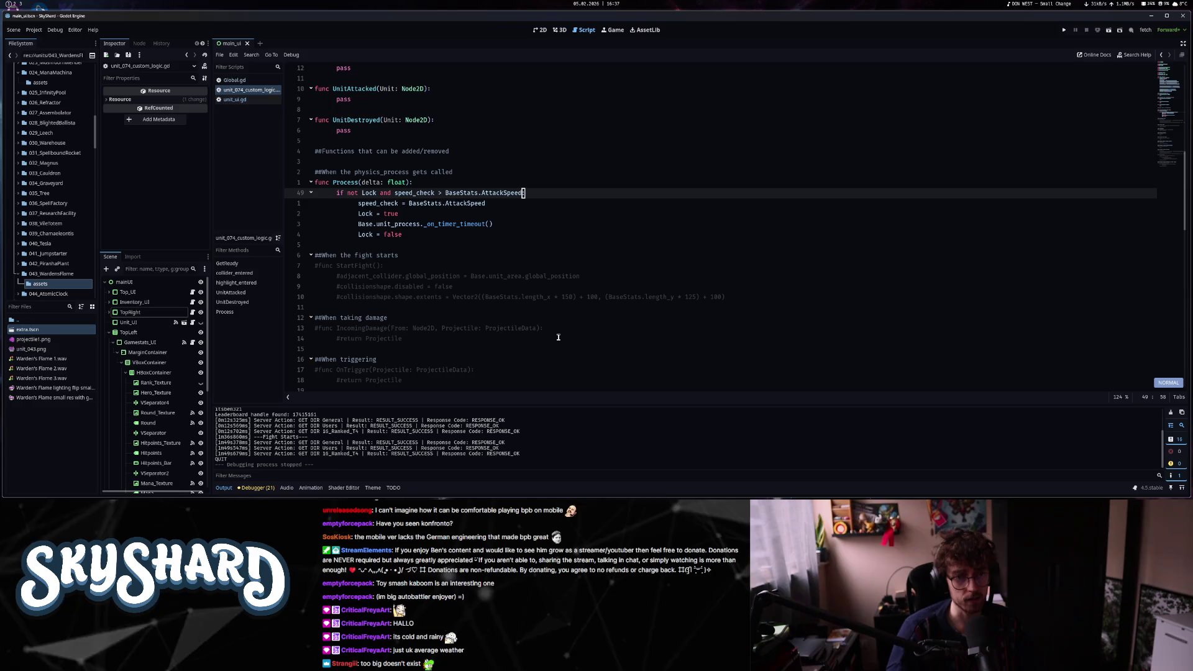
pyautogui.press('j')
pyautogui.press('j')
pyautogui.press('j')
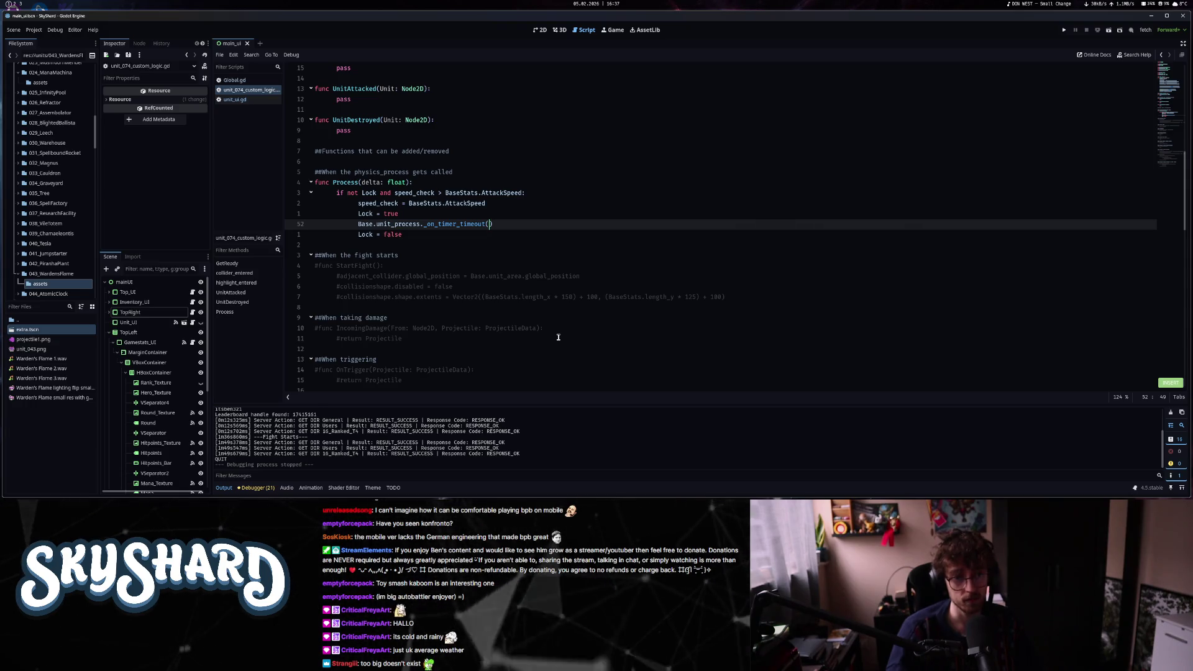
# - Add 'await Base.get_tree().physics_frame' on a new line below the timer timeout call
pyautogui.press('Return')
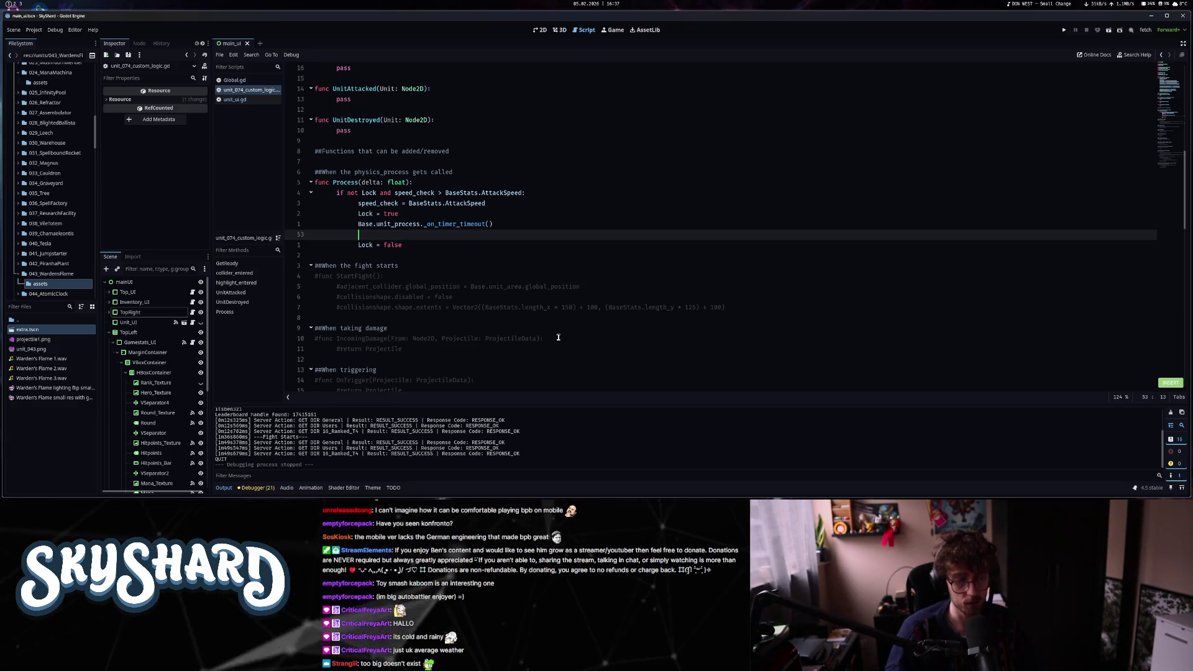
pyautogui.write('await get_tre')
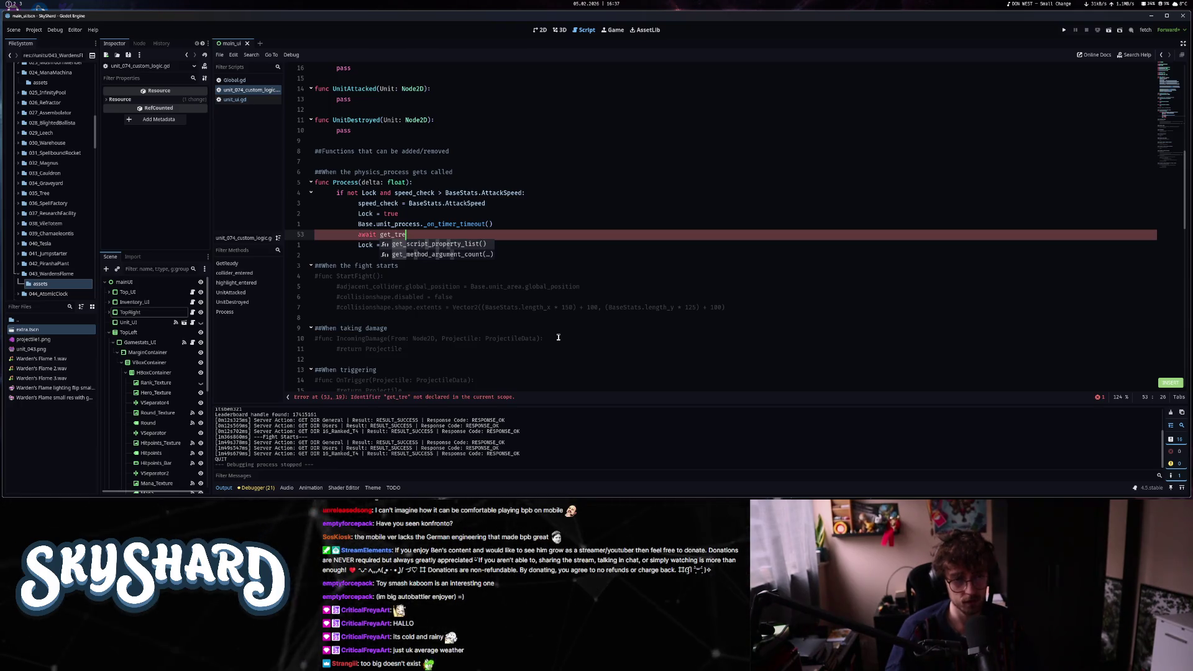
pyautogui.press('BackSpace')
pyautogui.press('BackSpace')
pyautogui.press('BackSpace')
pyautogui.press('BackSpace')
pyautogui.press('BackSpace')
pyautogui.press('BackSpace')
pyautogui.press('BackSpace')
pyautogui.write('Base.get_t')
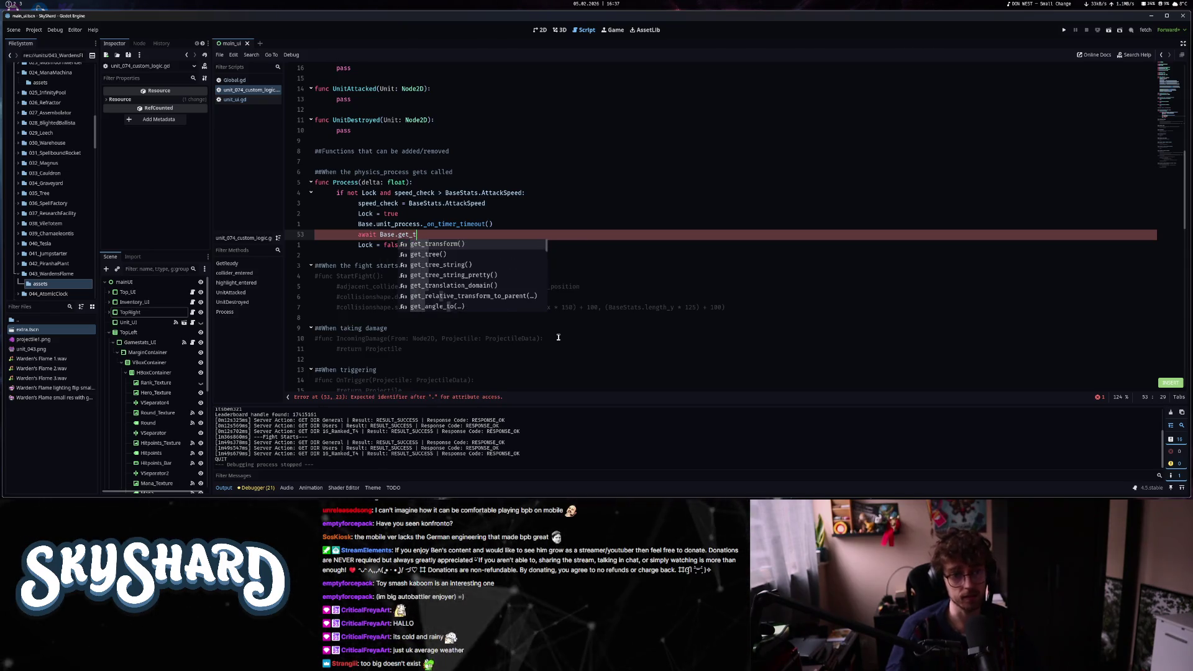
pyautogui.write('ree().')
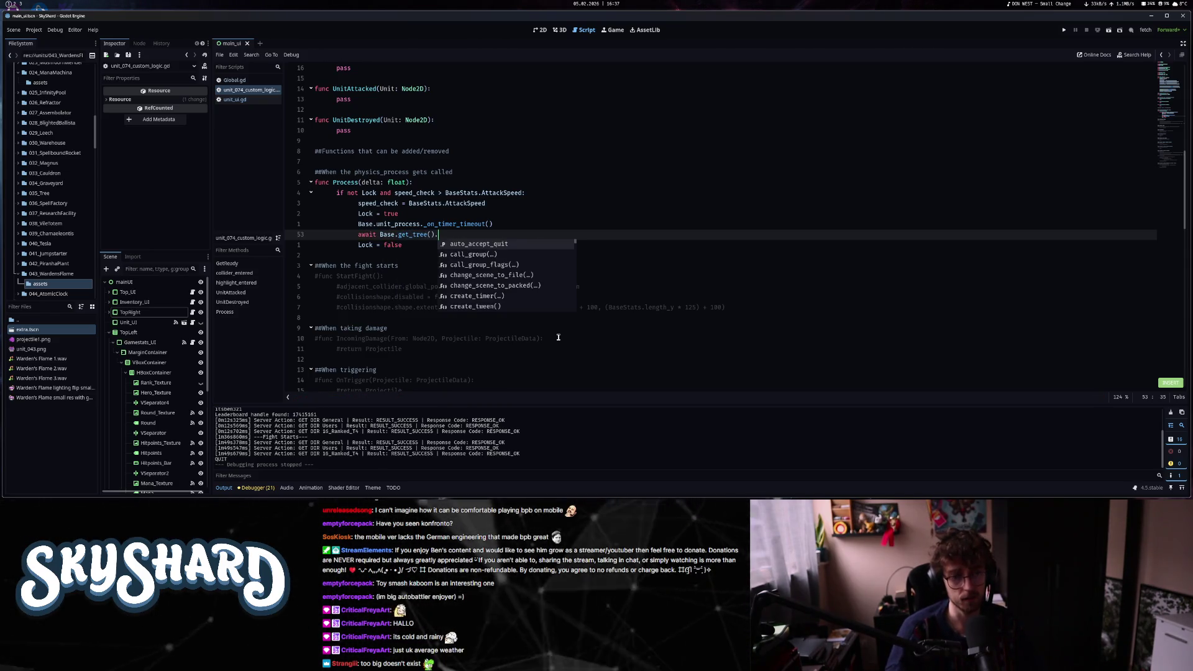
pyautogui.write('c')
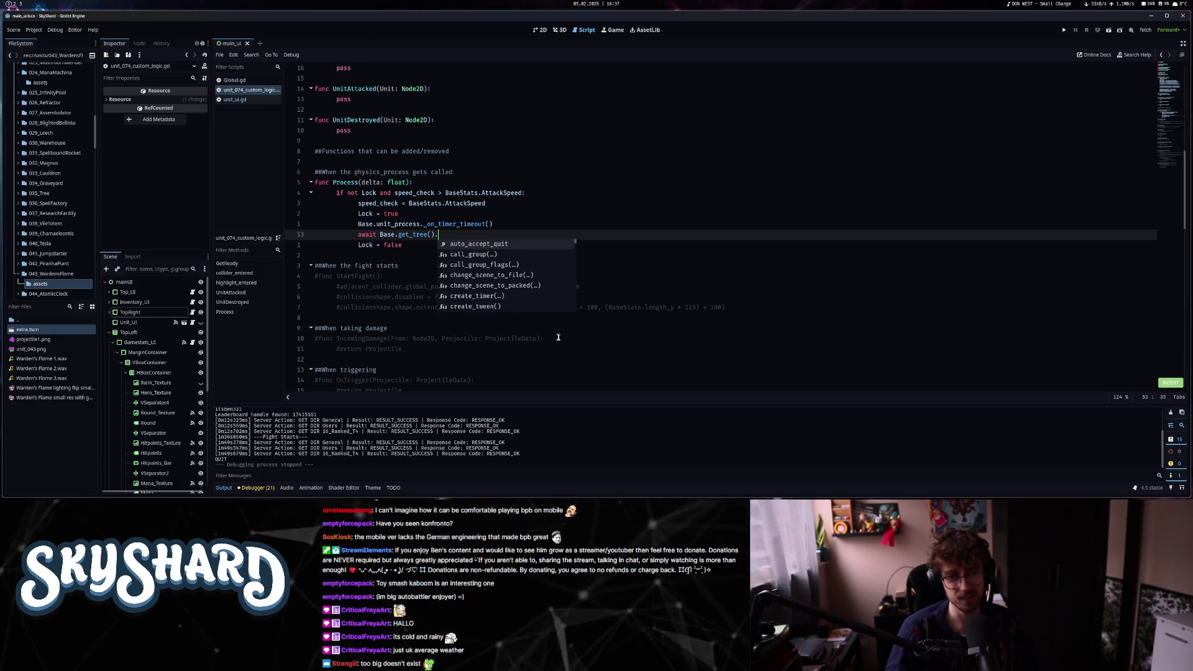
pyautogui.write('physics_frame')
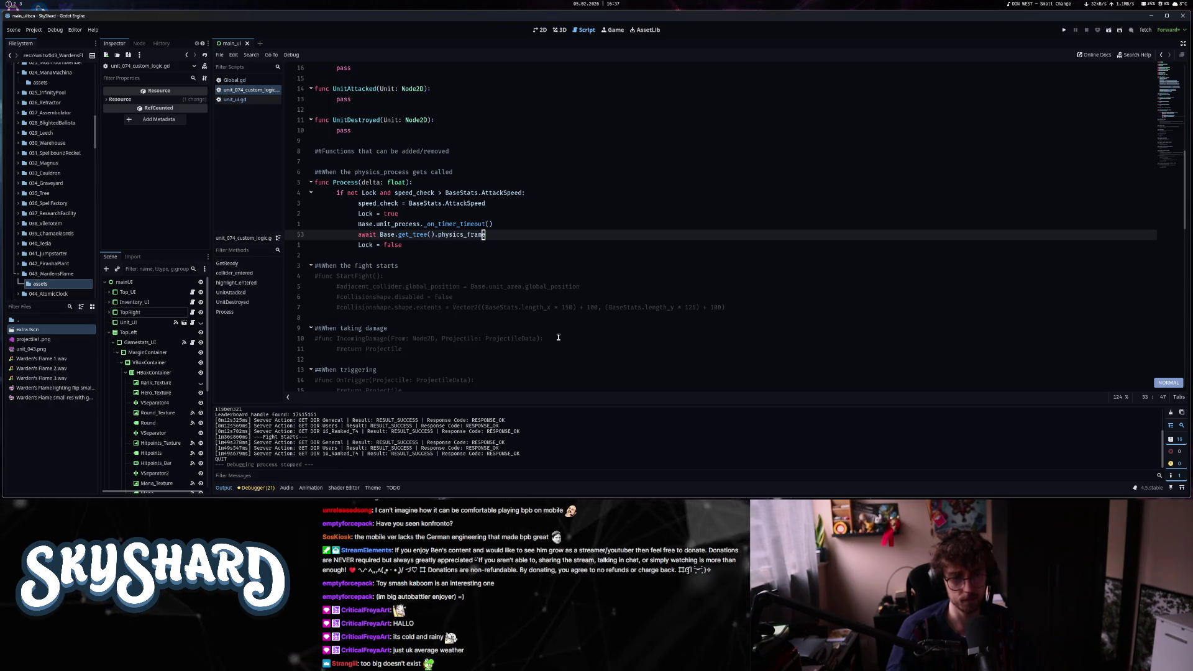
# - Run SkyShard windowed, load test data from temp, start as Ambrose and load the saved build
pyautogui.click(1062, 31)
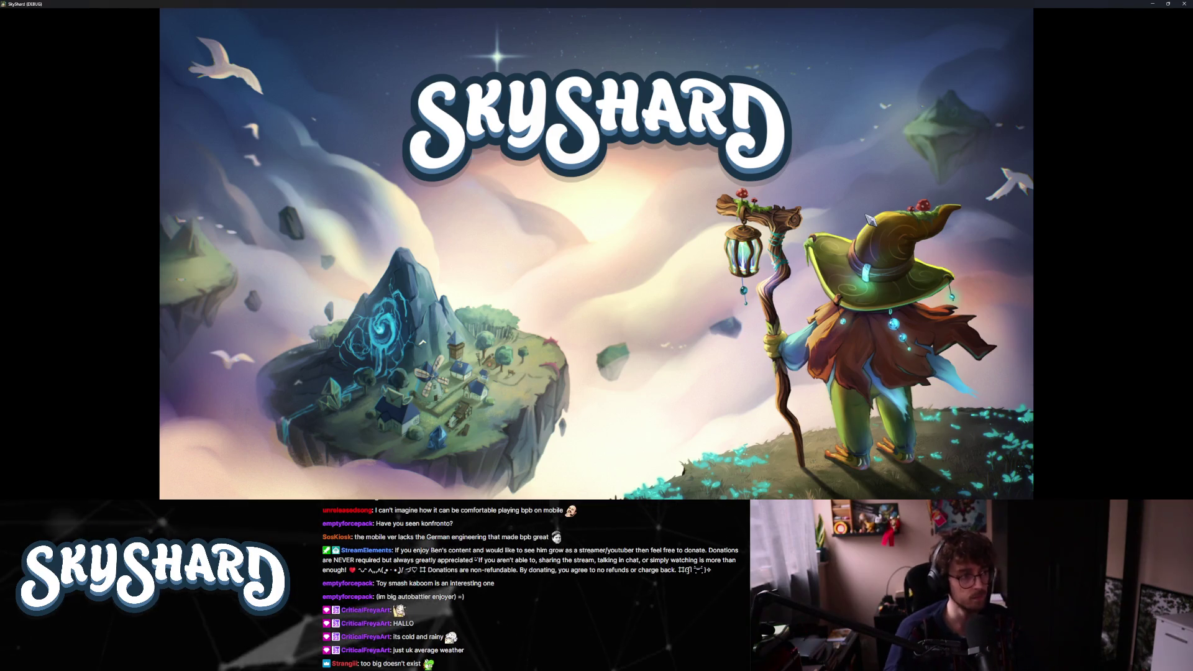
pyautogui.press('super+Down')
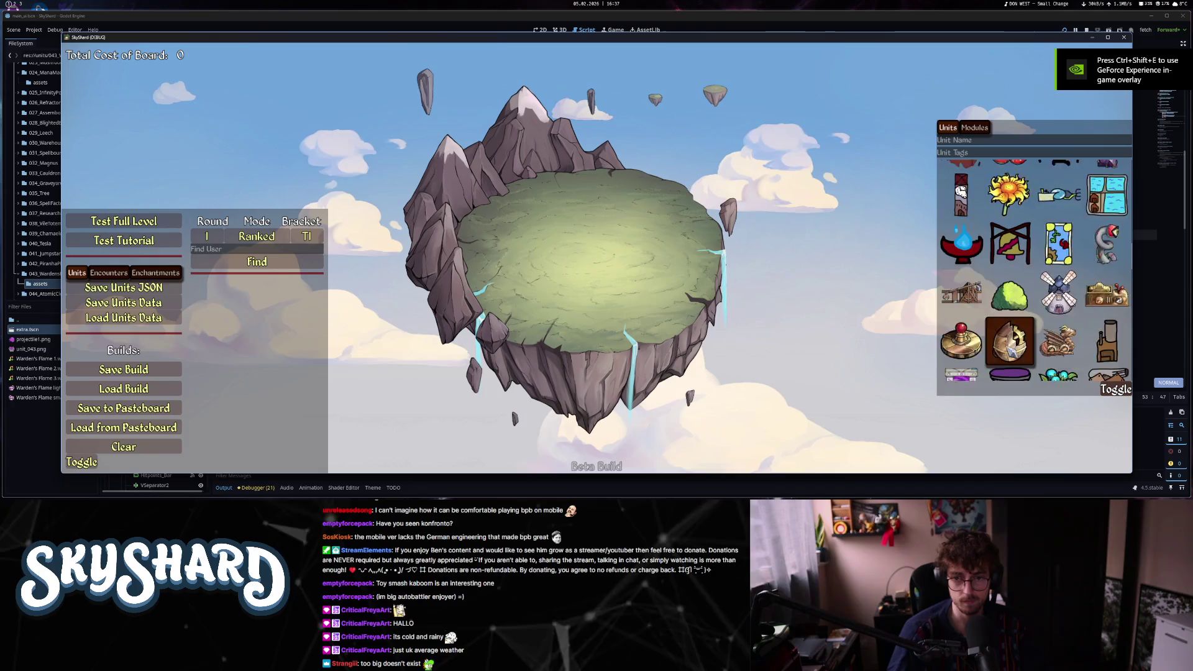
pyautogui.click(154, 222)
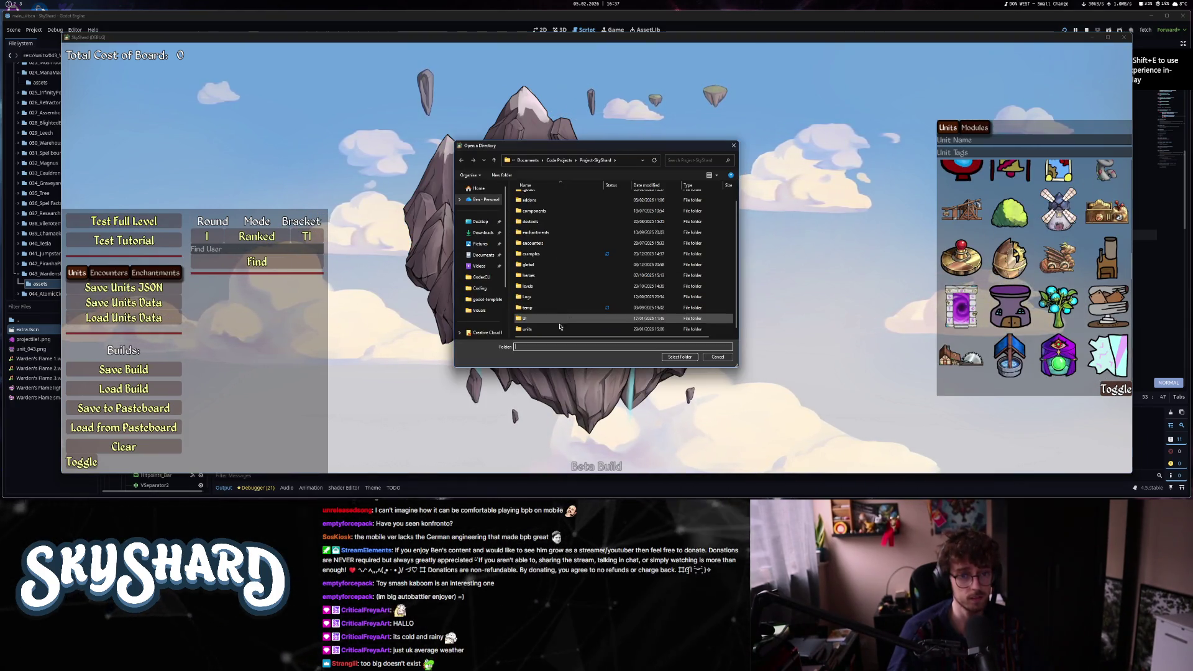
pyautogui.doubleClick(572, 308)
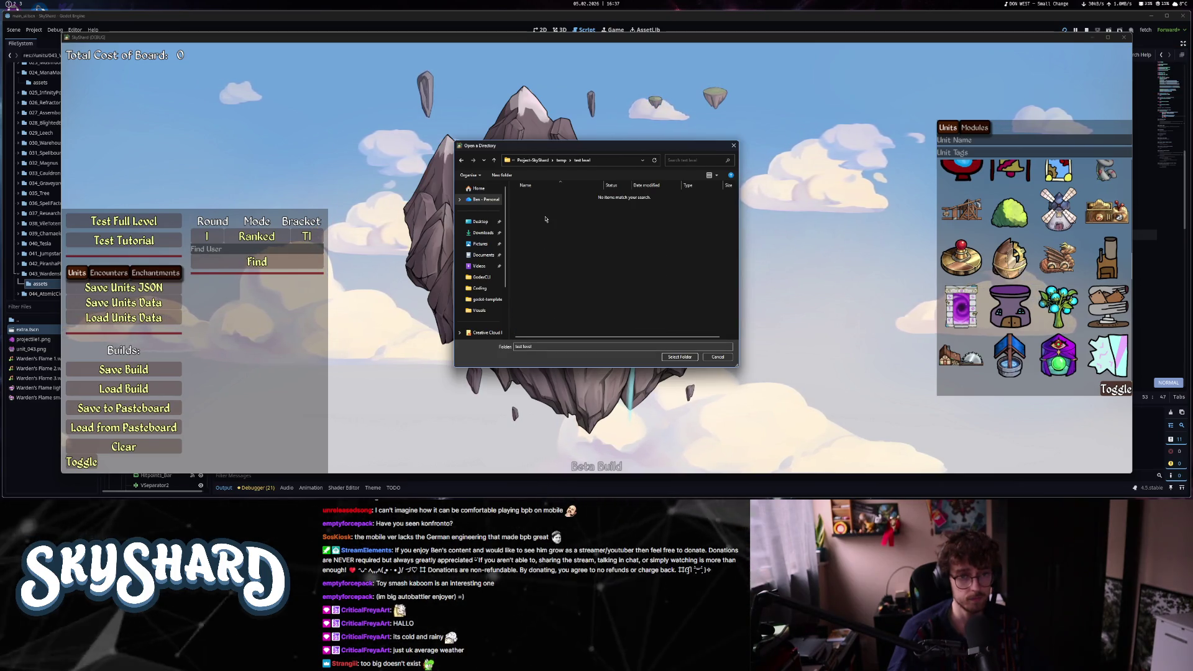
pyautogui.click(671, 358)
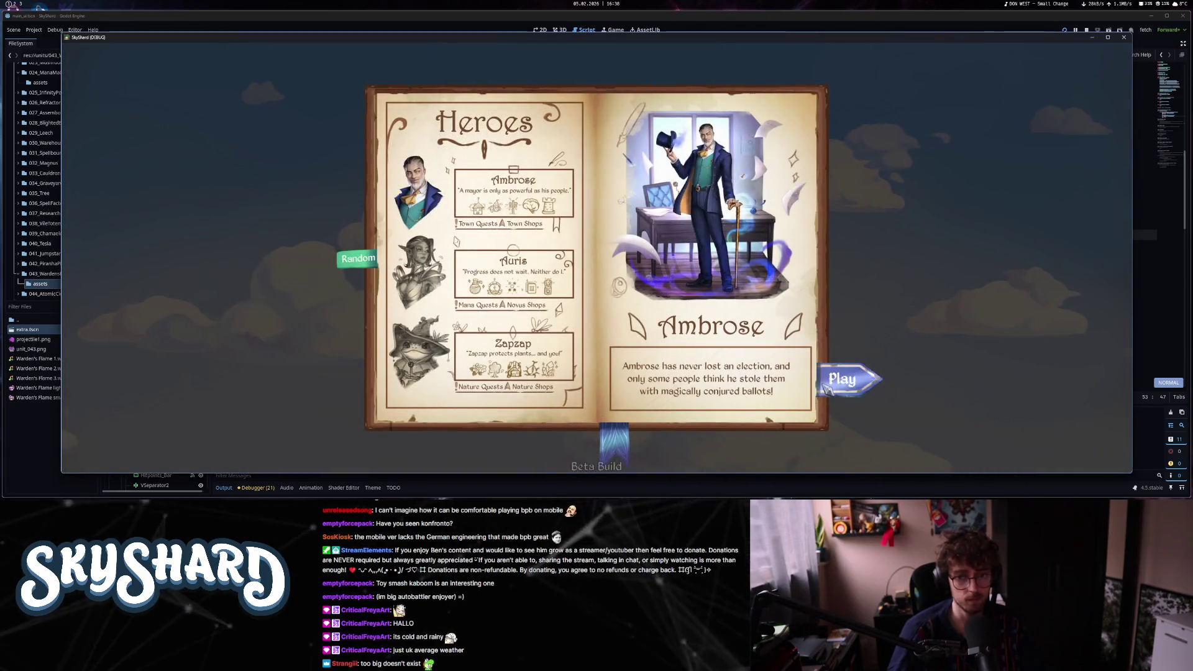
pyautogui.click(827, 386)
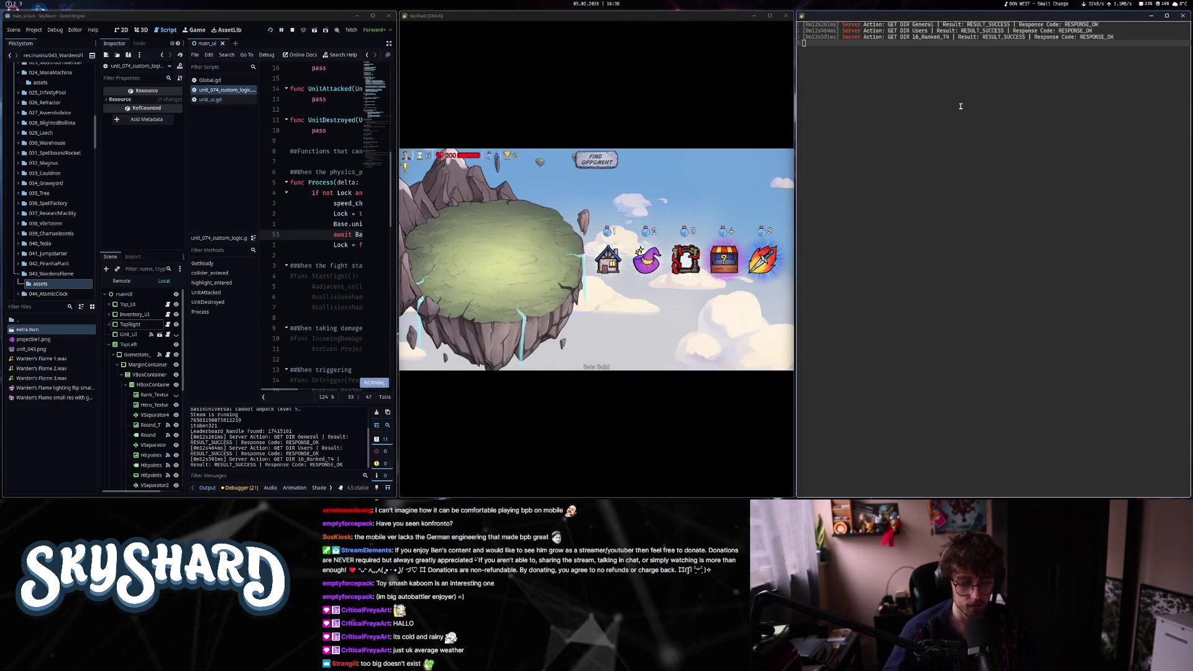
pyautogui.write('/loadbuild')
pyautogui.hotkey('ctrl', 'v')
pyautogui.press('Return')
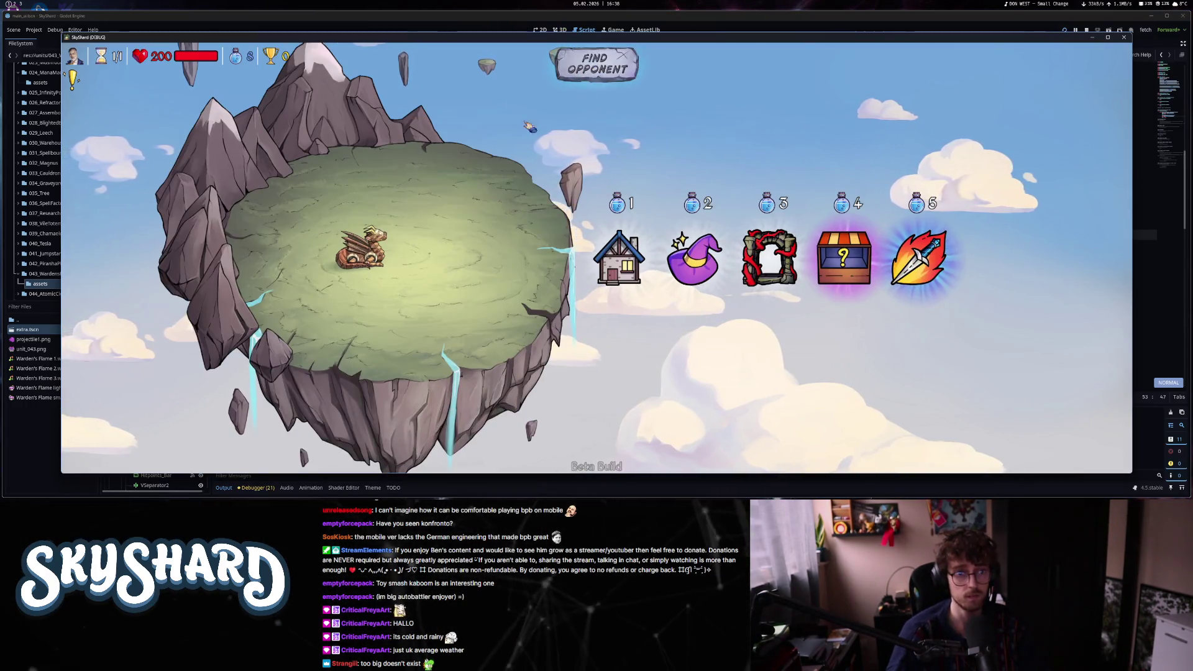
# - Find an opponent, start the fight, and check the Mecha Dragon's unit activation stats
pyautogui.click(620, 74)
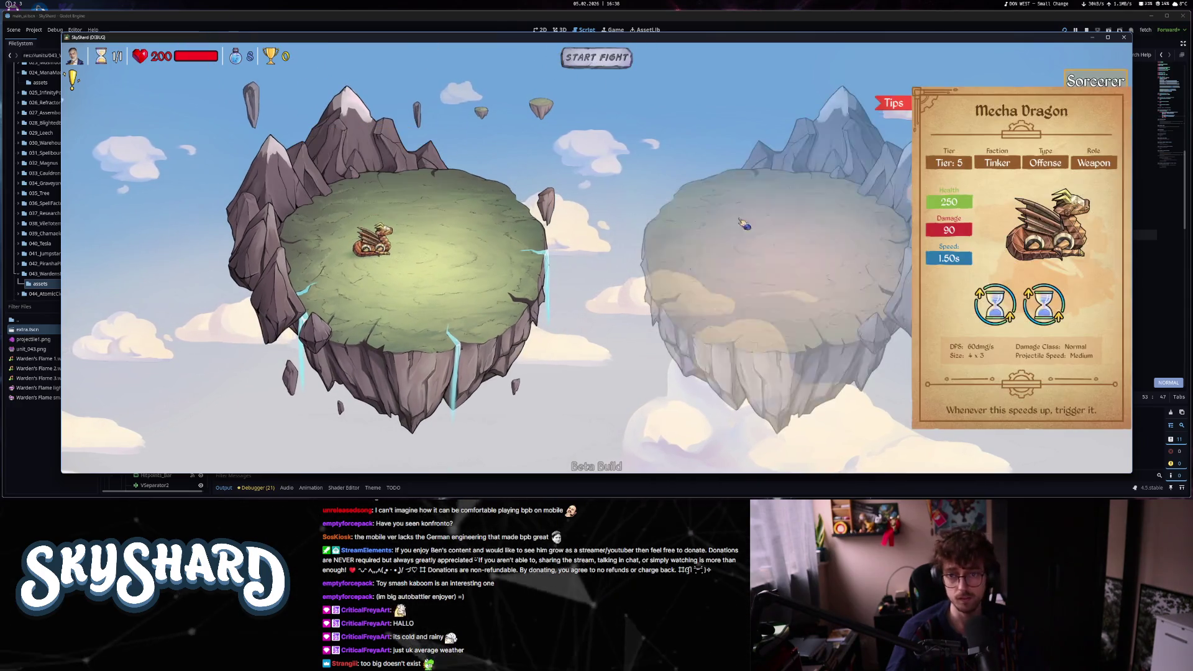
pyautogui.click(604, 67)
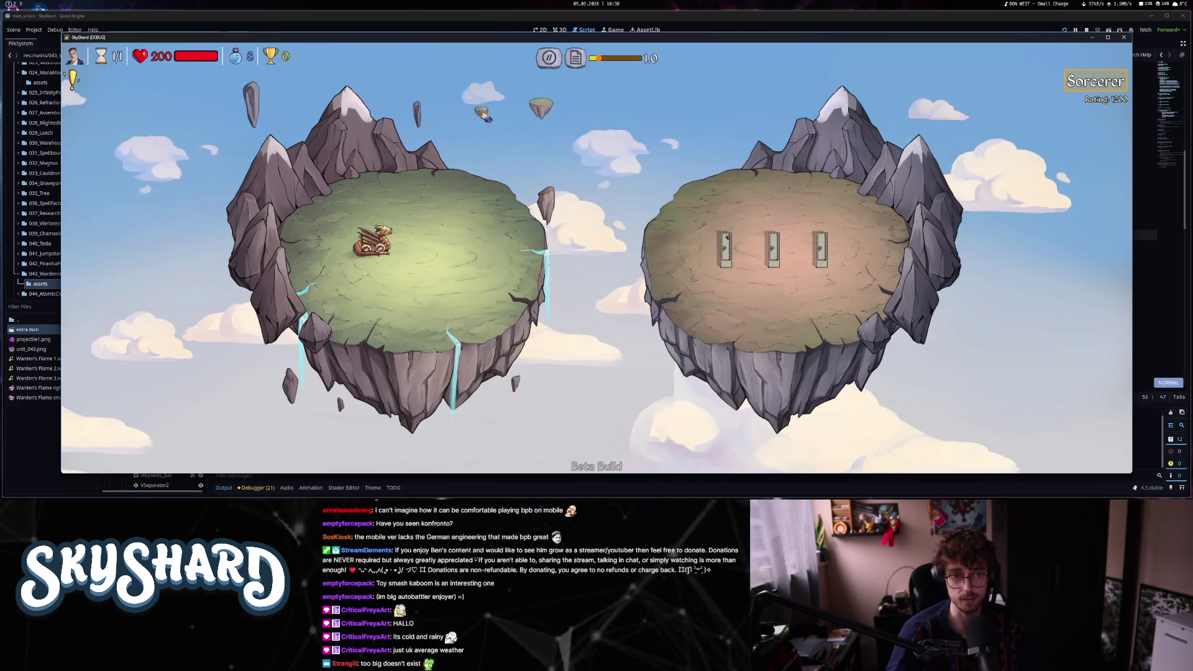
pyautogui.moveTo(375, 247)
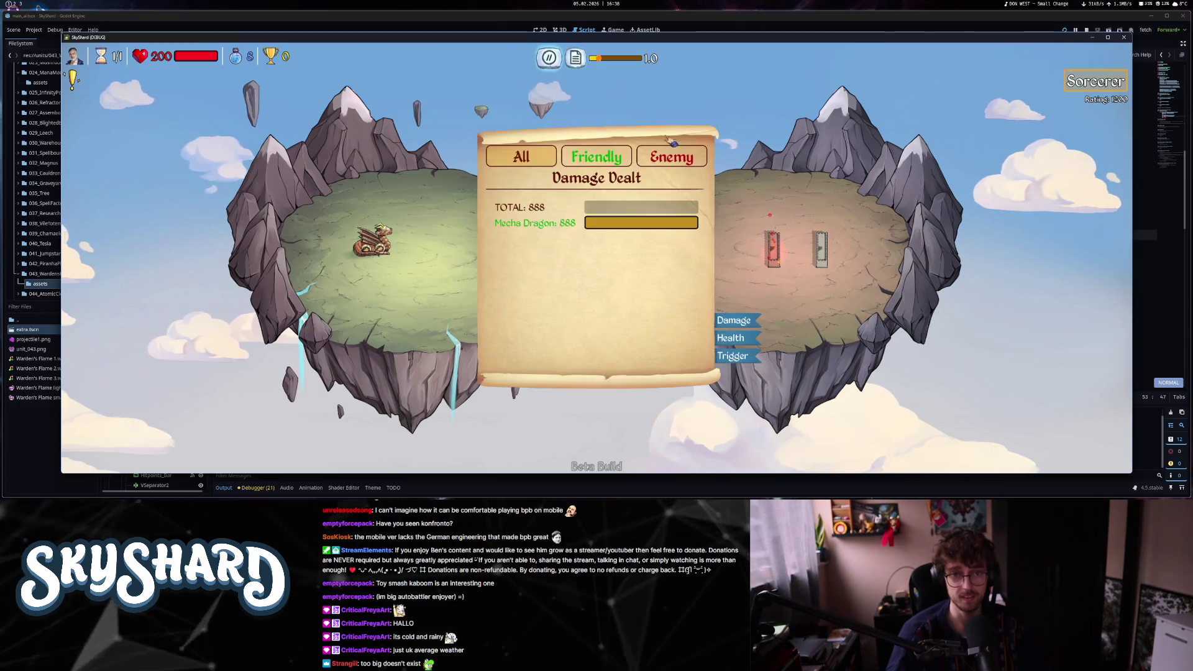
pyautogui.click(733, 356)
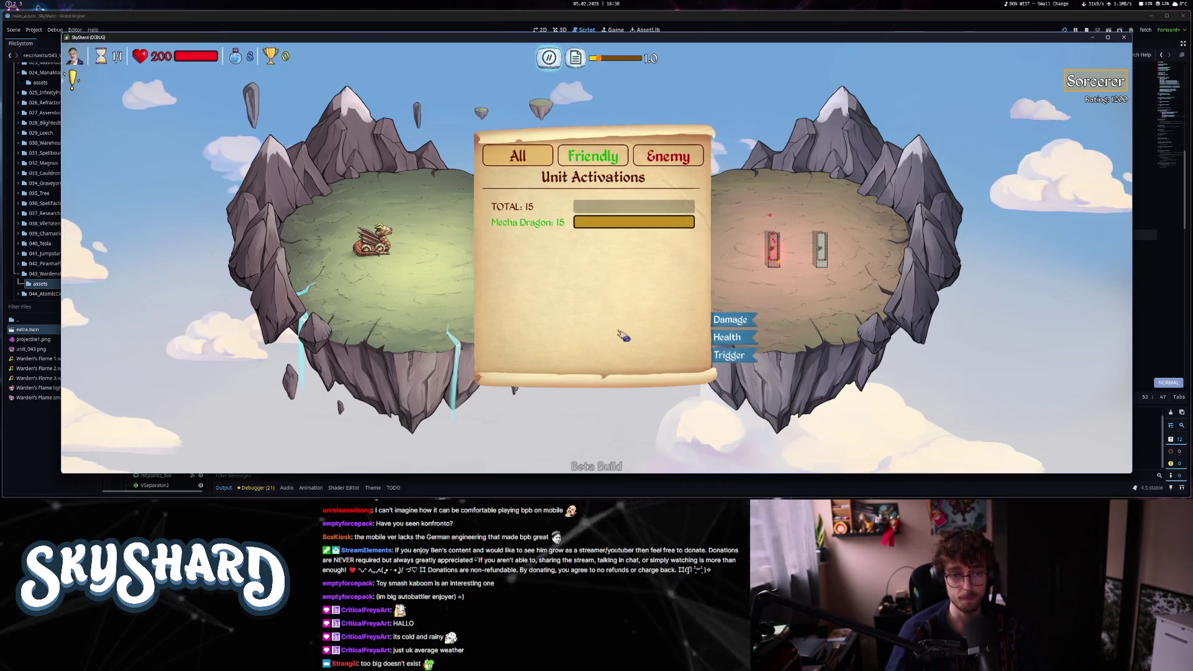
pyautogui.click(506, 217)
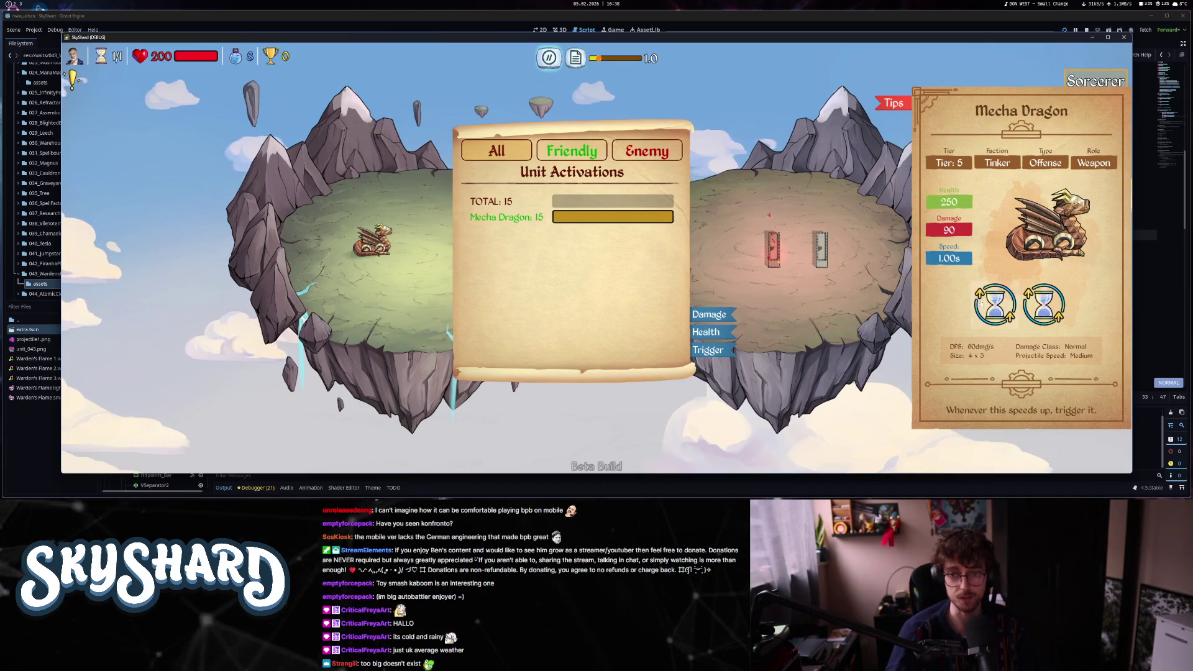
pyautogui.moveTo(978, 302)
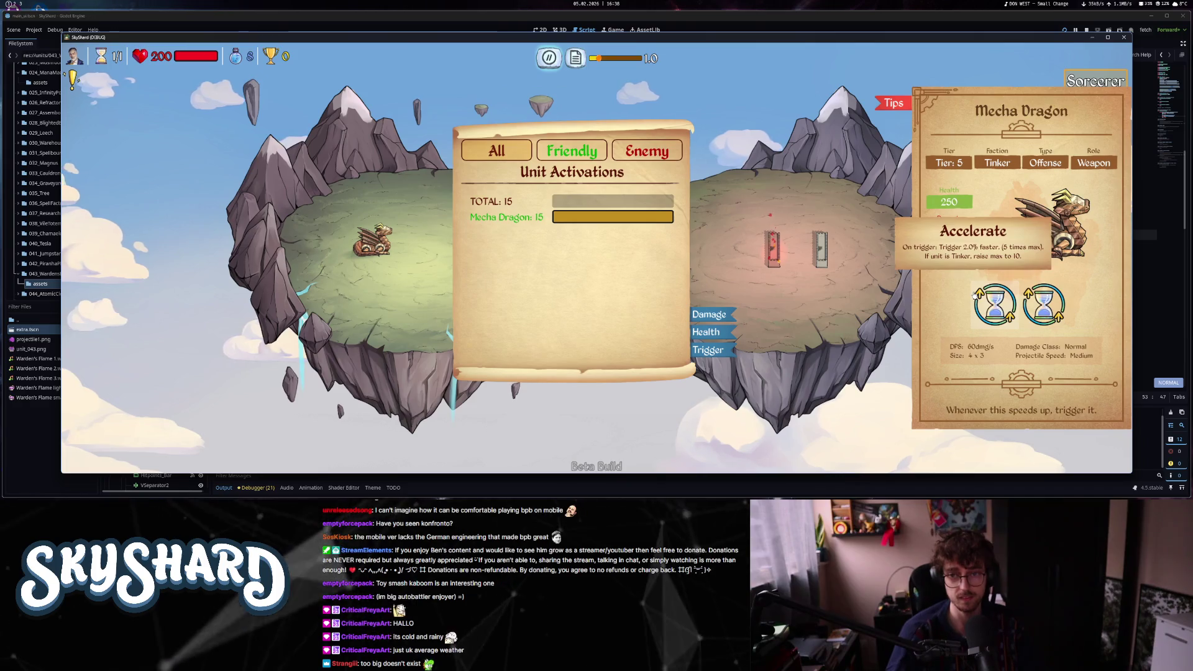
pyautogui.click(575, 58)
# - Pause and concede the match, dismiss the results and quit the game
pyautogui.click(557, 65)
pyautogui.click(596, 285)
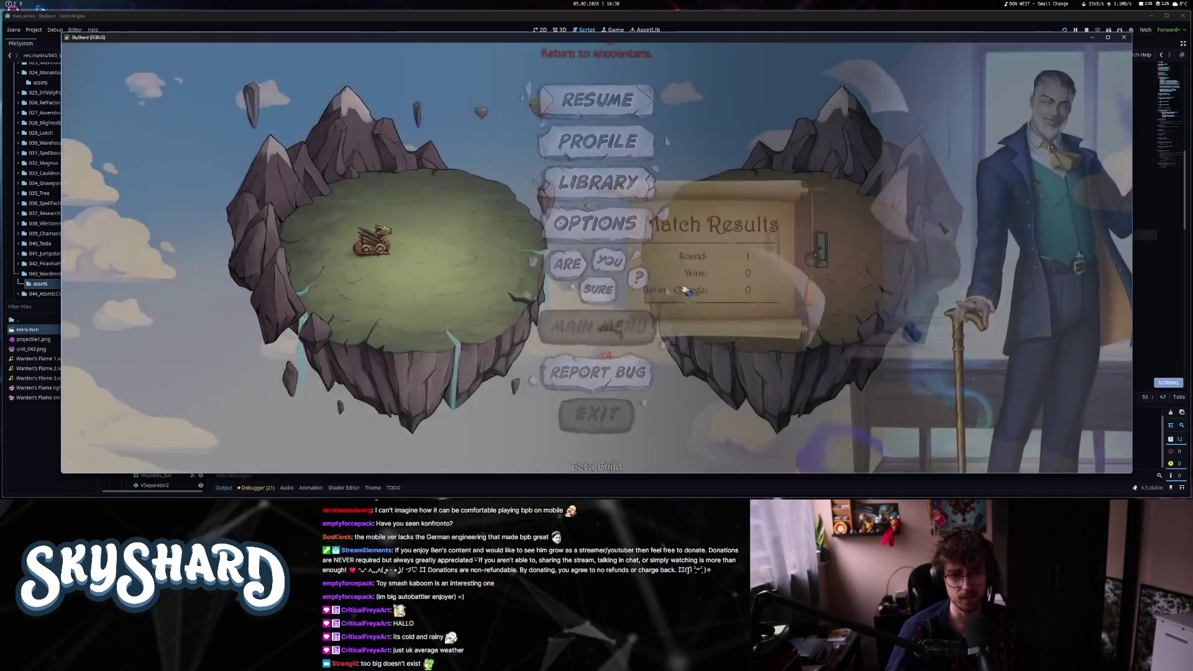
pyautogui.click(713, 363)
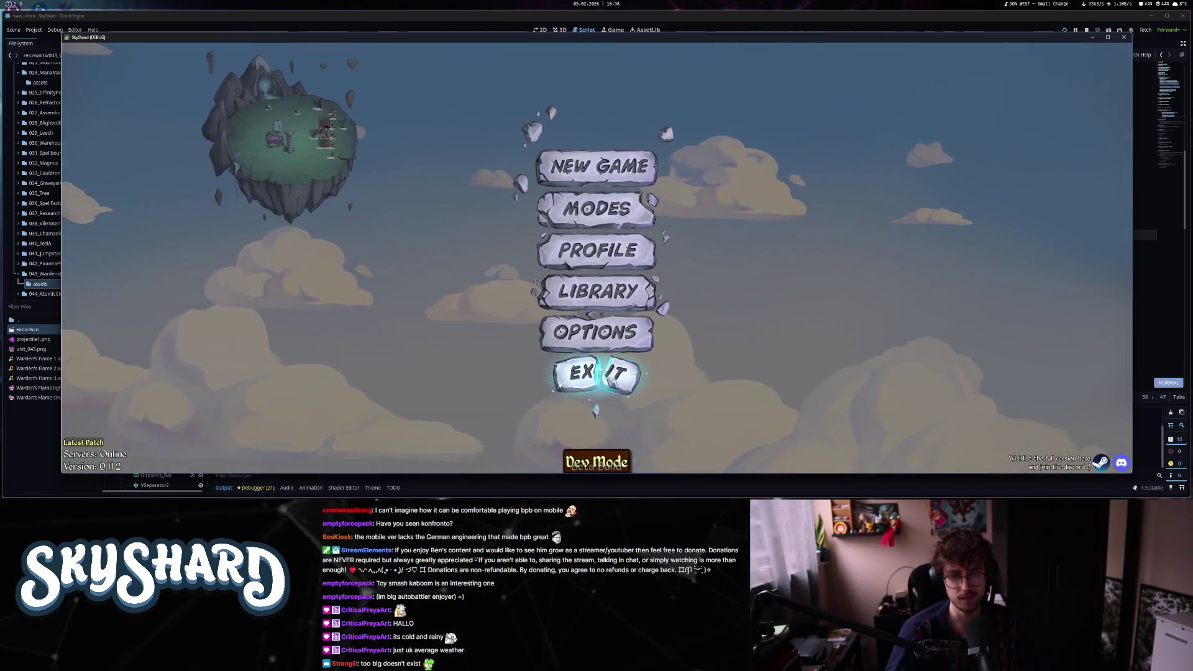
pyautogui.click(597, 373)
pyautogui.moveTo(359, 224)
pyautogui.mouseDown()
pyautogui.moveTo(528, 211)
pyautogui.moveTo(530, 223)
pyautogui.mouseUp()
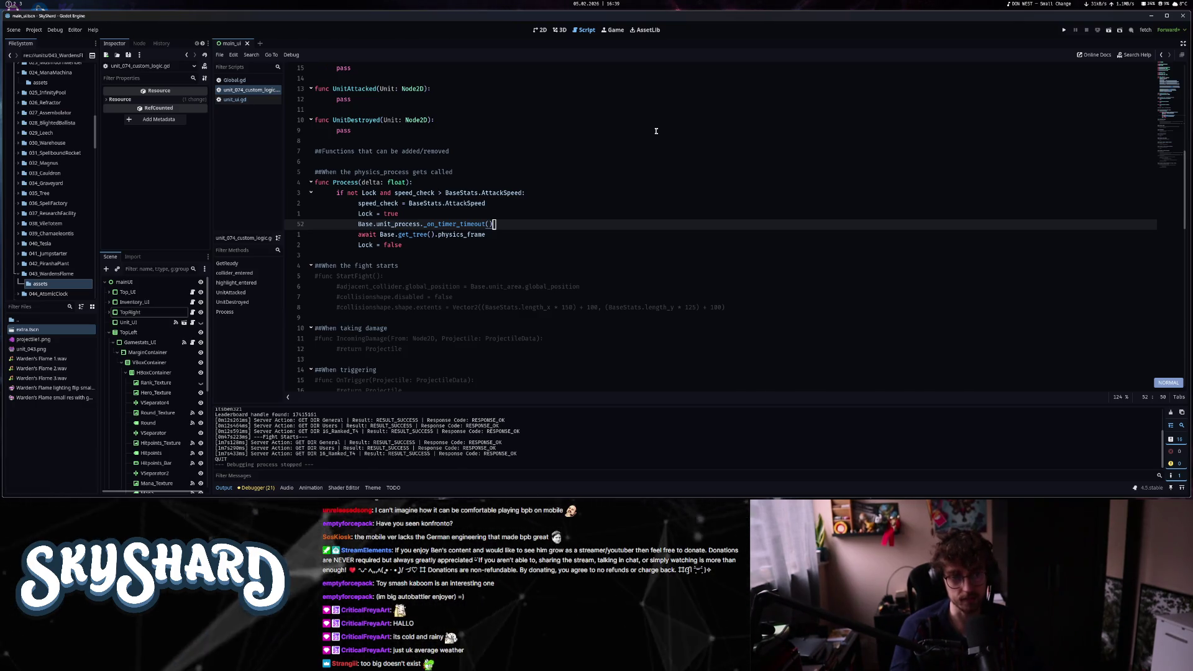
pyautogui.scroll(12, 511, 289)
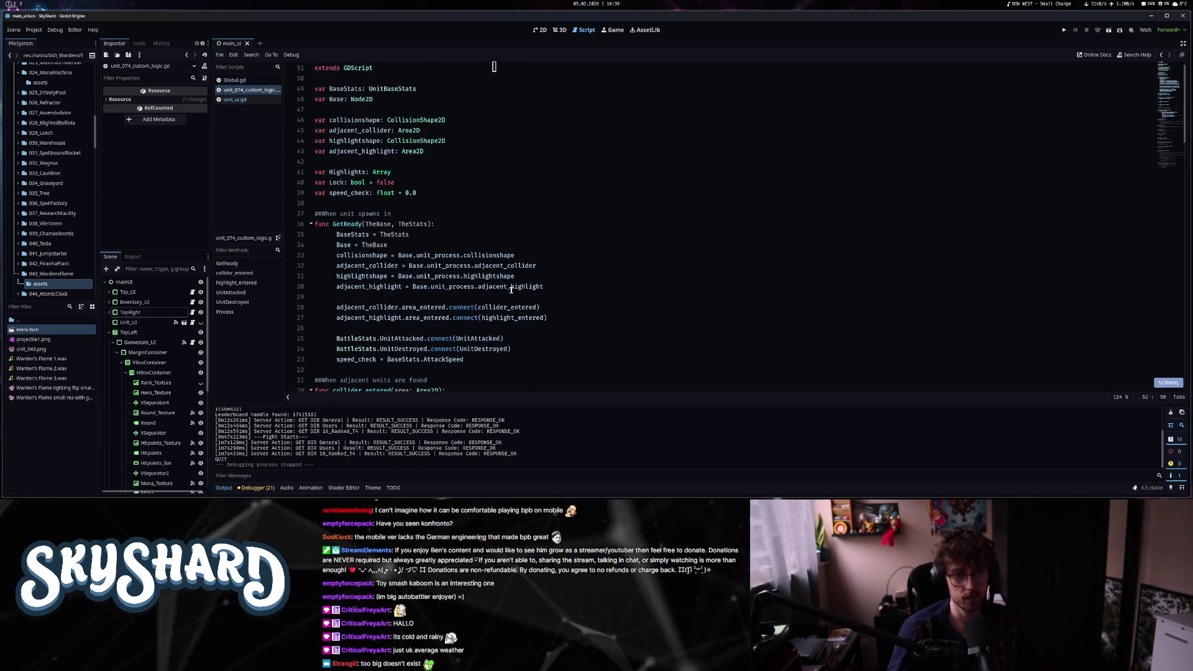
pyautogui.scroll(-12, 511, 289)
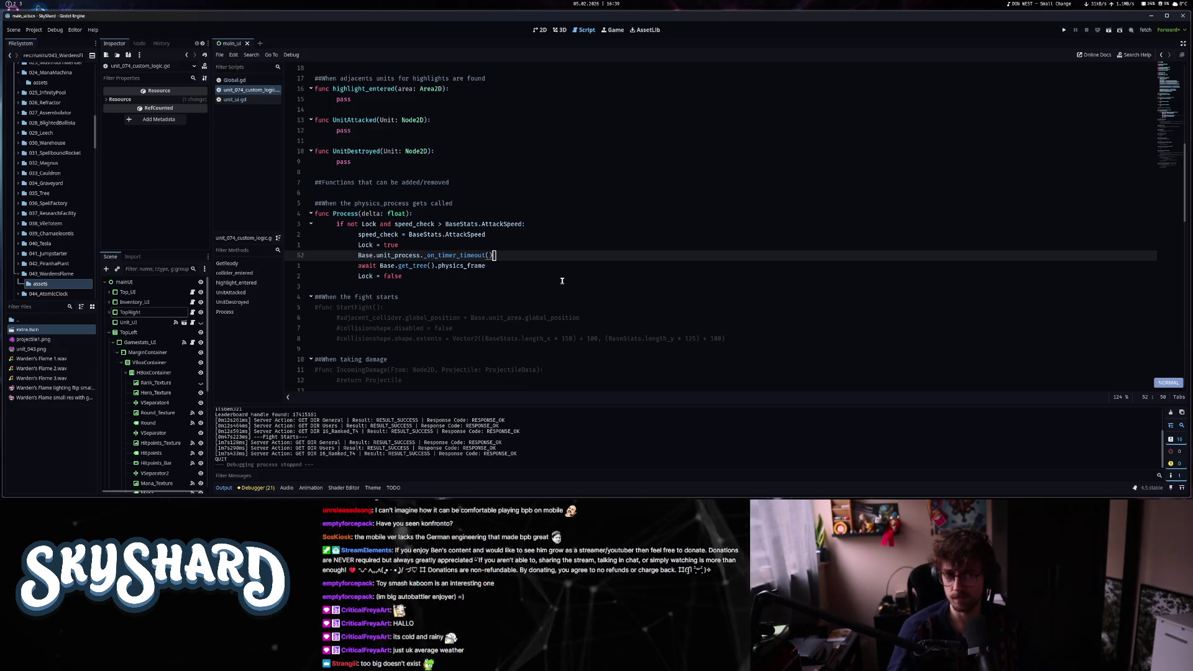
pyautogui.scroll(11, 560, 281)
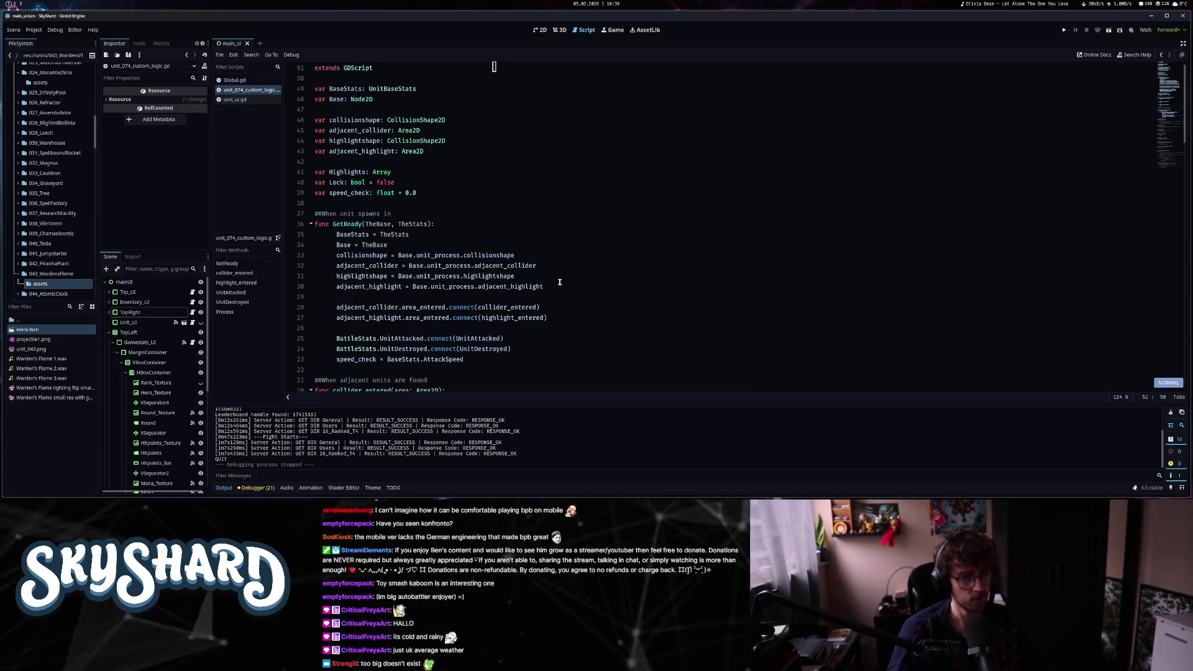
pyautogui.scroll(-11, 559, 282)
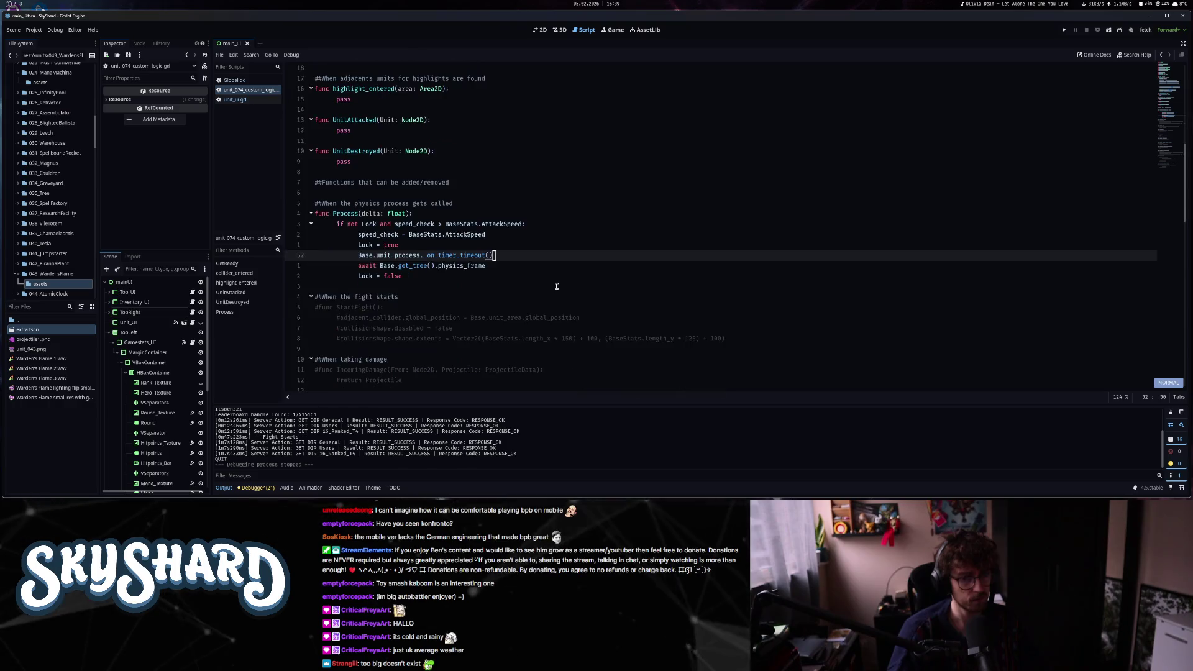
pyautogui.scroll(-5, 556, 286)
pyautogui.scroll(5, 556, 287)
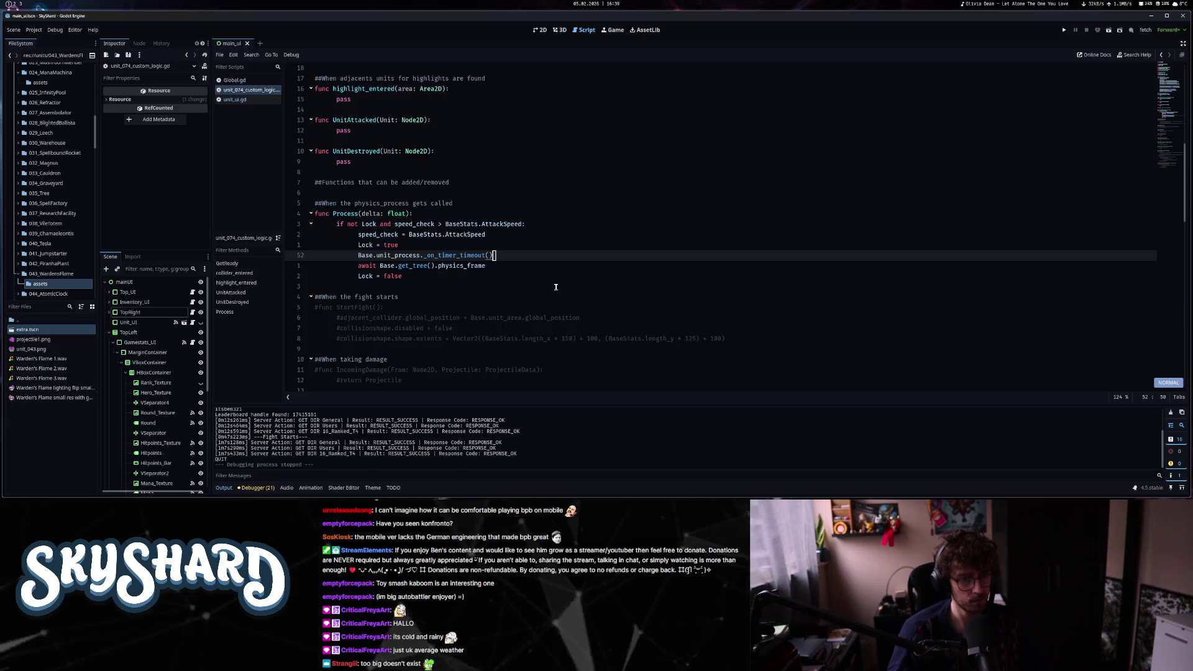
pyautogui.scroll(11, 557, 288)
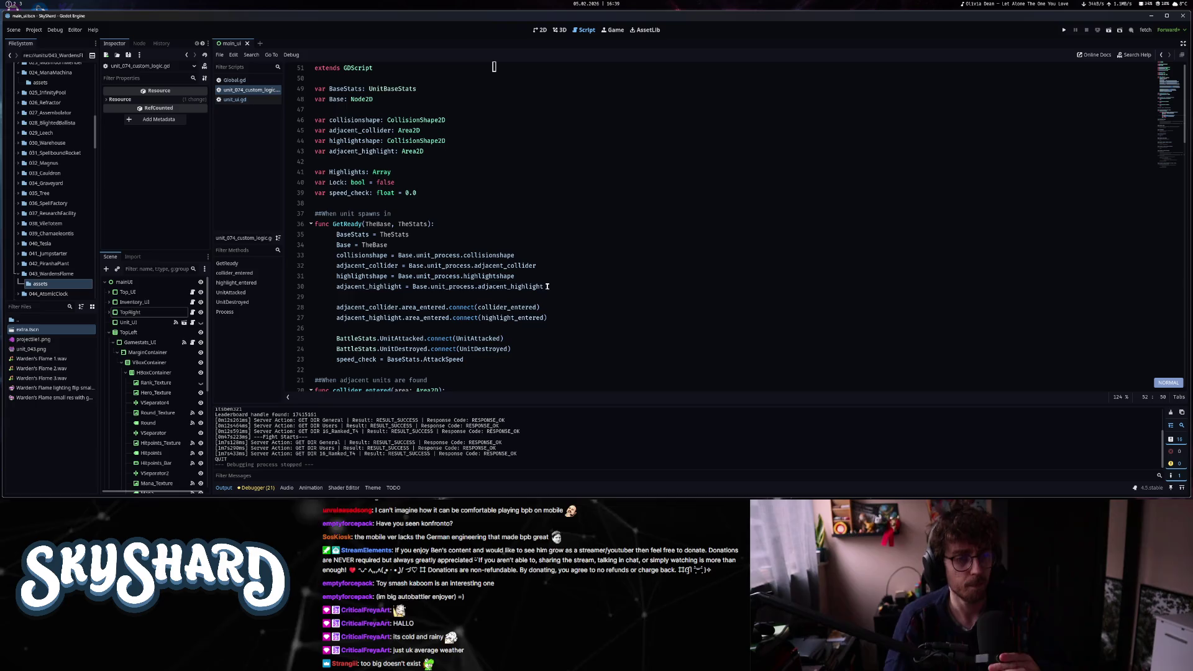
pyautogui.click(504, 182)
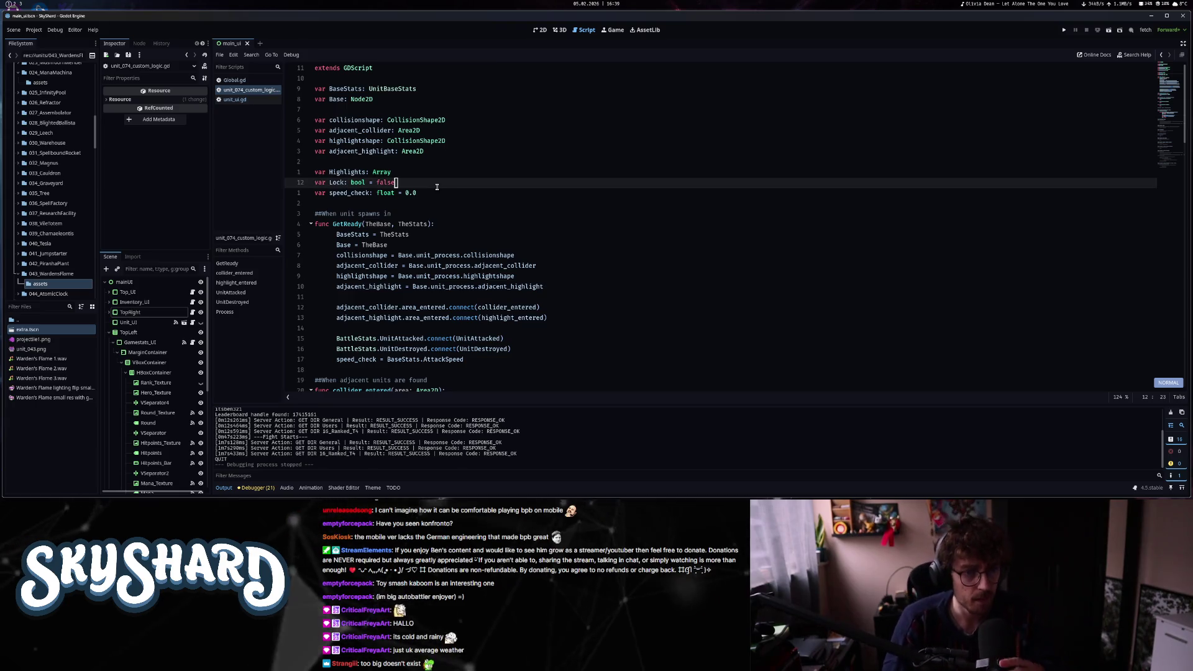
pyautogui.click(506, 197)
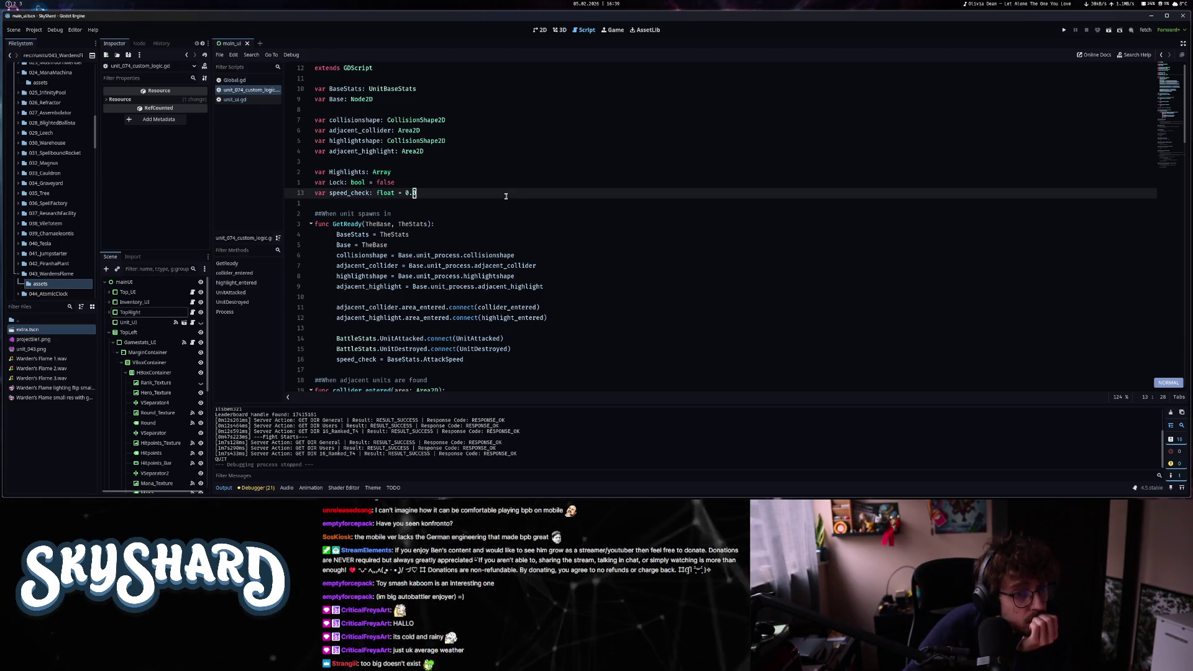
pyautogui.press('Down')
pyautogui.press('Down')
pyautogui.press('Down')
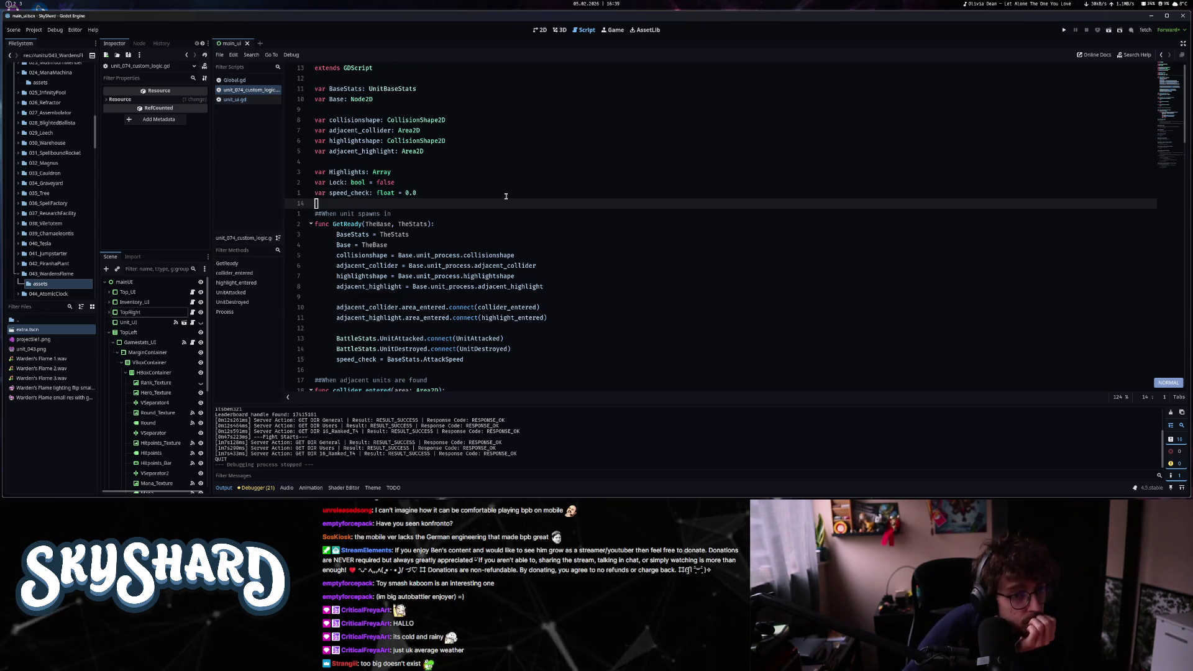
pyautogui.press('Down')
pyautogui.press('Down')
pyautogui.press('Down')
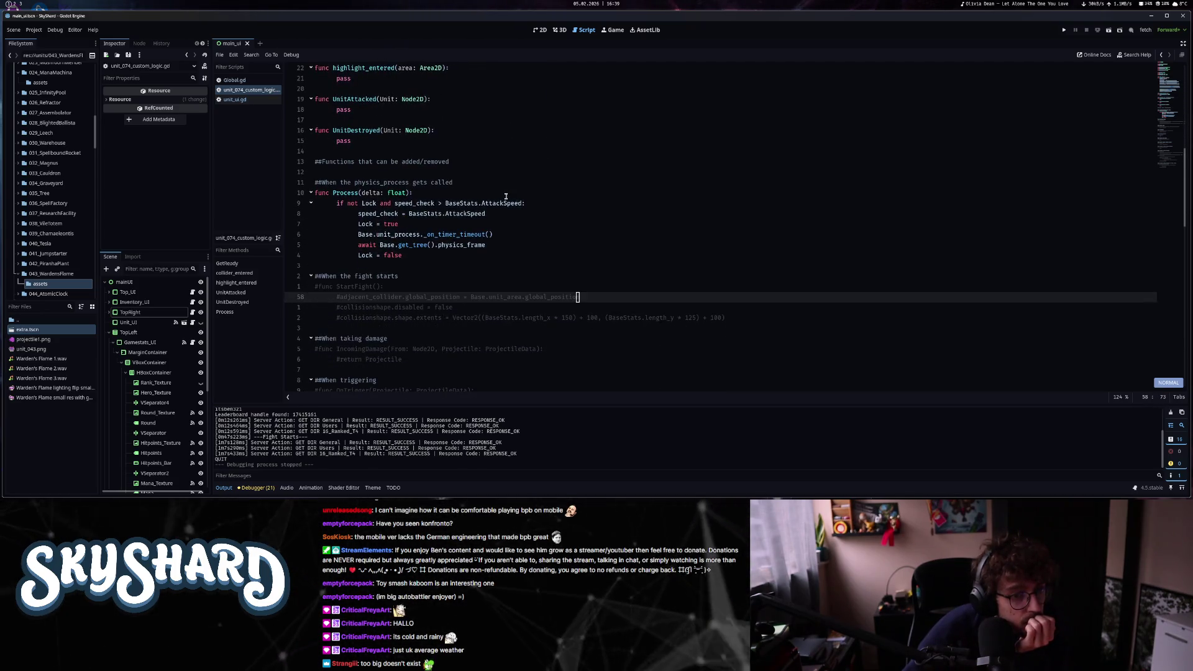
pyautogui.press('Down')
pyautogui.press('Down')
pyautogui.press('Down')
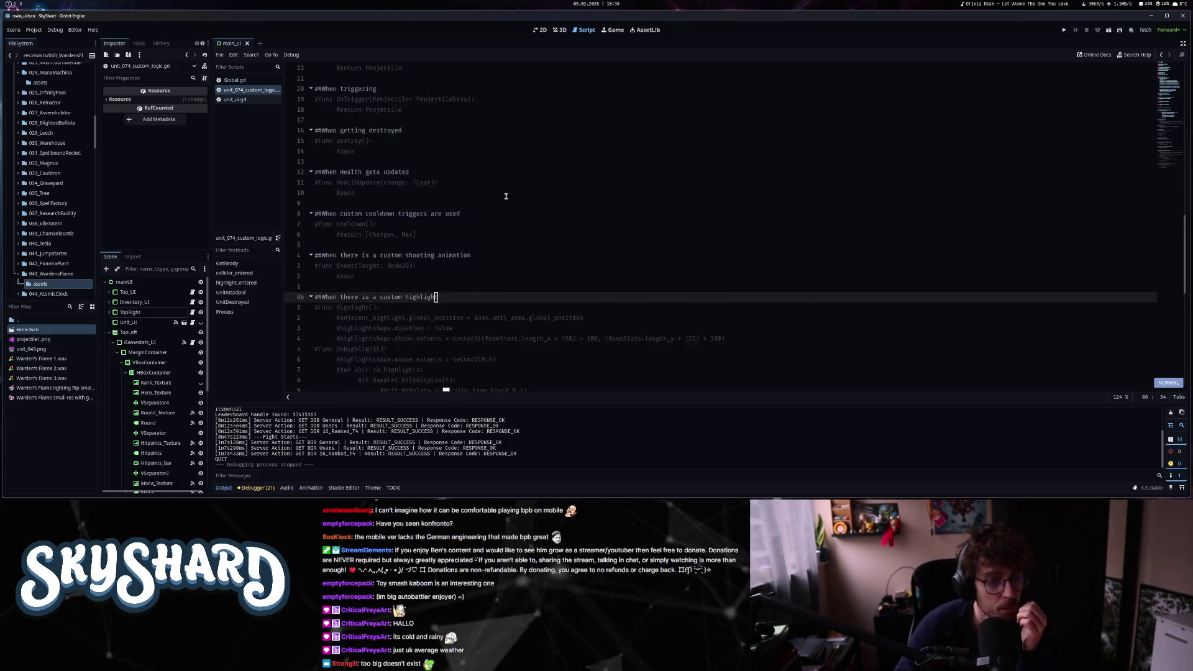
pyautogui.press('Down')
pyautogui.press('Up')
pyautogui.press('Up')
pyautogui.press('Up')
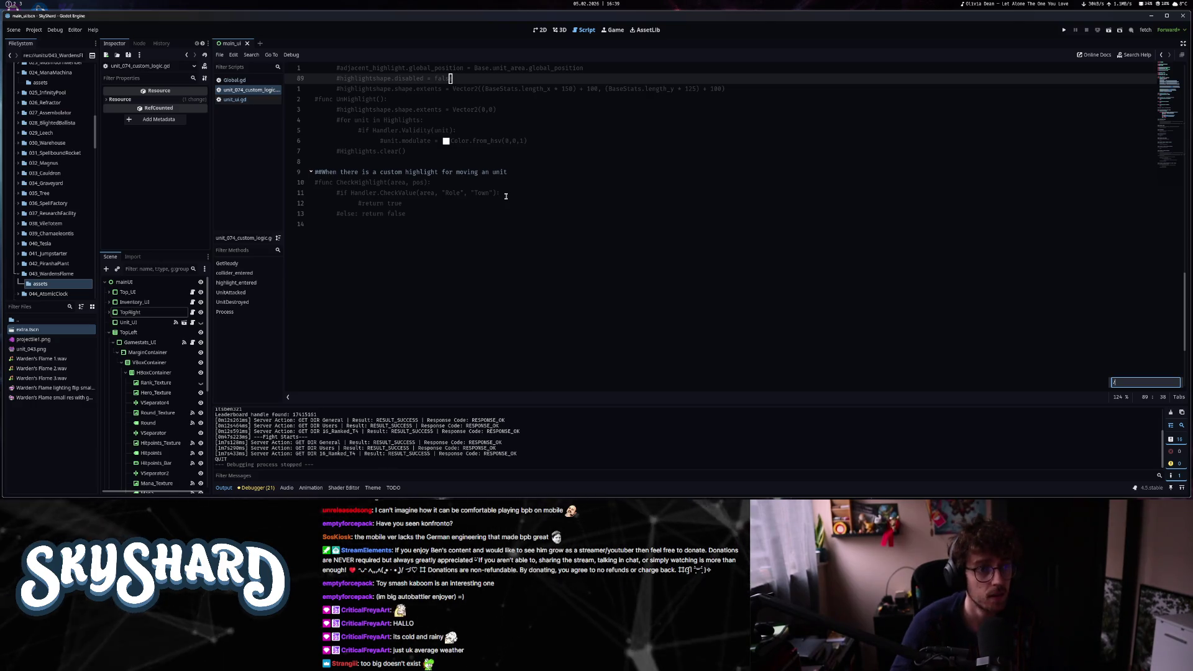
pyautogui.write('/')
pyautogui.press('Return')
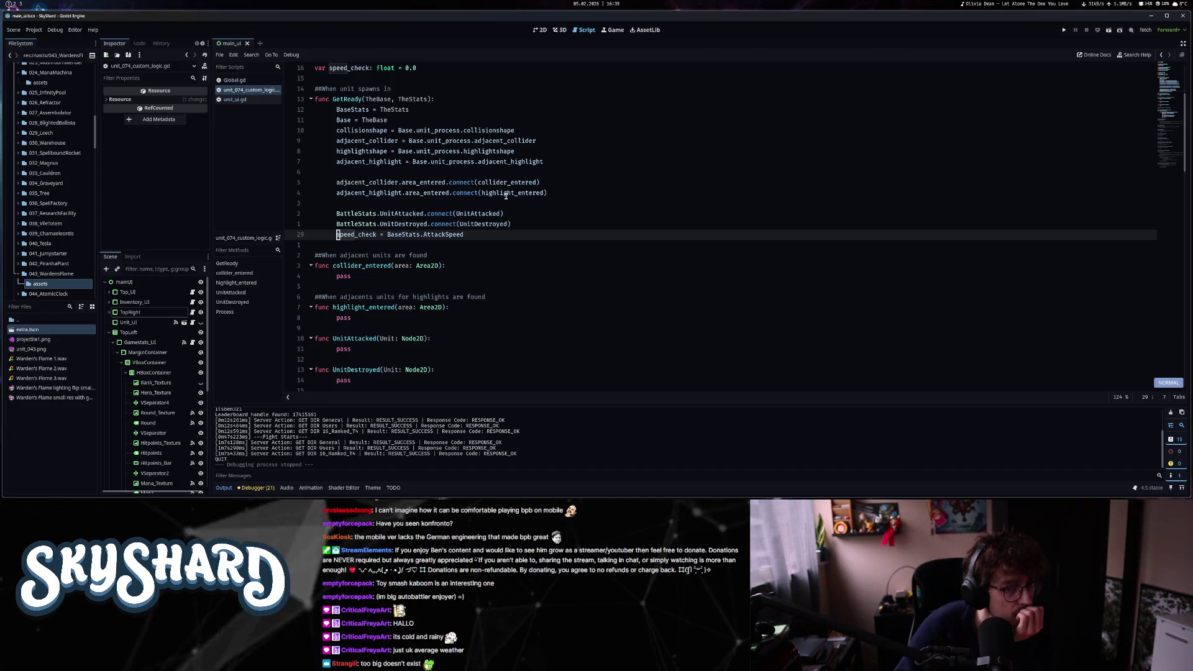
pyautogui.press('n')
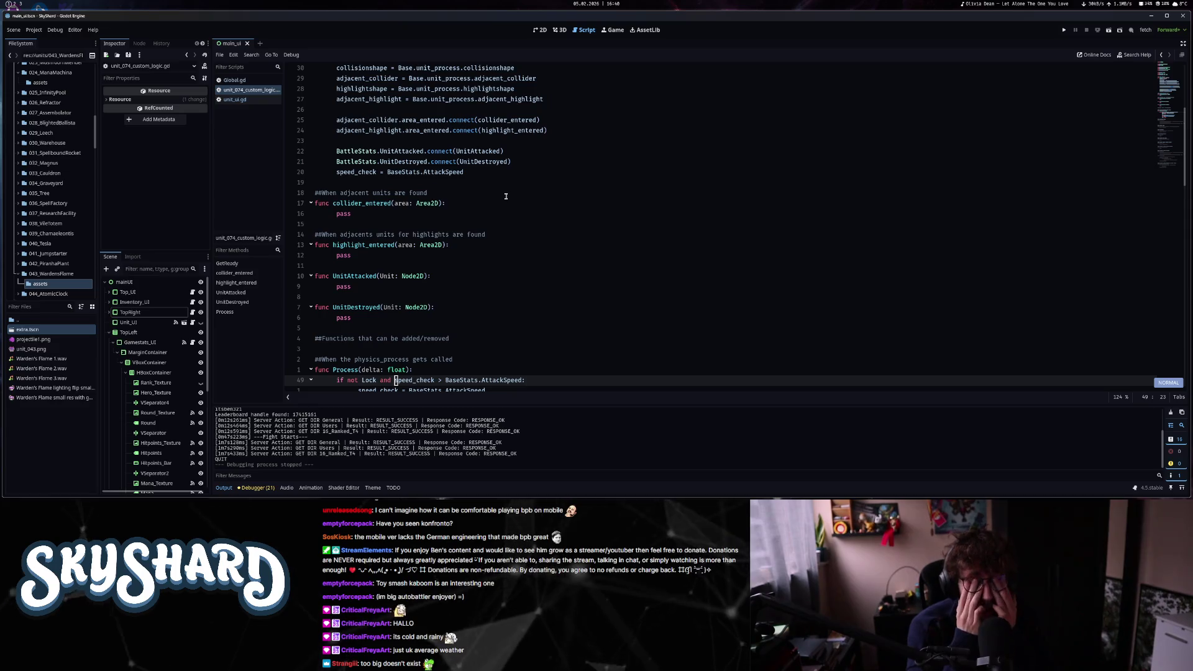
# - Append a colon to the if condition and move the speed_check line, outdented, after Lock = false
pyautogui.press('j')
pyautogui.press('j')
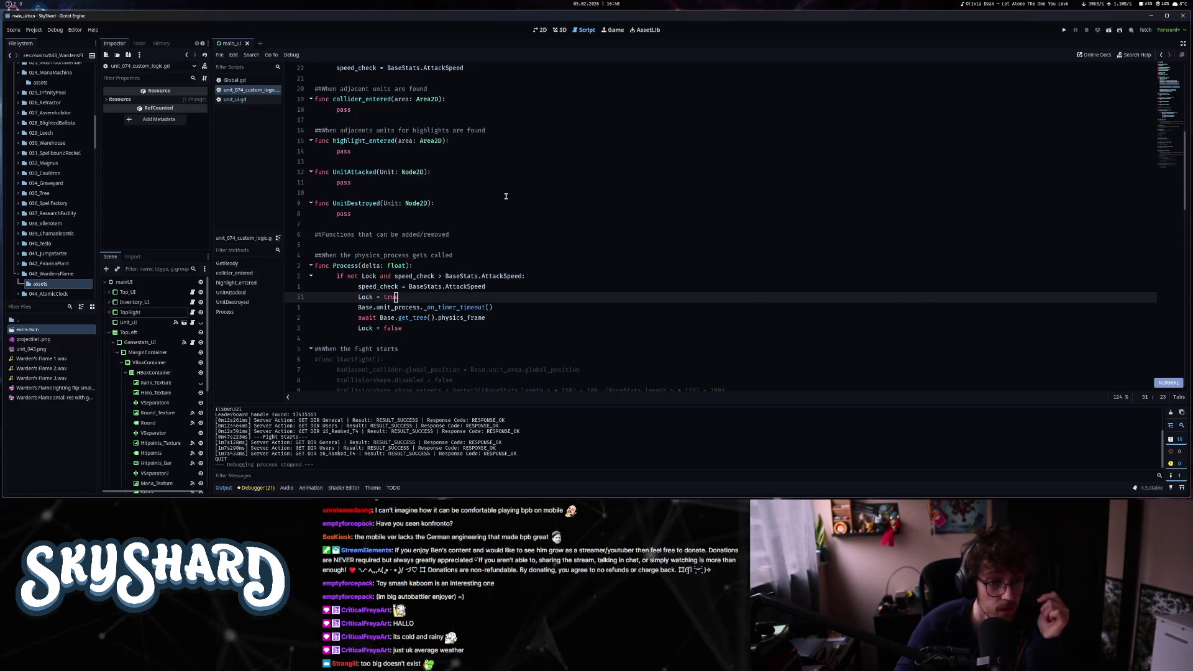
pyautogui.press('k')
pyautogui.press('k')
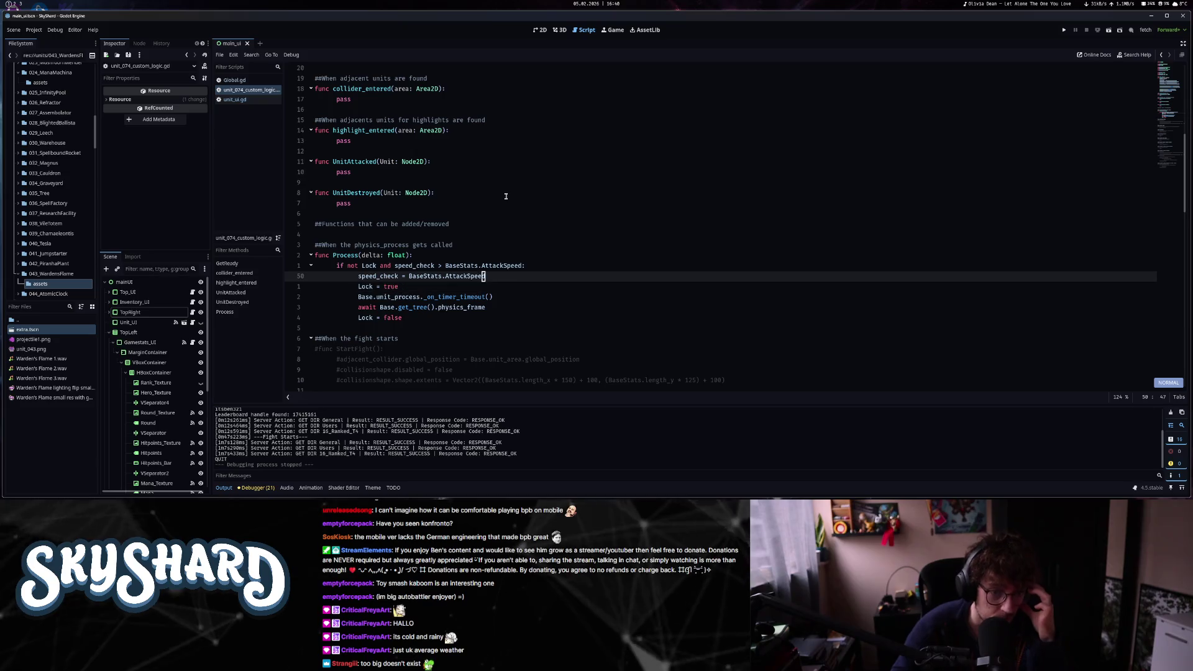
pyautogui.press('$')
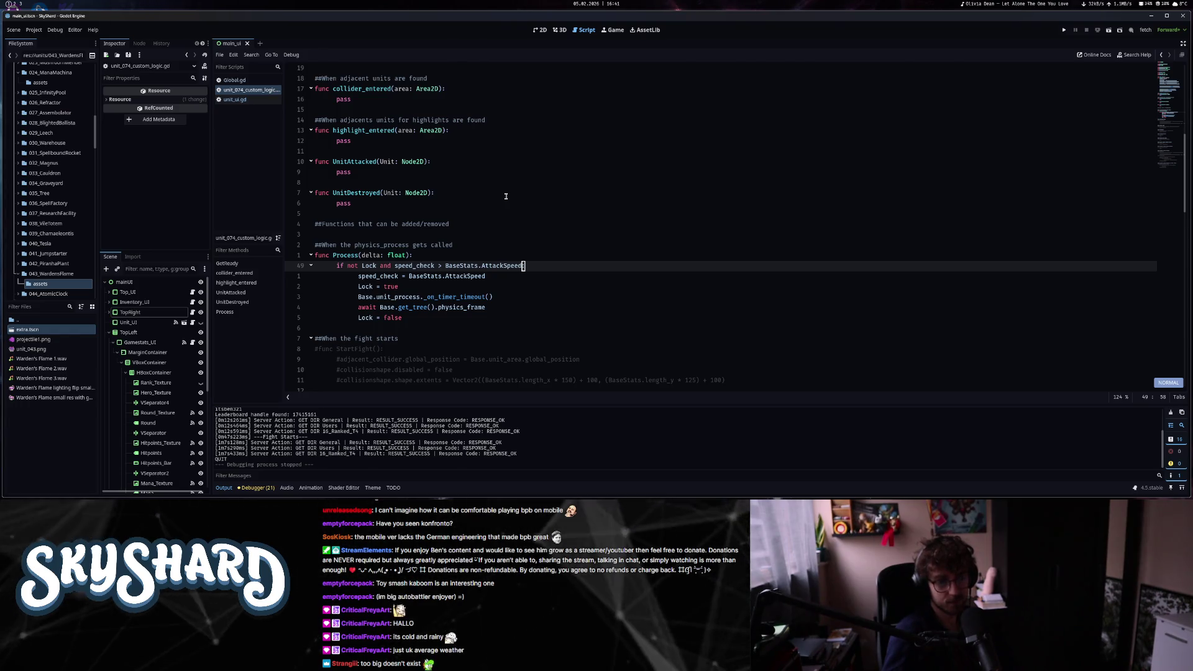
pyautogui.write(':')
pyautogui.press('Down')
pyautogui.press('d')
pyautogui.press('d')
pyautogui.press('j')
pyautogui.press('j')
pyautogui.press('j')
pyautogui.press('o')
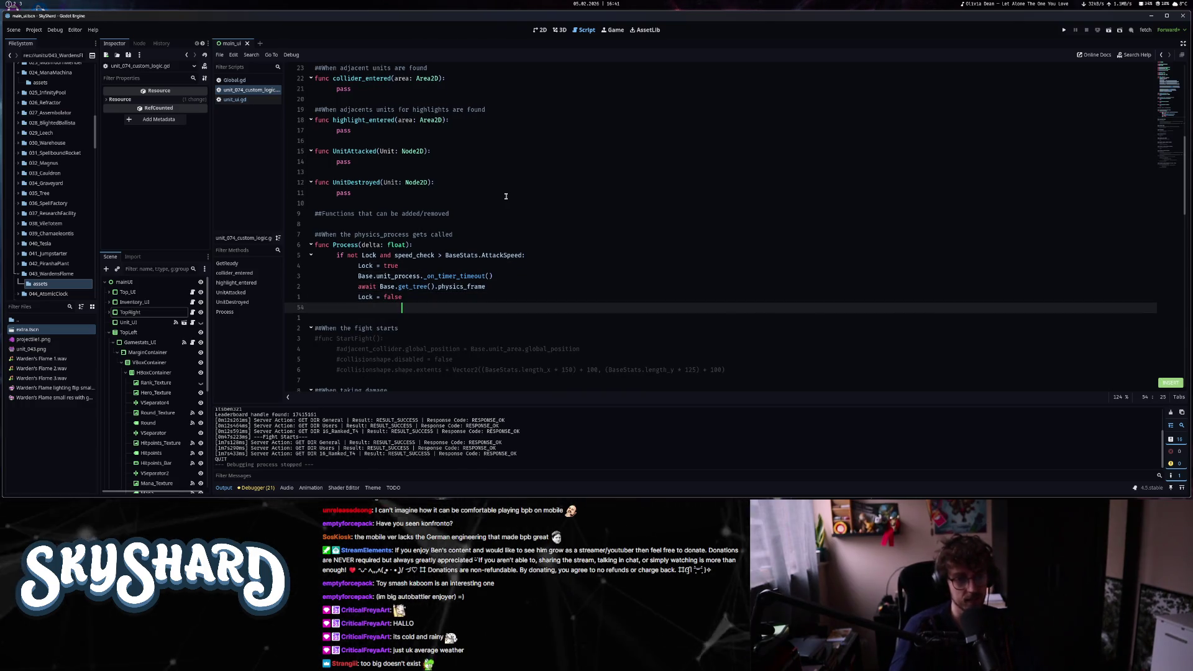
pyautogui.press('u')
pyautogui.press('p')
pyautogui.press('less')
pyautogui.press('less')
# - Copy 'speed_check = BaseStats.AttackSpeed' into the if block above Lock = true
pyautogui.press('o')
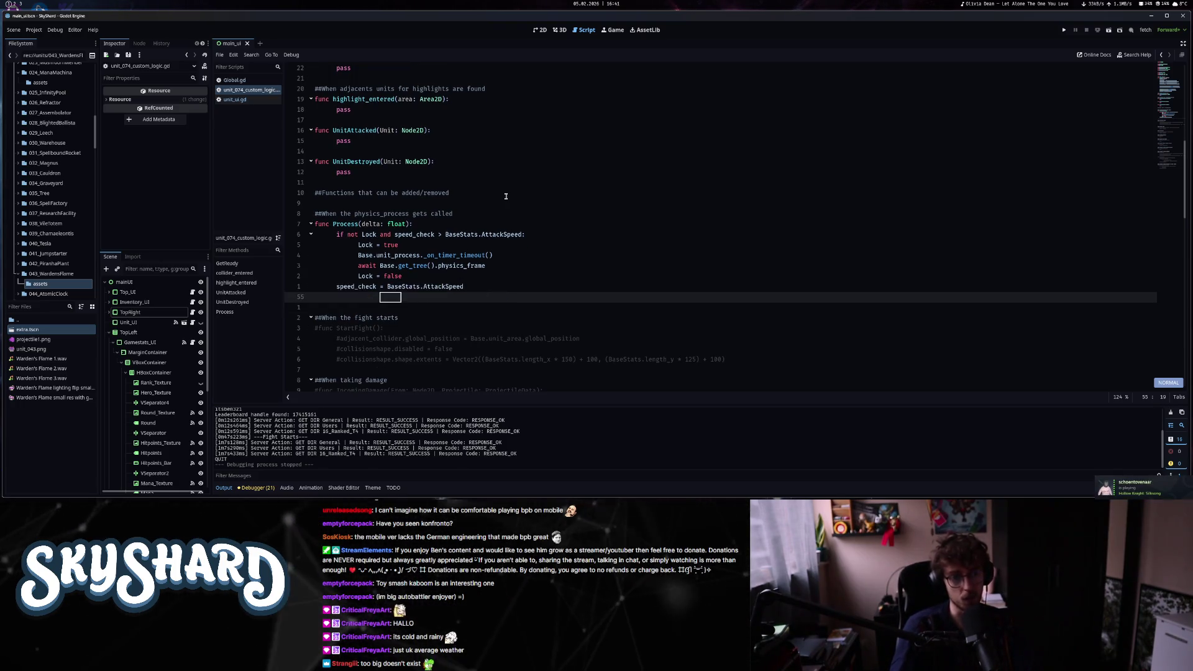
pyautogui.press('Escape')
pyautogui.press('k')
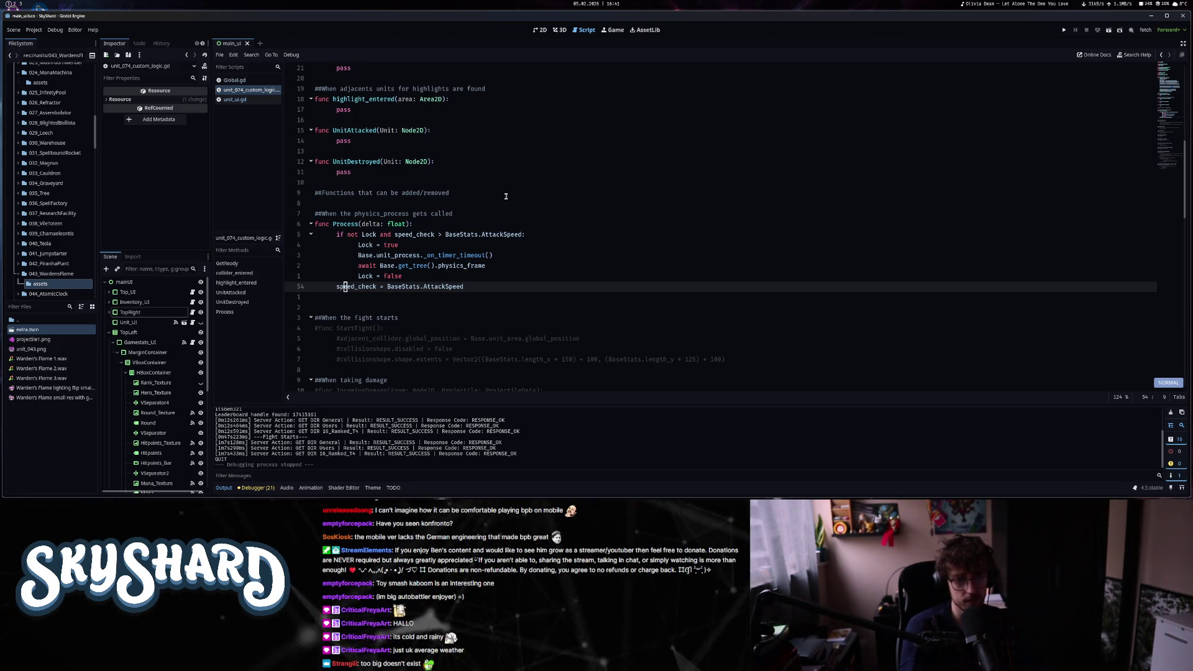
pyautogui.press('y')
pyautogui.press('y')
pyautogui.press('k')
pyautogui.press('k')
pyautogui.press('k')
pyautogui.press('P')
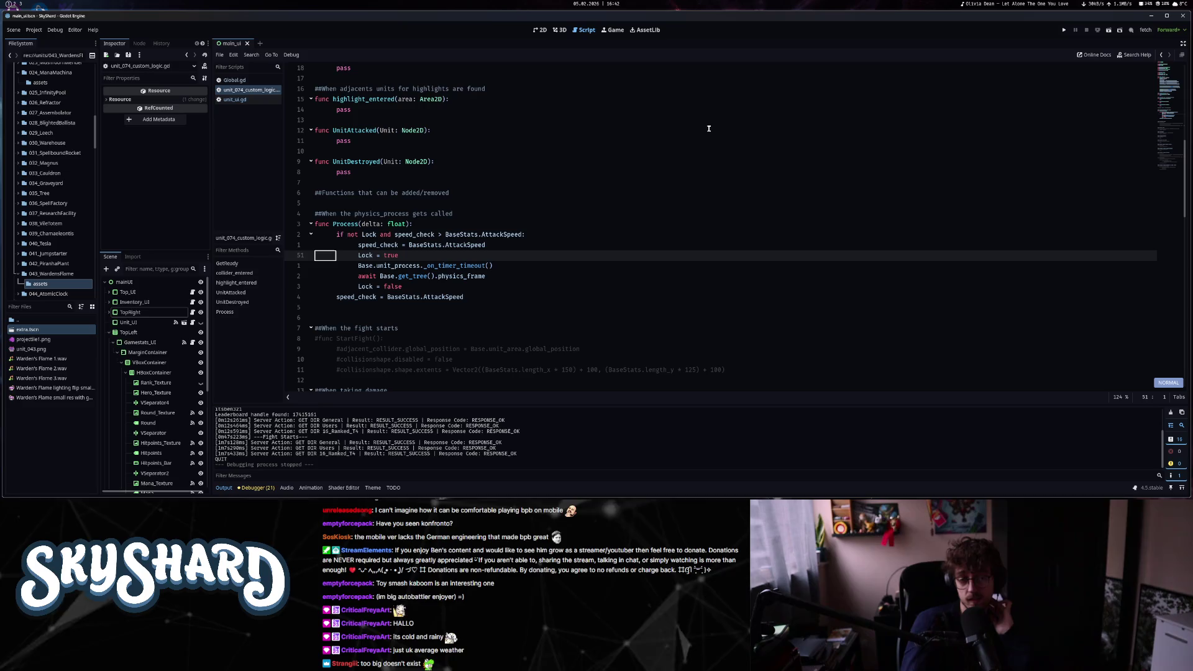
# - Review the edited Process conditions and run the project with F5
pyautogui.doubleClick(433, 266)
pyautogui.moveTo(395, 234); pyautogui.dragTo(539, 237)
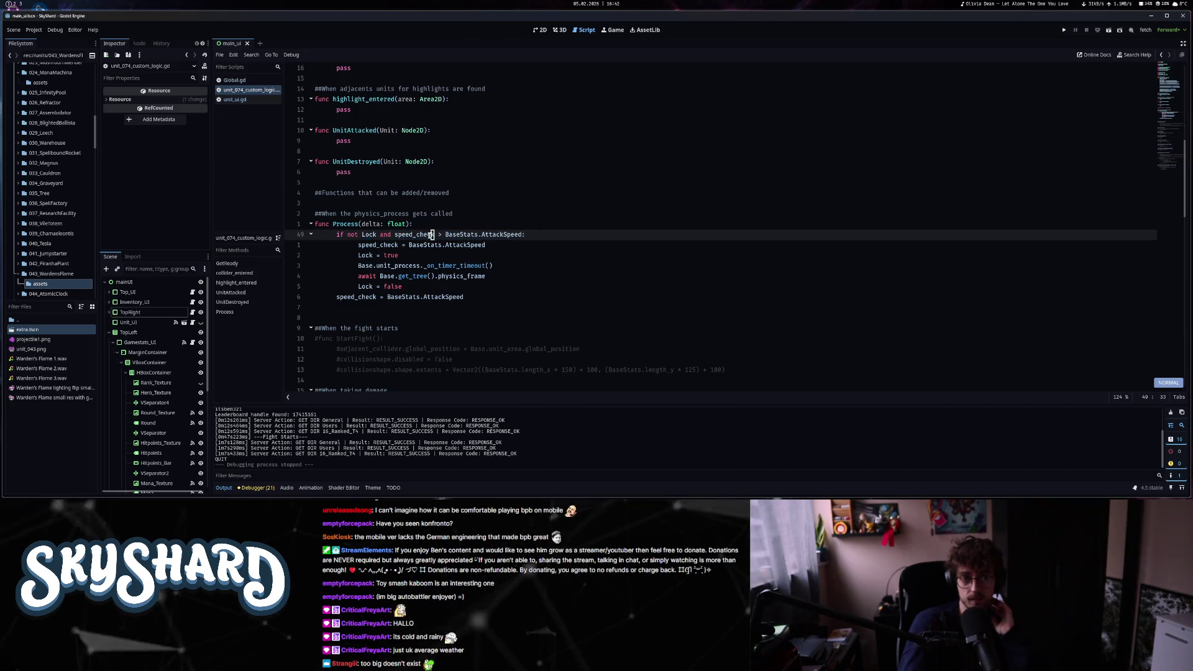
pyautogui.moveTo(346, 234); pyautogui.dragTo(376, 234)
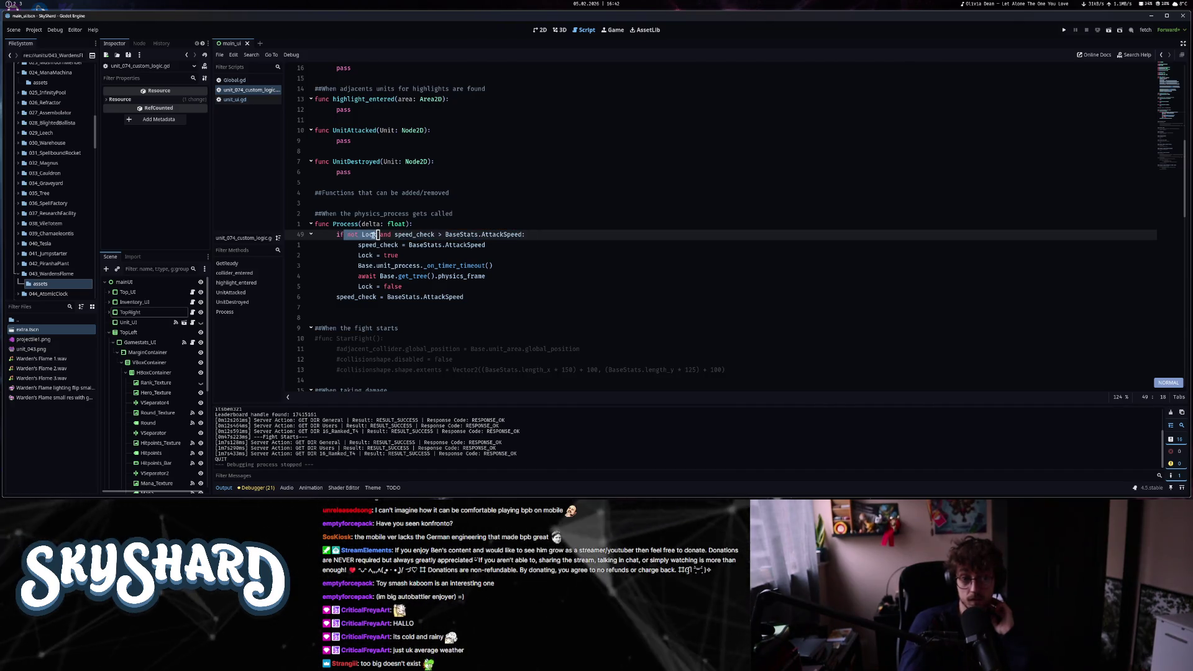
pyautogui.moveTo(332, 297); pyautogui.dragTo(507, 296)
pyautogui.click(526, 265)
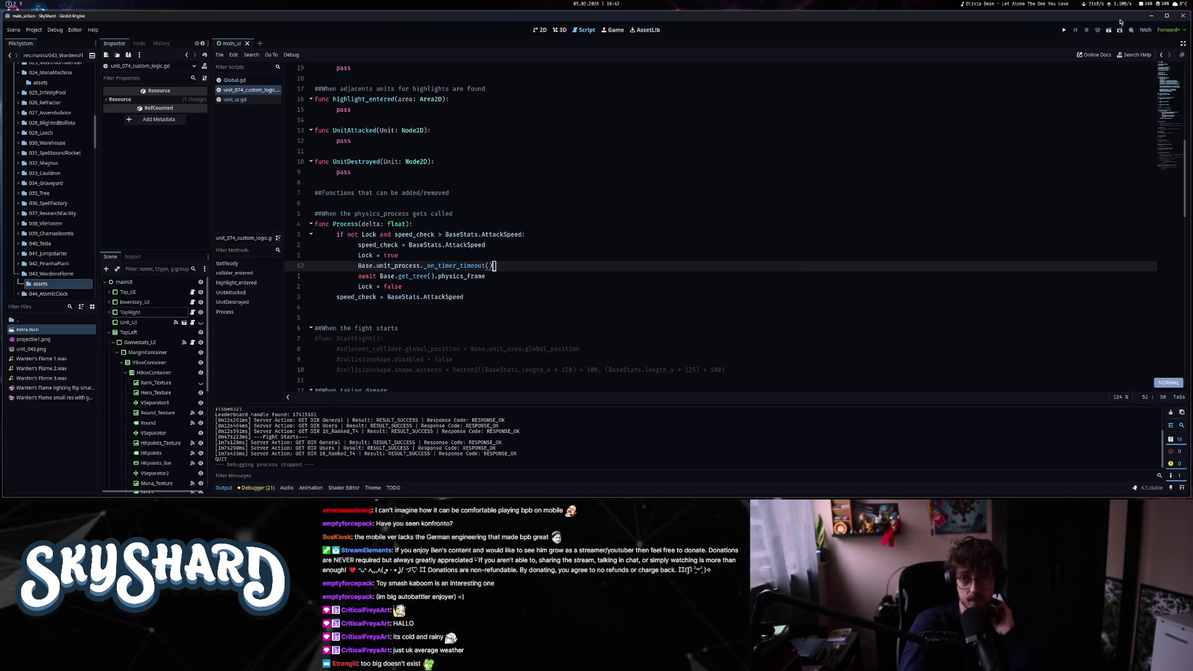
pyautogui.press('F5')
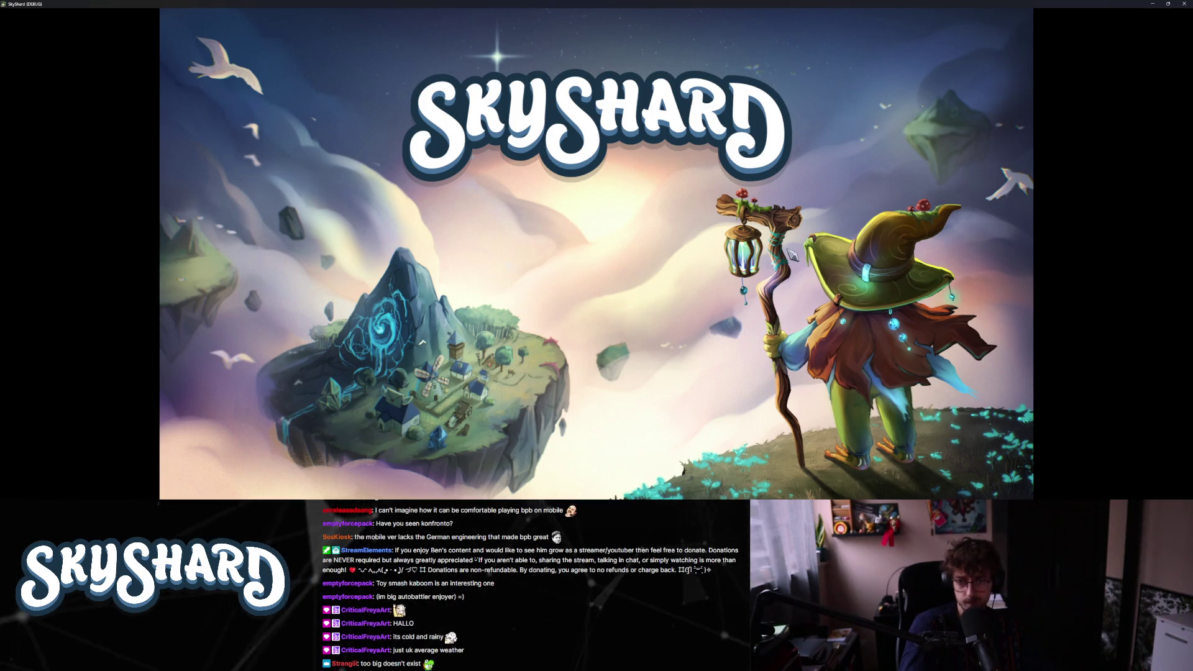
# - Open the Dev Mode board and drag the dragon from the Units list onto it
pyautogui.press('super+Down')
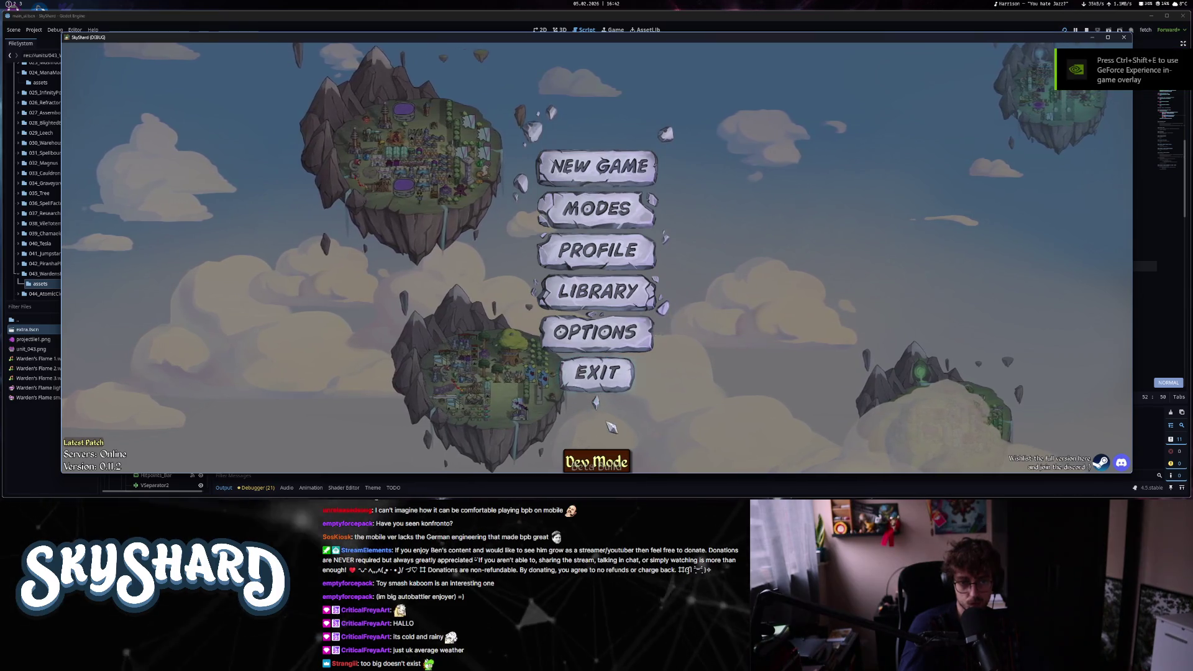
pyautogui.click(607, 458)
pyautogui.click(1112, 256)
pyautogui.scroll(-5, 1015, 321)
pyautogui.scroll(-8, 1015, 322)
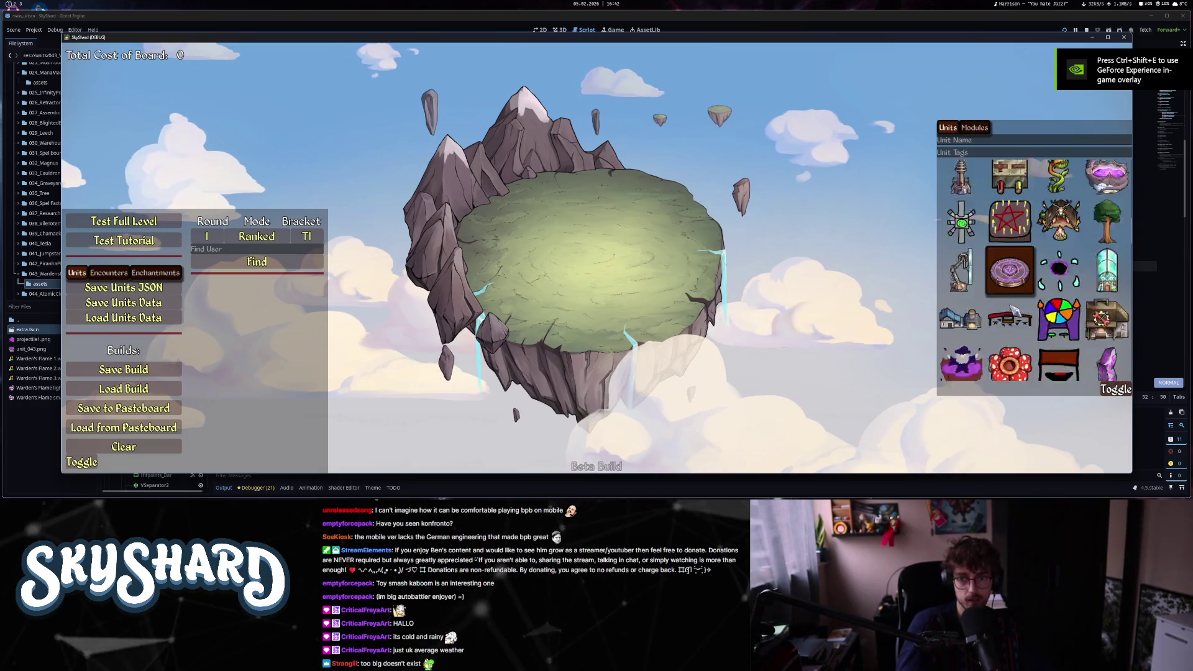
pyautogui.moveTo(1058, 181)
pyautogui.mouseDown()
pyautogui.moveTo(808, 236)
pyautogui.moveTo(563, 264)
pyautogui.mouseUp()
pyautogui.scroll(3, 1007, 186)
# - View the Mecha Dragon info card under Modules, then start the run with the chosen hero
pyautogui.click(974, 127)
pyautogui.click(1008, 218)
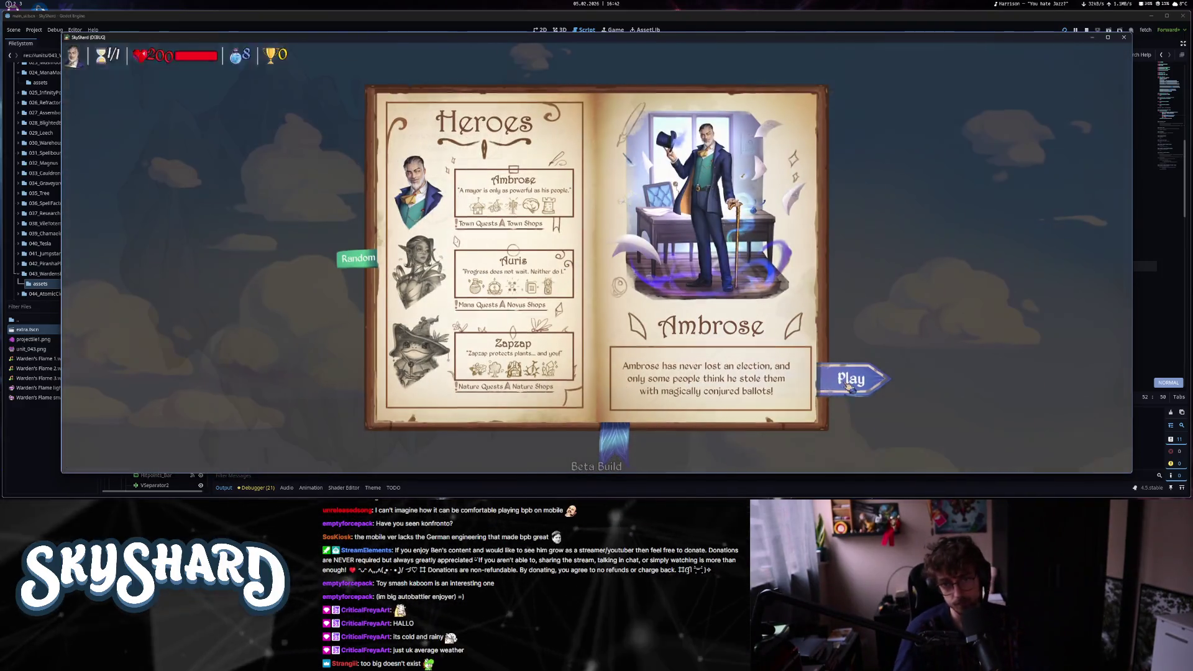
pyautogui.click(835, 380)
# - Tile the game window right, run the load build command, and close the console
pyautogui.press('super+v')
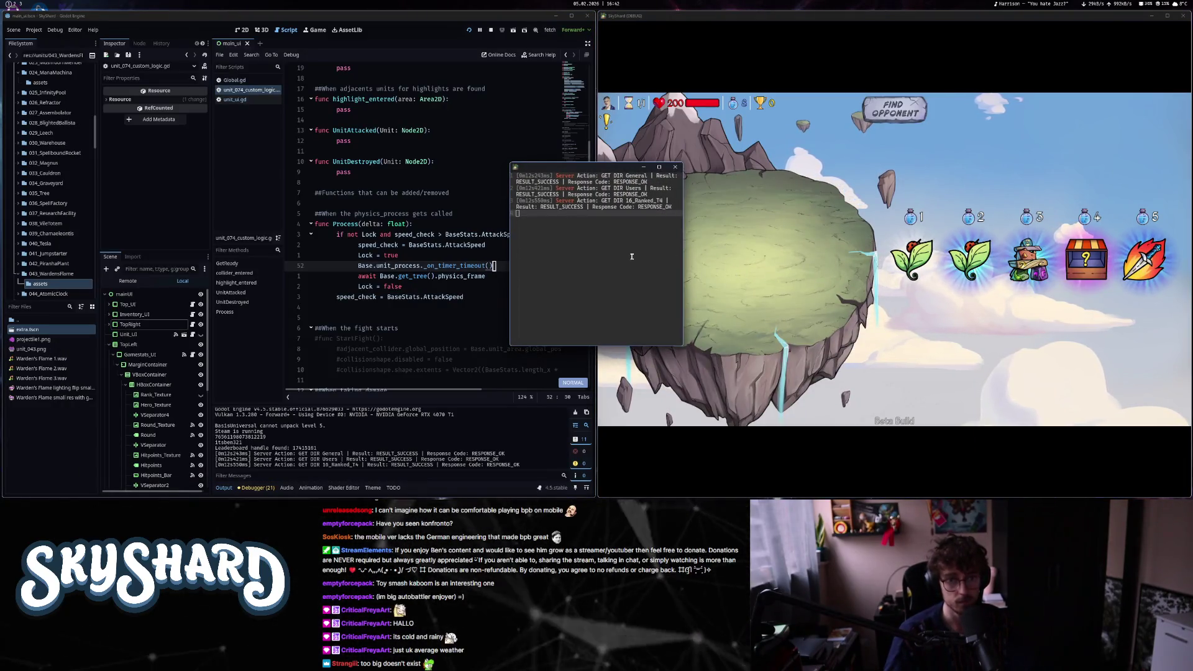
pyautogui.write('loadbuild H4sIAAAAAAAACpNjYGBgA-K____ZwTSXlA-CIMAAEY8SbggAAAA')
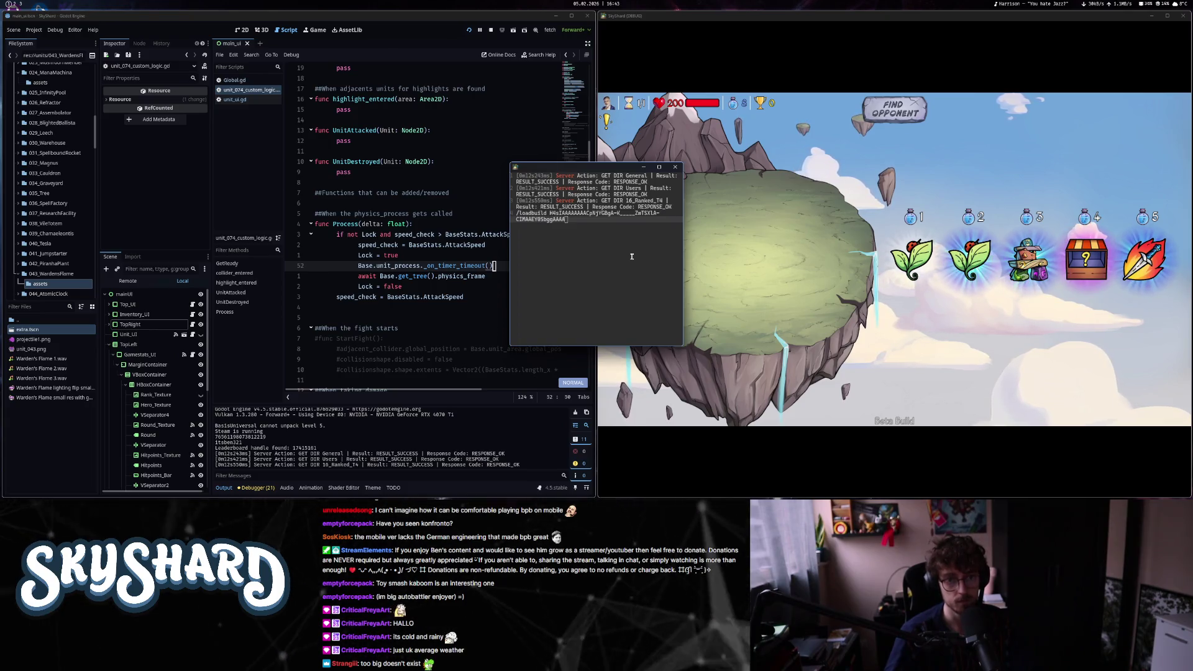
pyautogui.press('Return')
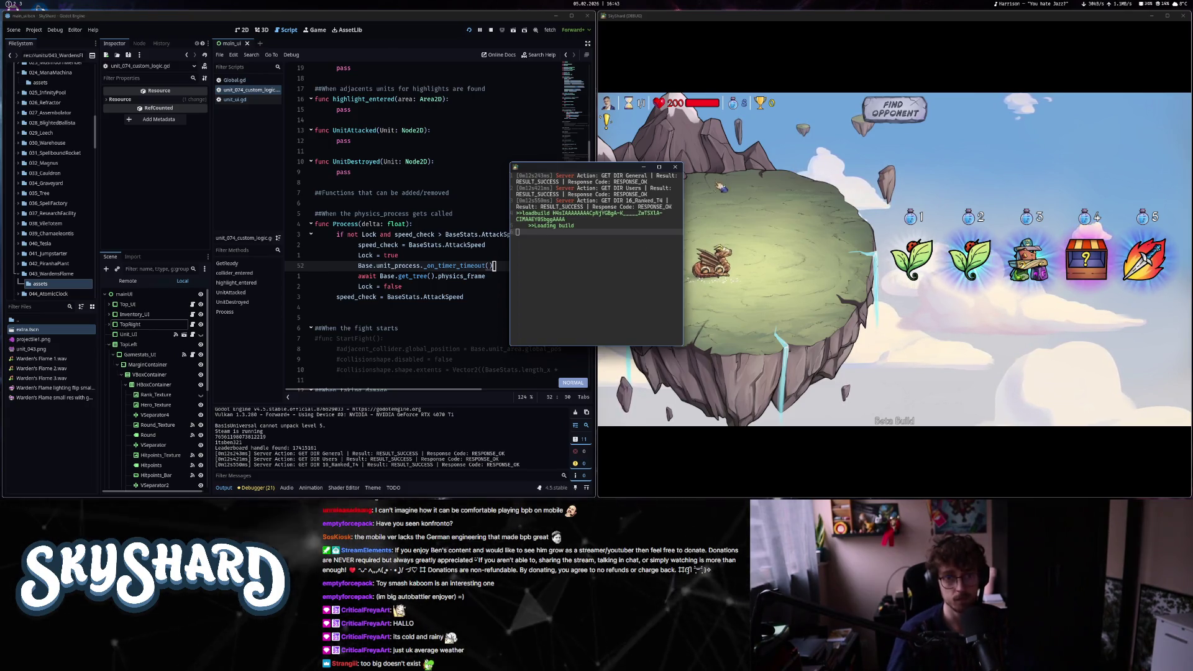
pyautogui.press('Escape')
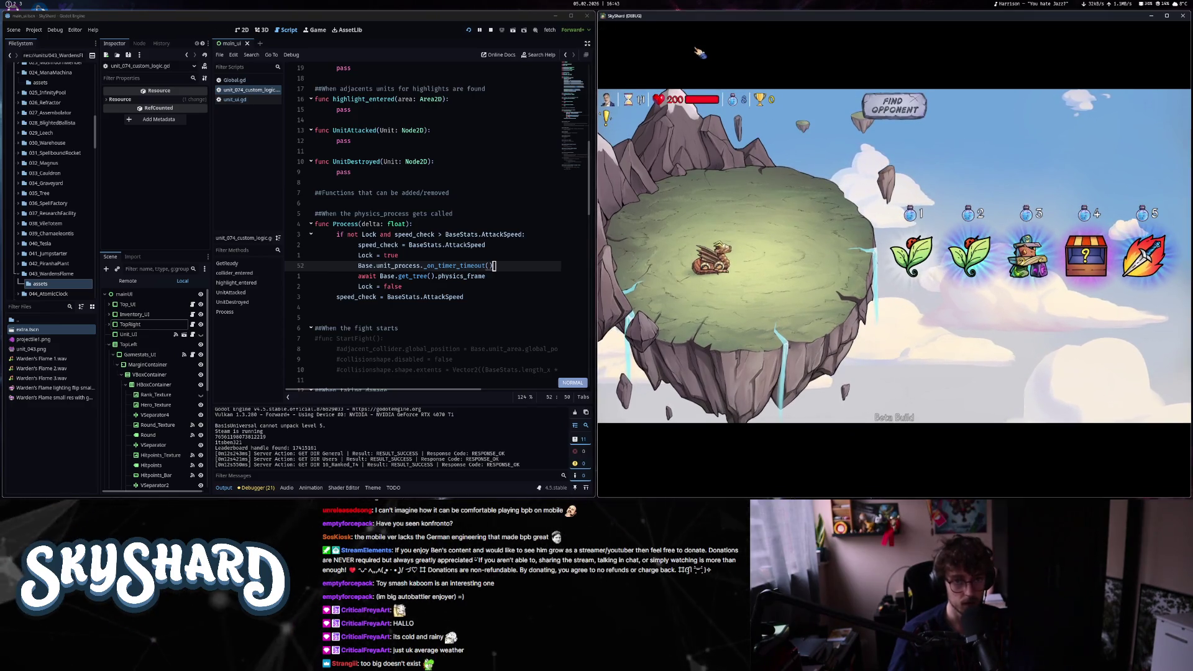
# - Stretch the game window across the top and stack the editor above it on the left
pyautogui.moveTo(835, 21); pyautogui.dragTo(494, 310)
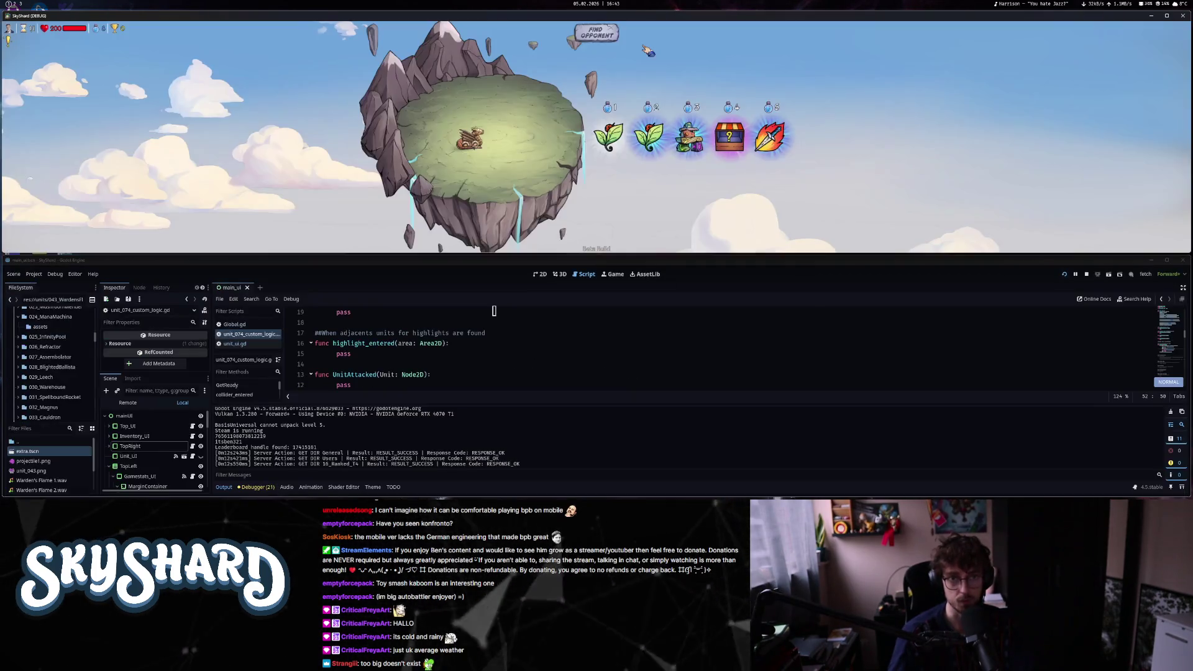
pyautogui.press('super+Left')
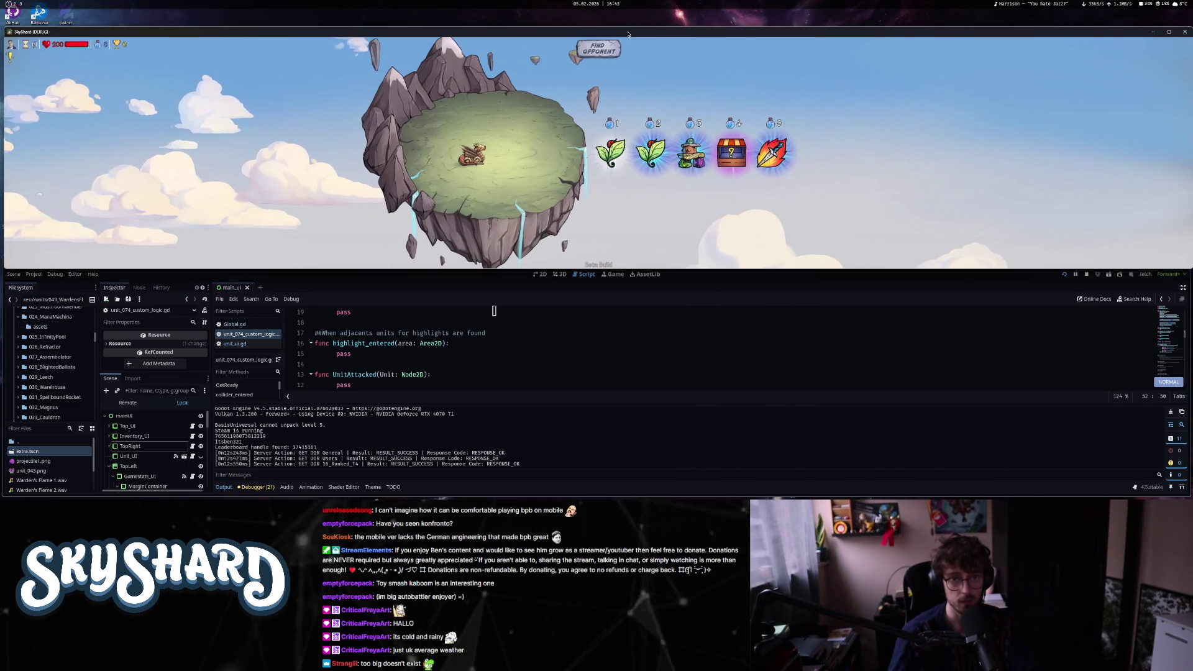
pyautogui.press('super+Right')
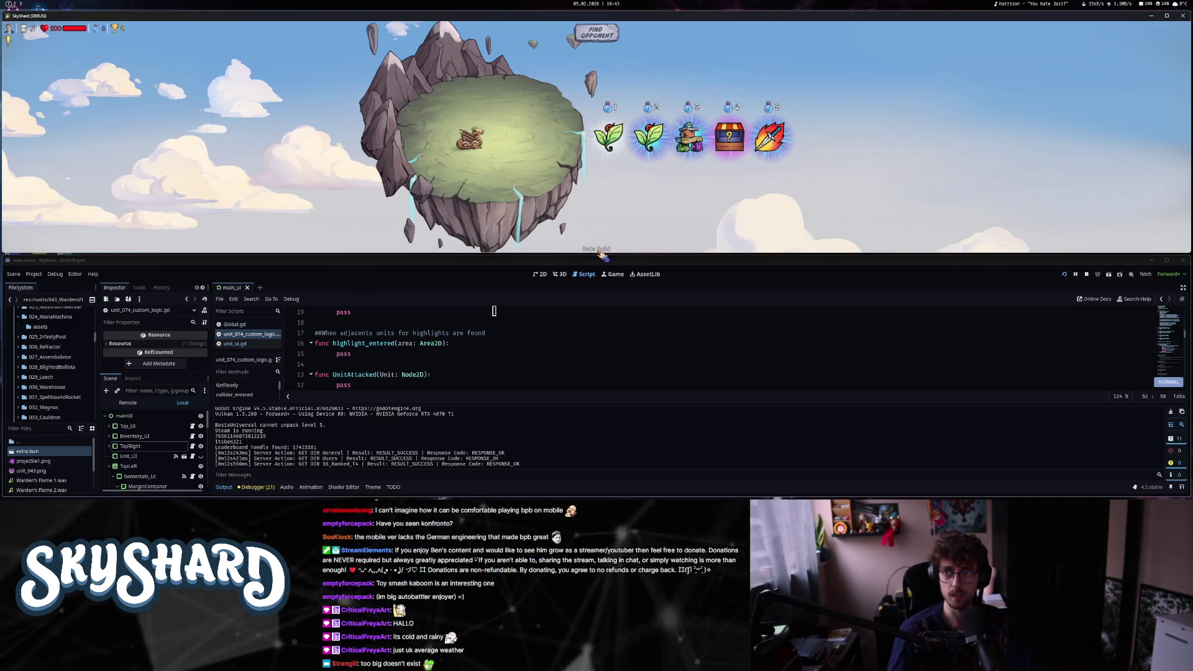
pyautogui.moveTo(617, 17); pyautogui.dragTo(616, 23)
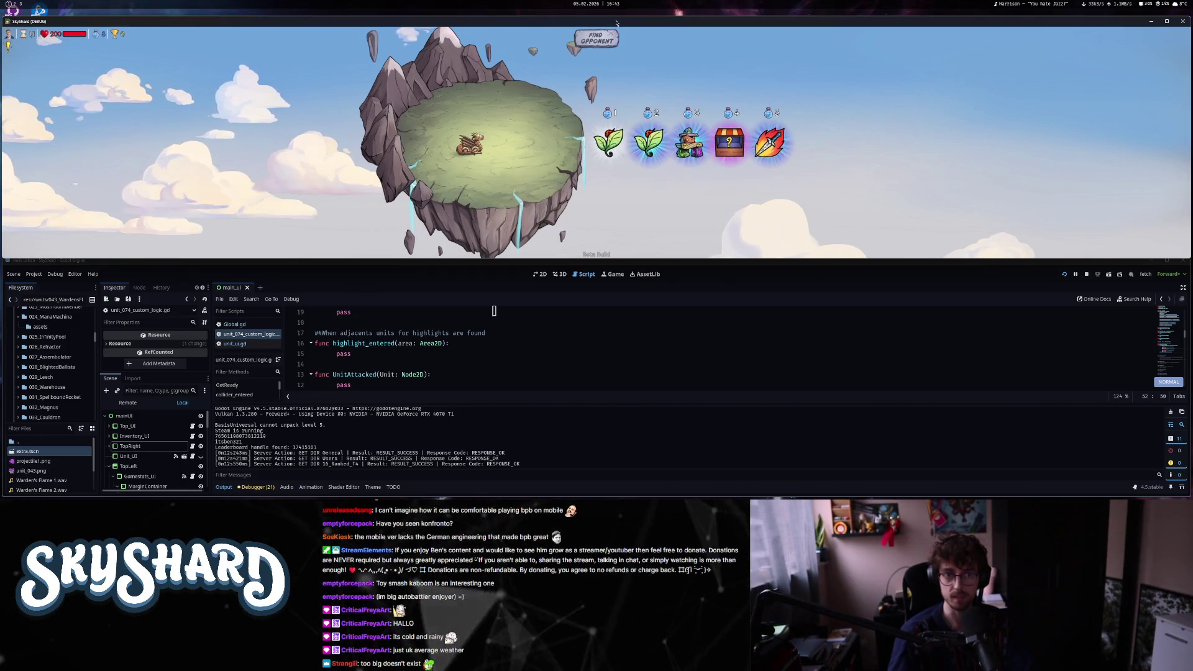
pyautogui.press('super+Left')
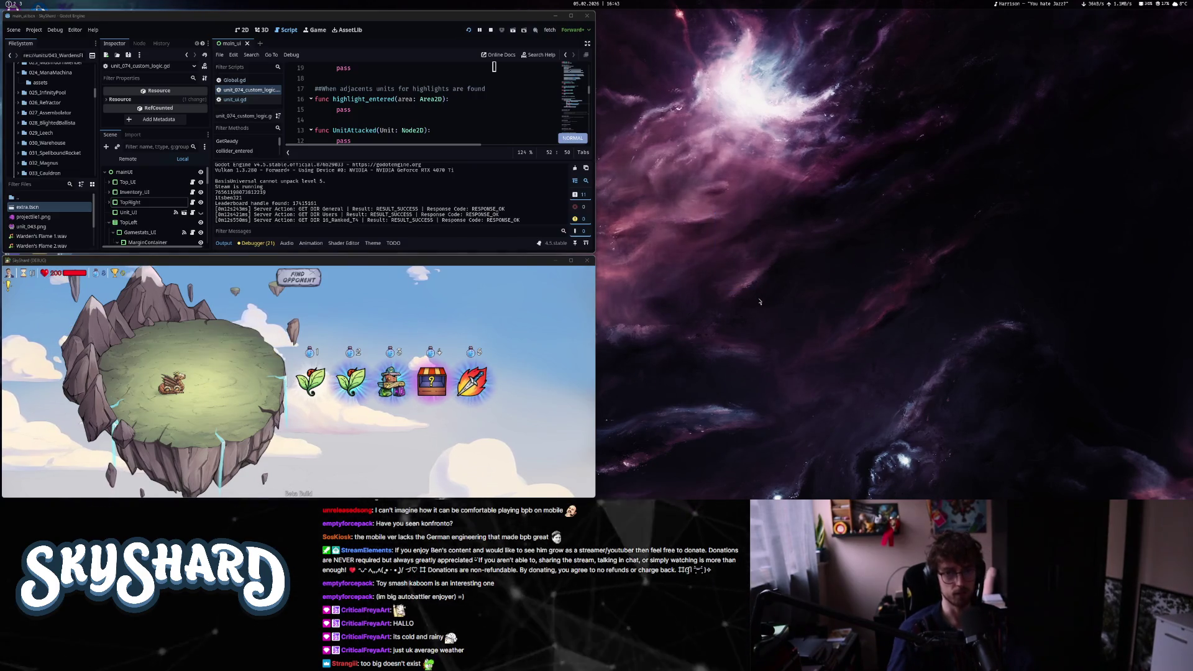
# - Bring the game window forward and reload the window tiling tool's configuration
pyautogui.press('super')
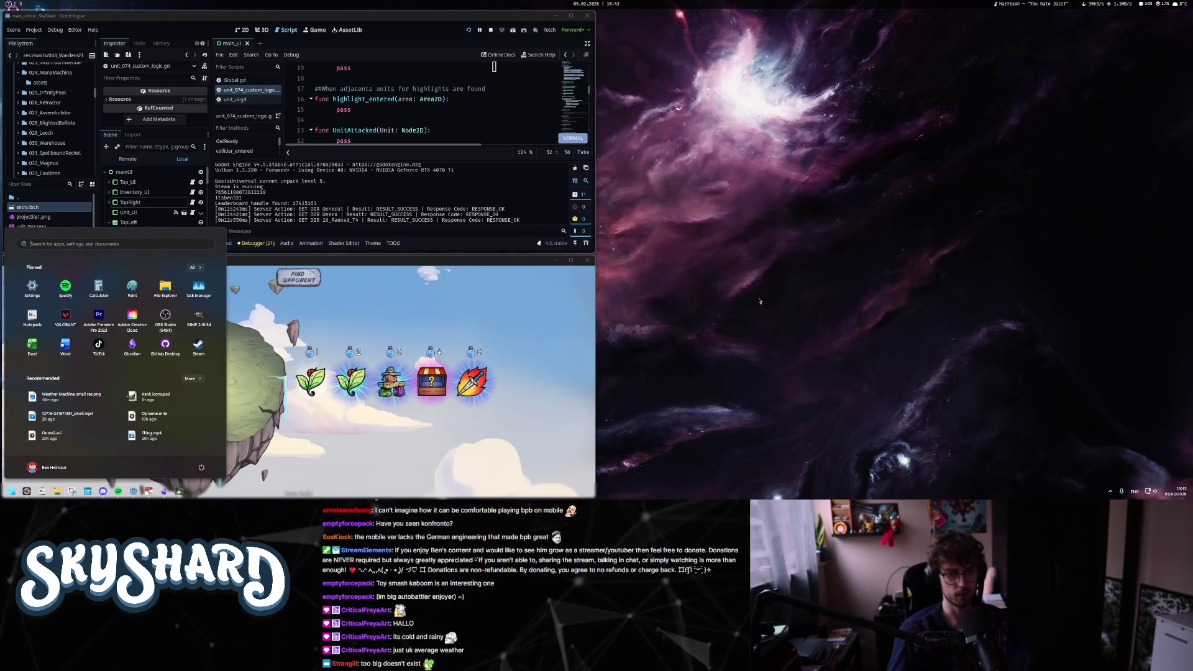
pyautogui.click(184, 495)
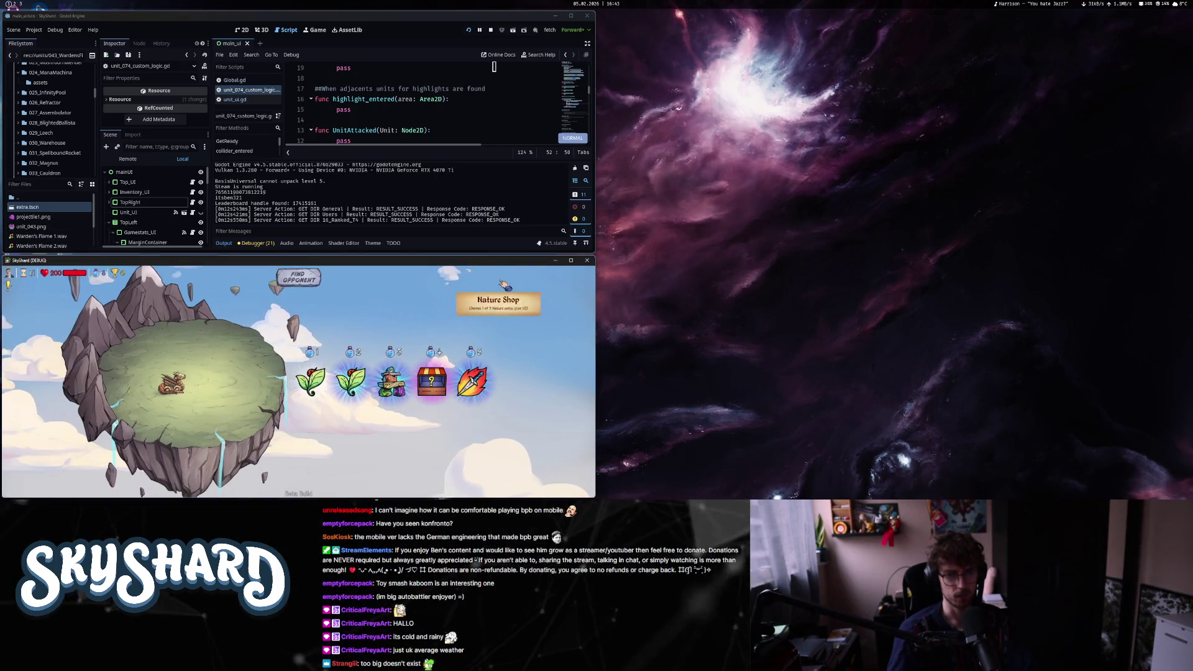
pyautogui.click(1110, 491)
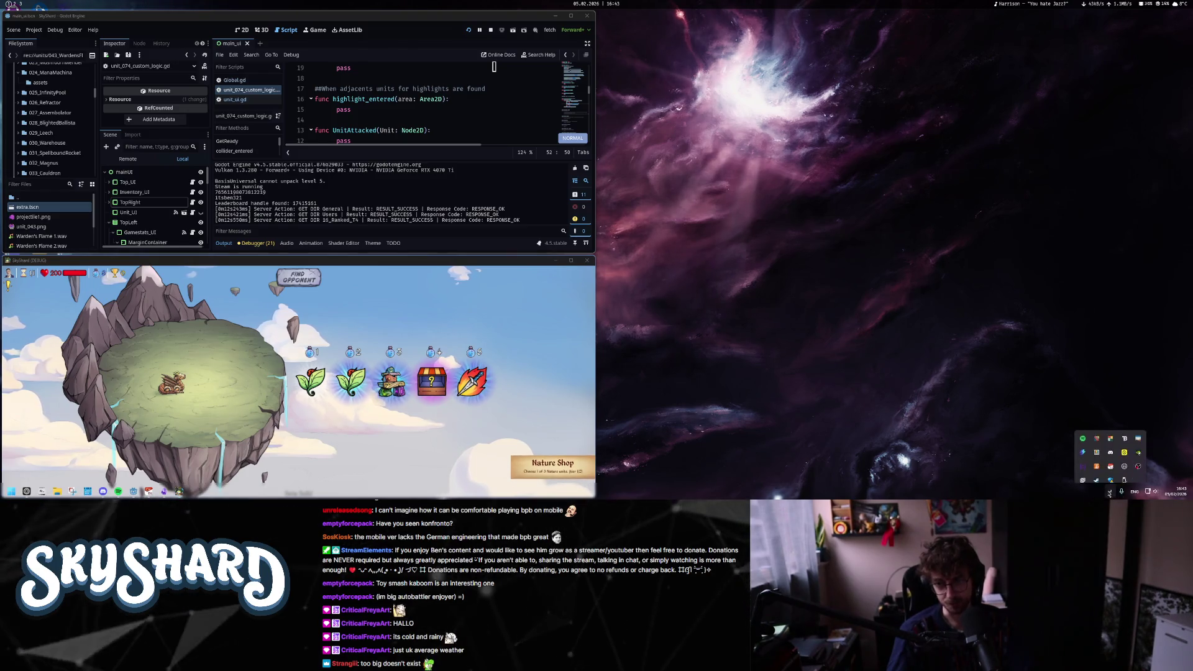
pyautogui.rightClick(1112, 429)
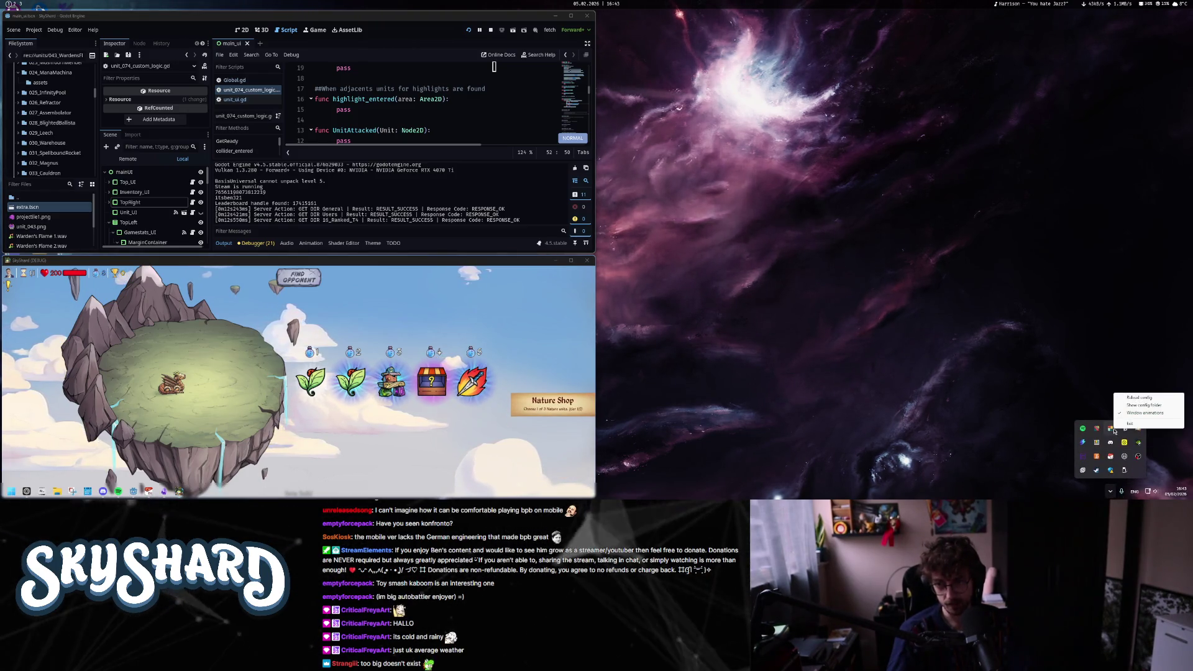
pyautogui.click(1138, 401)
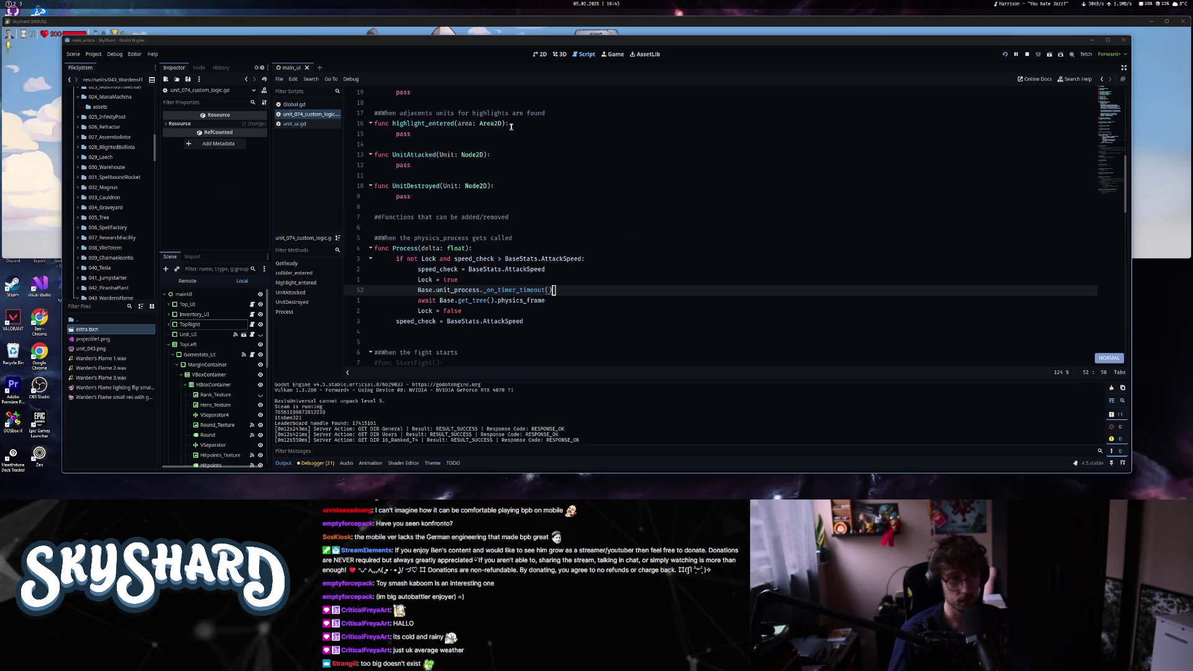
# - Dismiss the performance overlay, then bring the game window to the front and enlarge it
pyautogui.hotkey('alt', 'r')
pyautogui.click(783, 245)
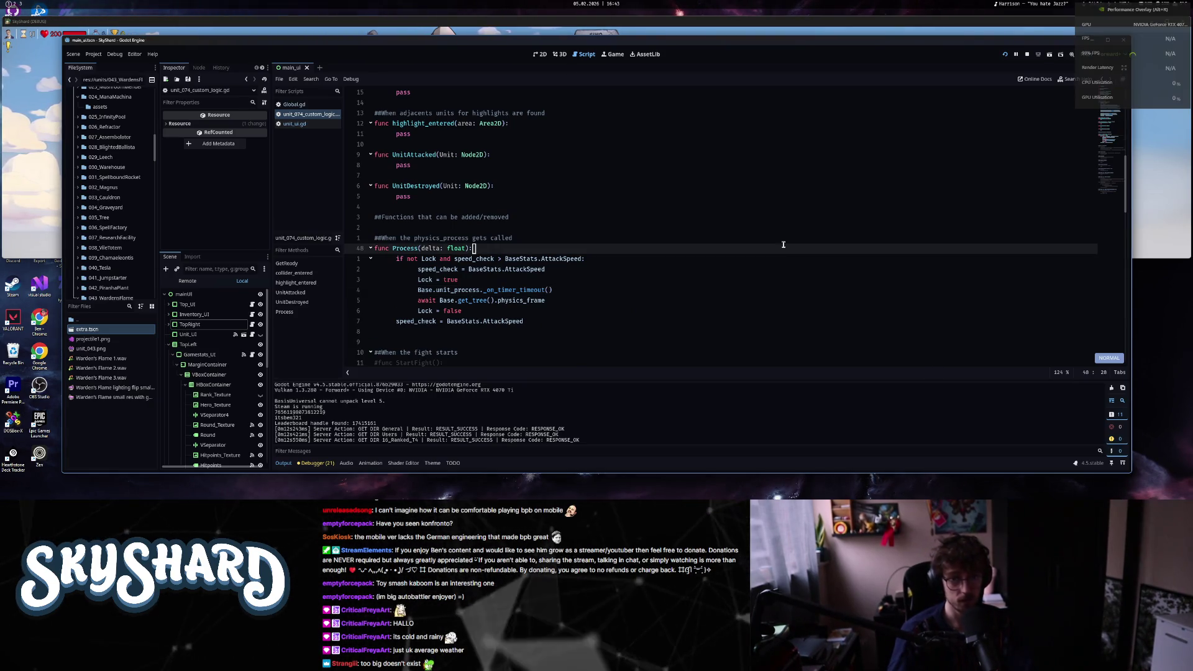
pyautogui.click(548, 282)
pyautogui.hotkey('alt', 'r')
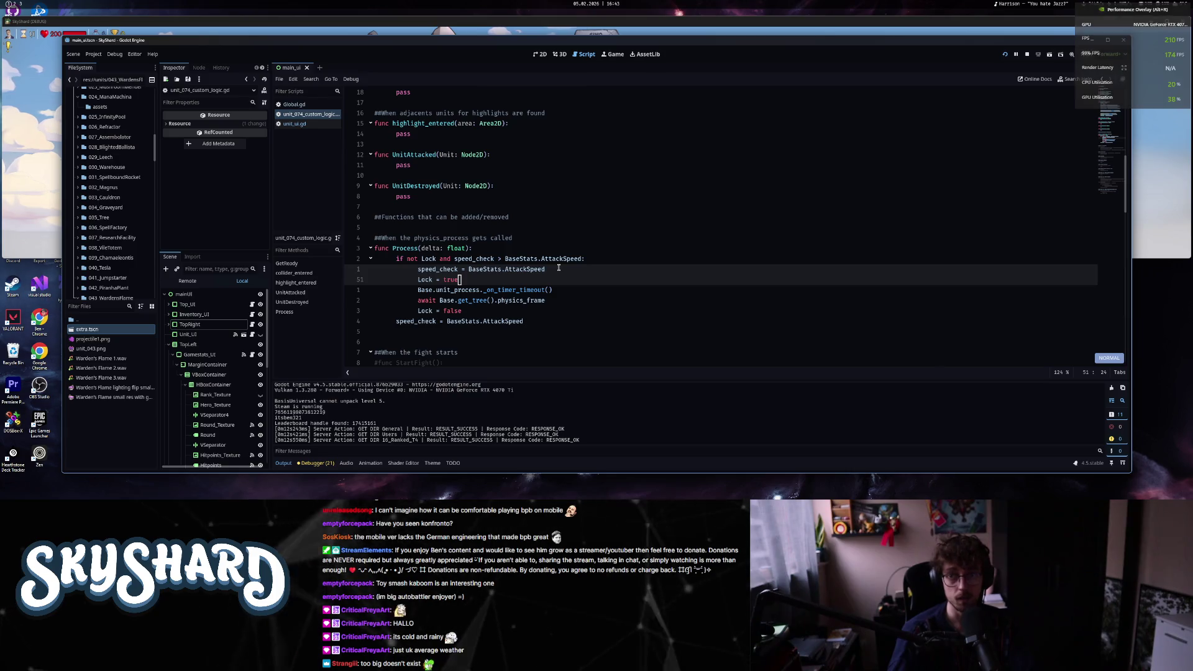
pyautogui.press('F5')
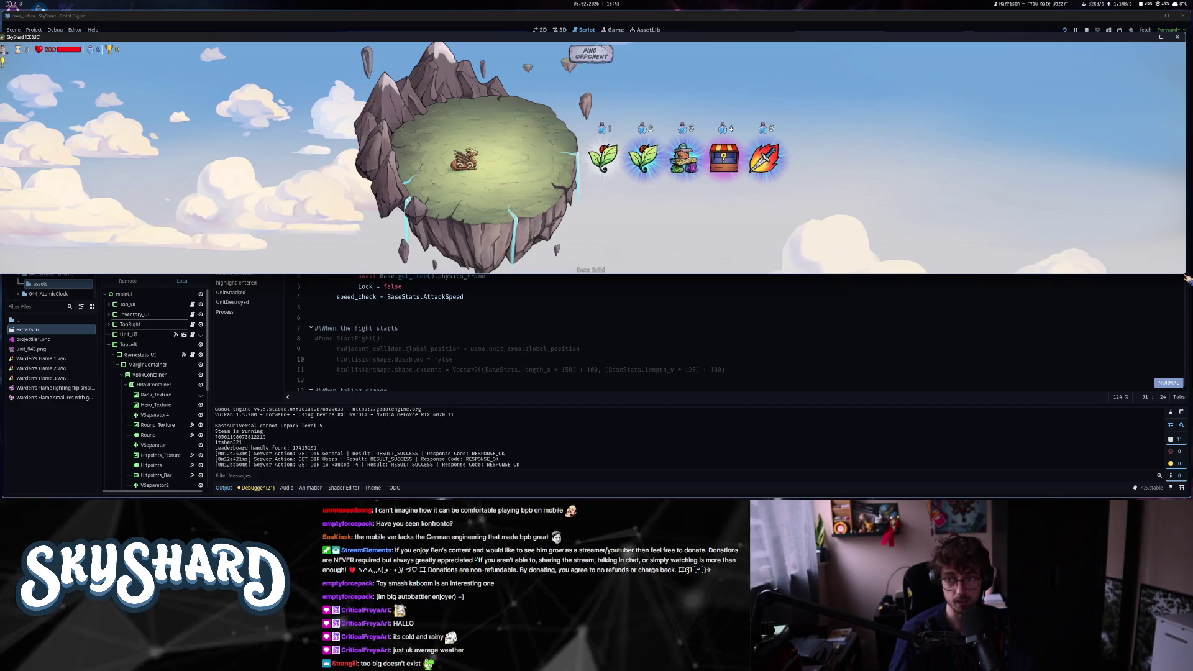
pyautogui.moveTo(1183, 274)
pyautogui.mouseDown()
pyautogui.moveTo(1106, 267)
pyautogui.moveTo(947, 471)
pyautogui.mouseUp()
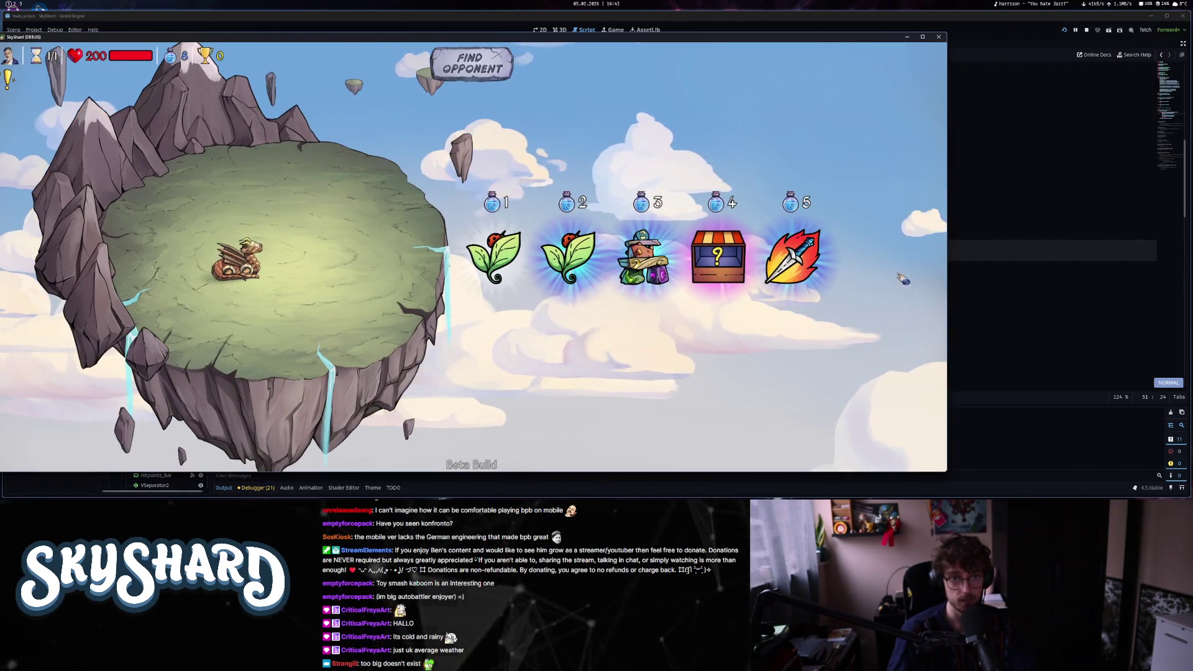
# - Move the game window up and right and start a fight against an opponent
pyautogui.moveTo(789, 40); pyautogui.dragTo(890, 34)
pyautogui.click(576, 55)
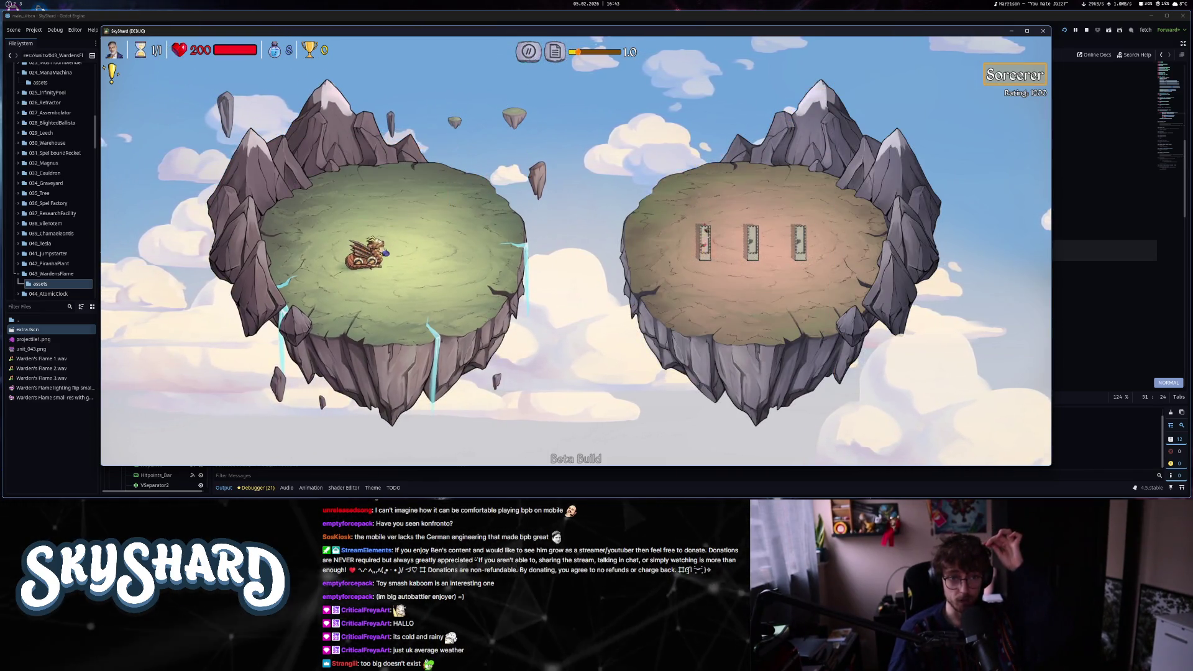
pyautogui.moveTo(372, 266)
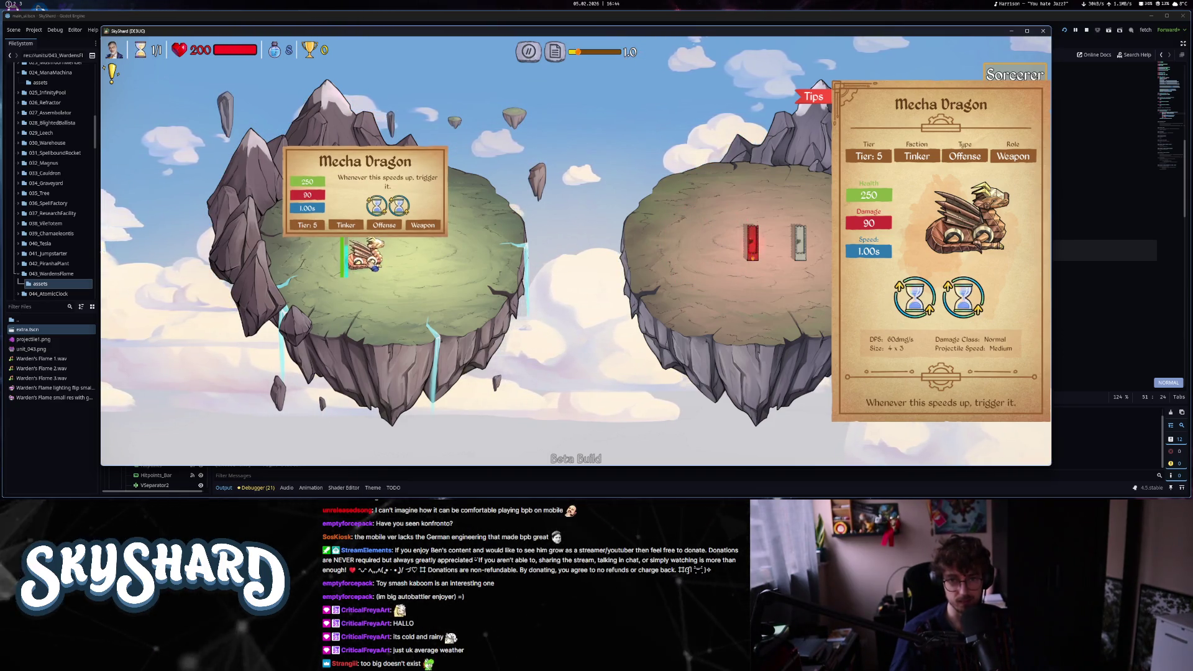
# - Check the damage stats, then the Mecha Dragon's detail card under Unit Activations
pyautogui.click(559, 53)
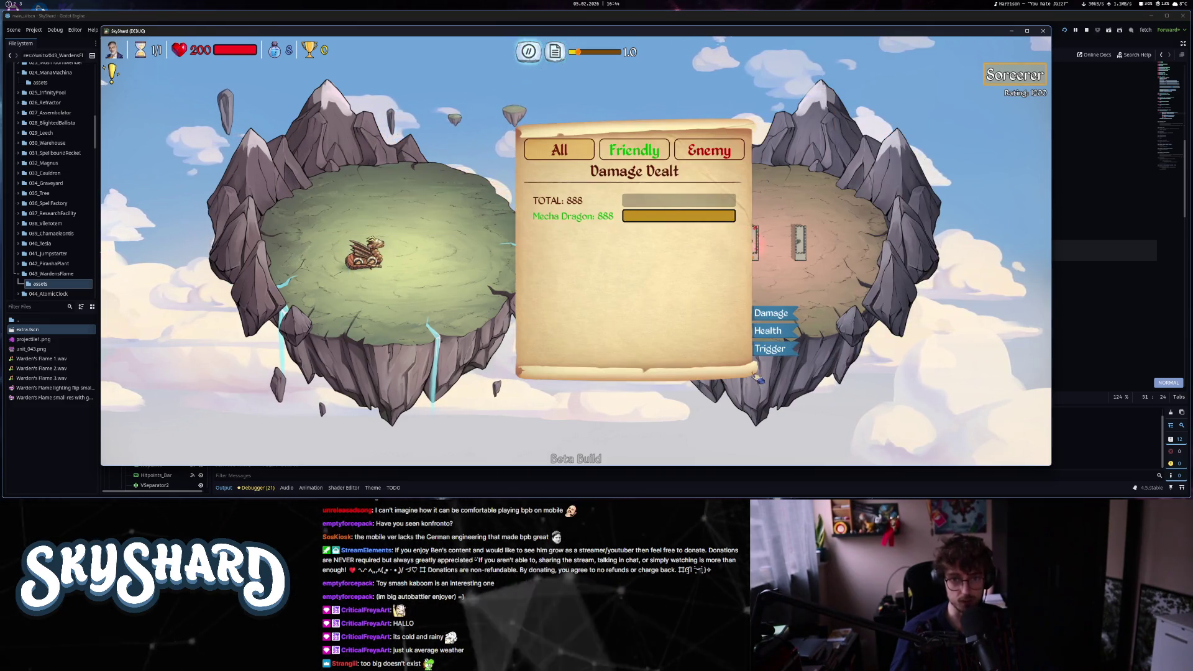
pyautogui.click(770, 349)
pyautogui.click(365, 253)
pyautogui.press('Escape')
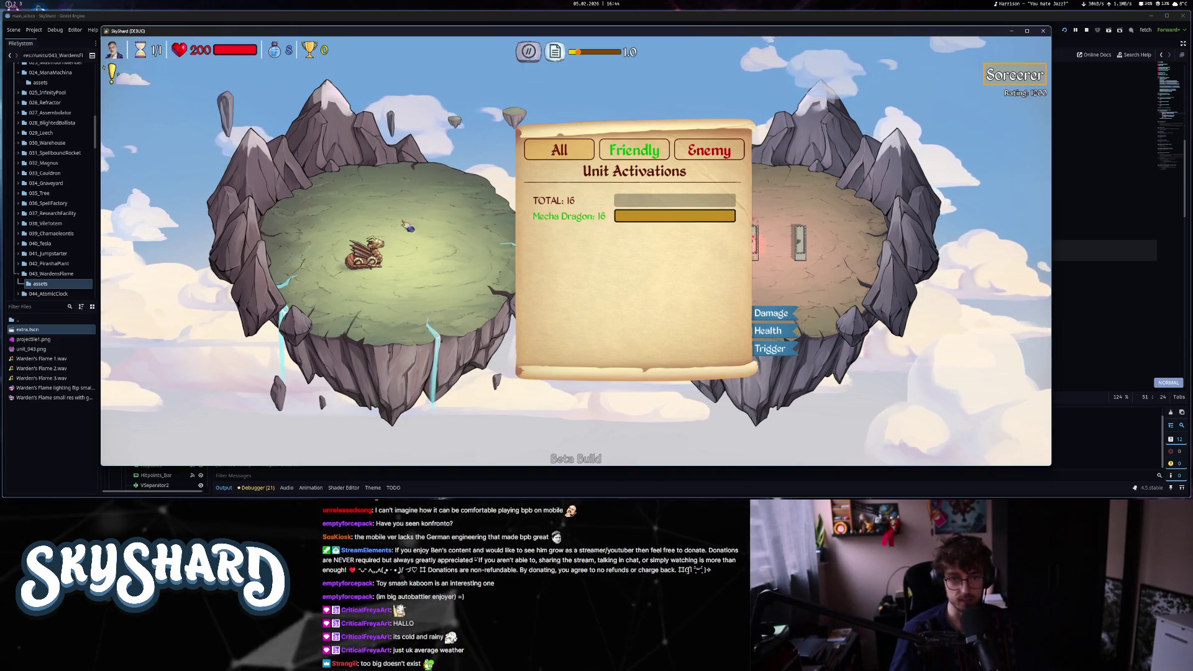
pyautogui.click(381, 269)
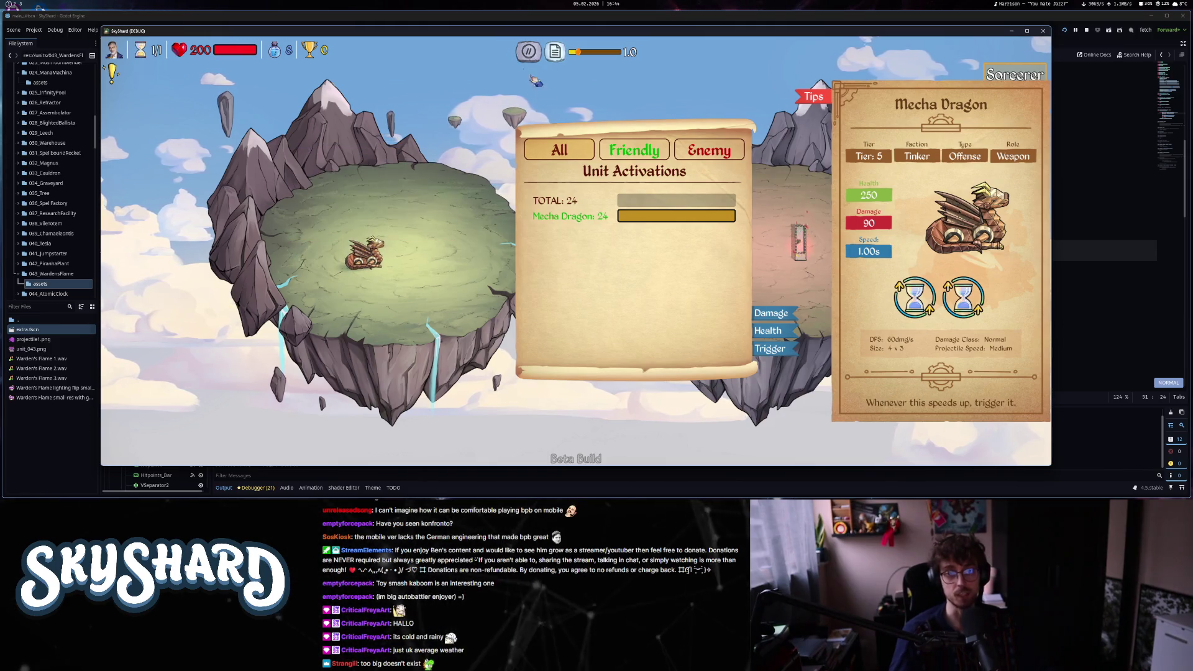
pyautogui.moveTo(662, 300); pyautogui.dragTo(504, 362)
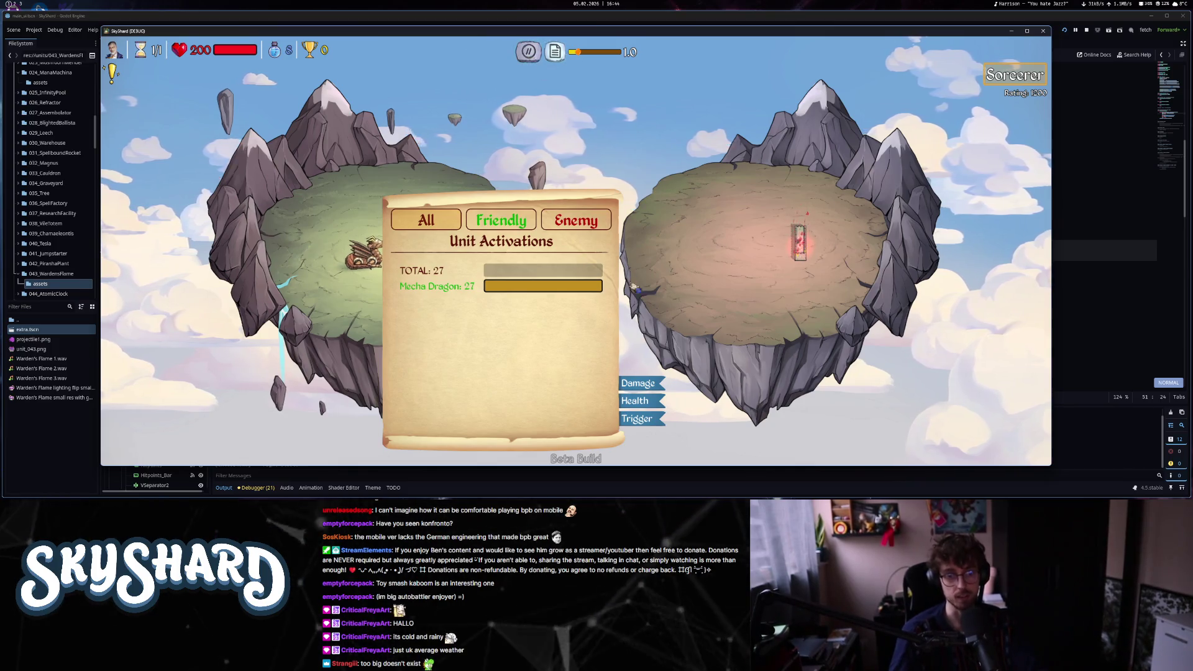
# - Concede the match from the pause menu and continue past the Match Results
pyautogui.click(528, 59)
pyautogui.click(618, 330)
pyautogui.click(622, 281)
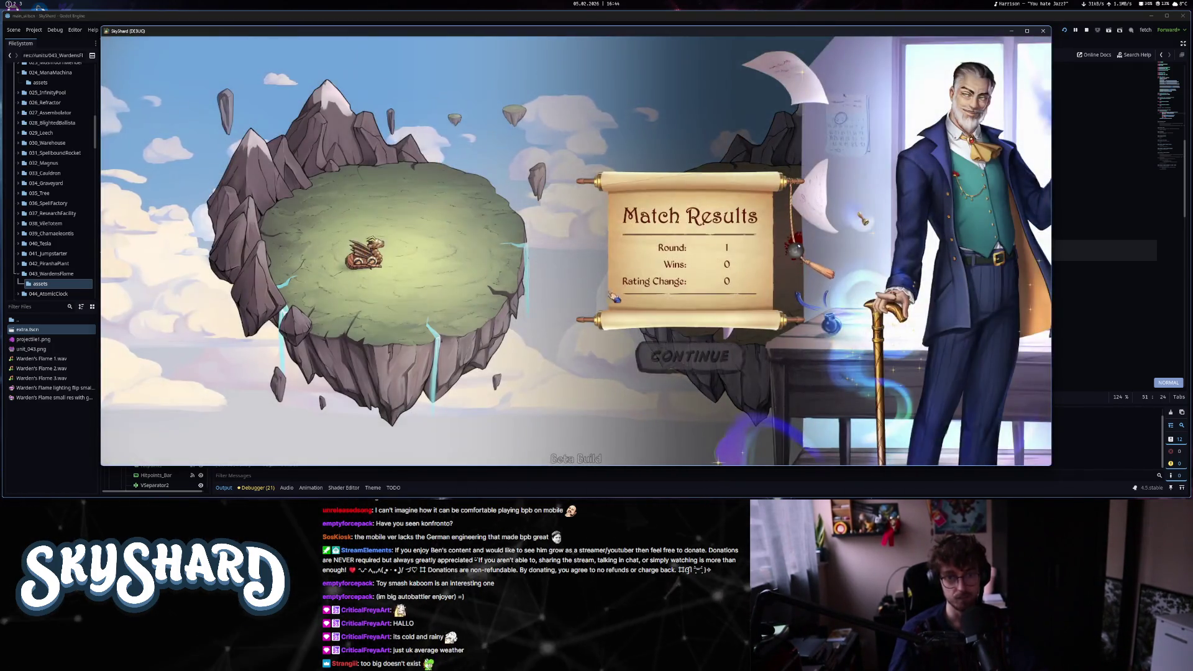
pyautogui.click(689, 352)
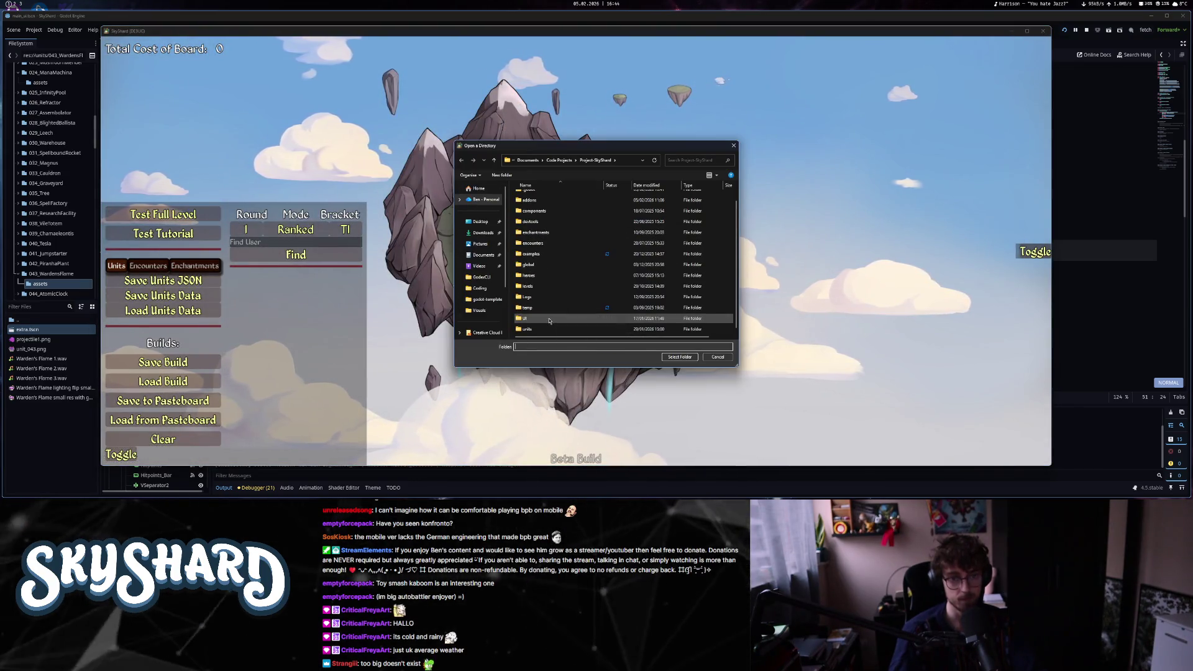
# - Pick the test level folder, start with the chosen hero, and close Quests to reach the shop
pyautogui.click(530, 218)
pyautogui.click(680, 357)
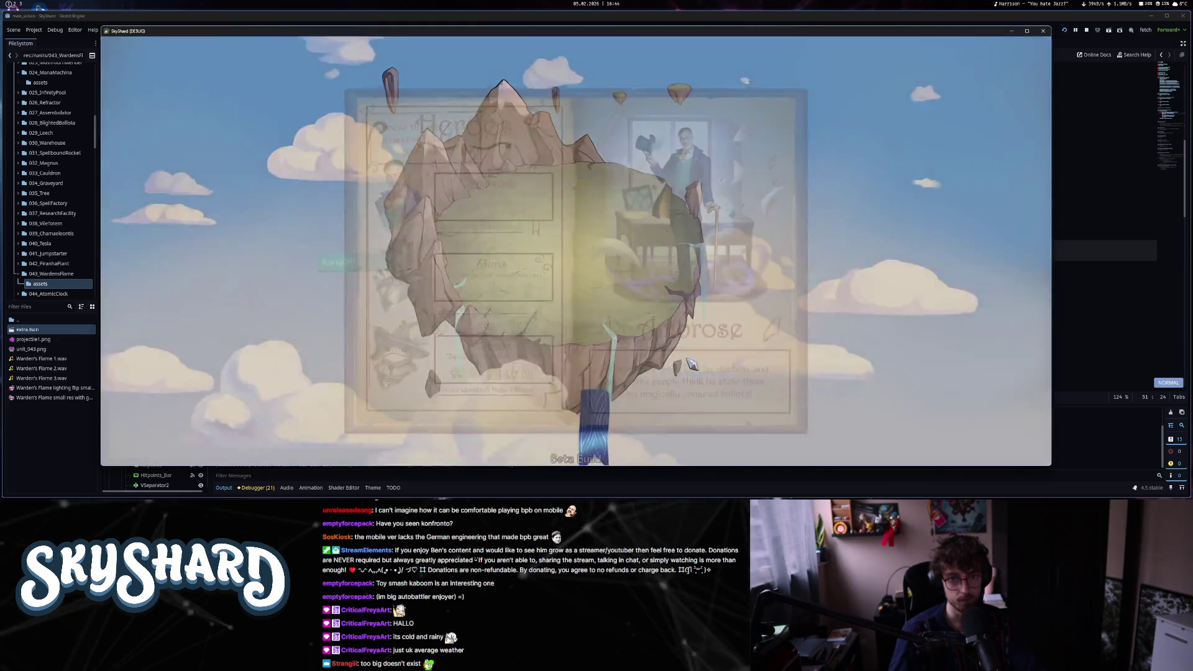
pyautogui.click(822, 372)
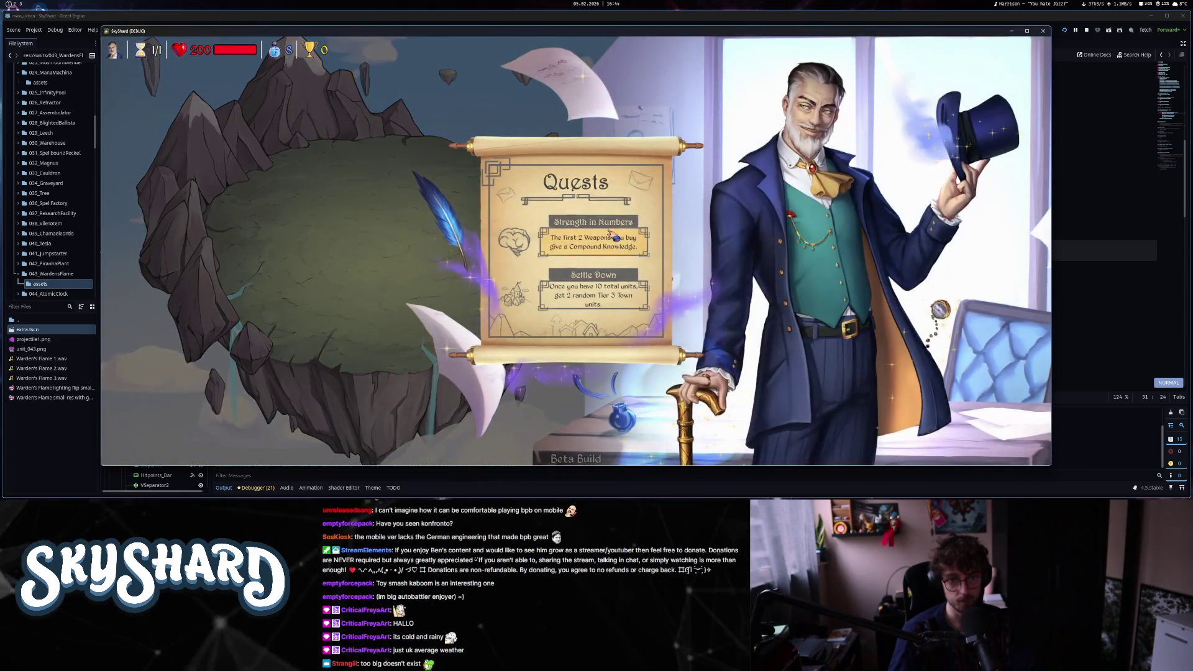
pyautogui.click(611, 242)
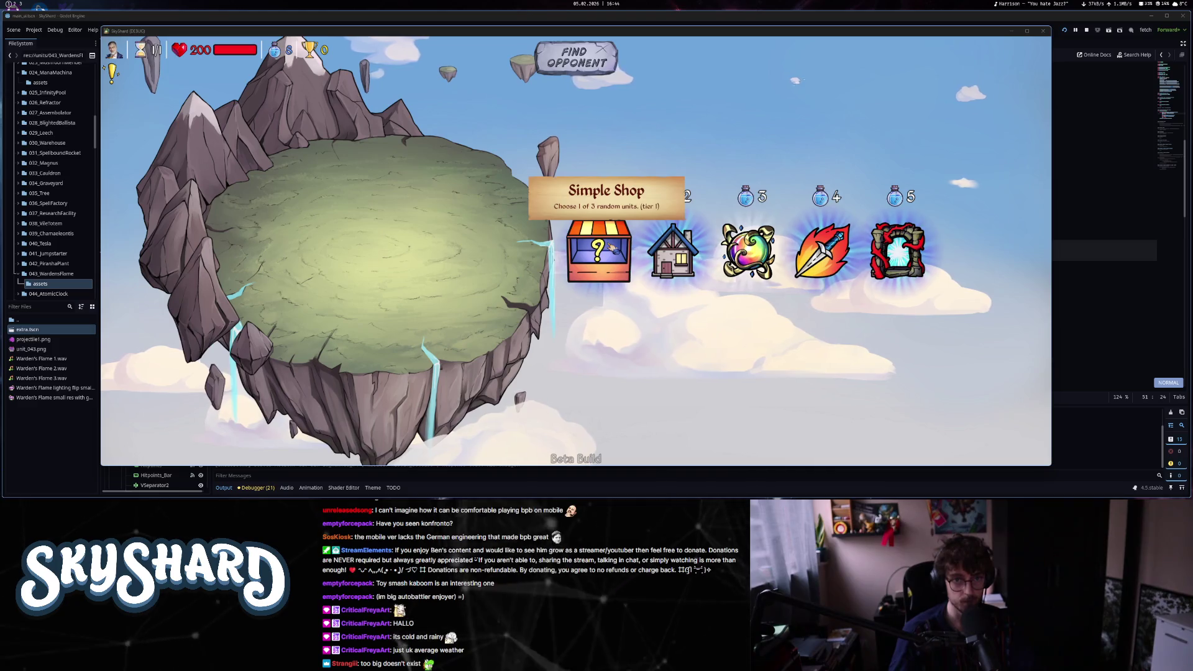
# - Move the game window down to reveal the editor and enter quit to stop the debug run
pyautogui.moveTo(675, 34); pyautogui.dragTo(631, 302)
pyautogui.write('/loadba')
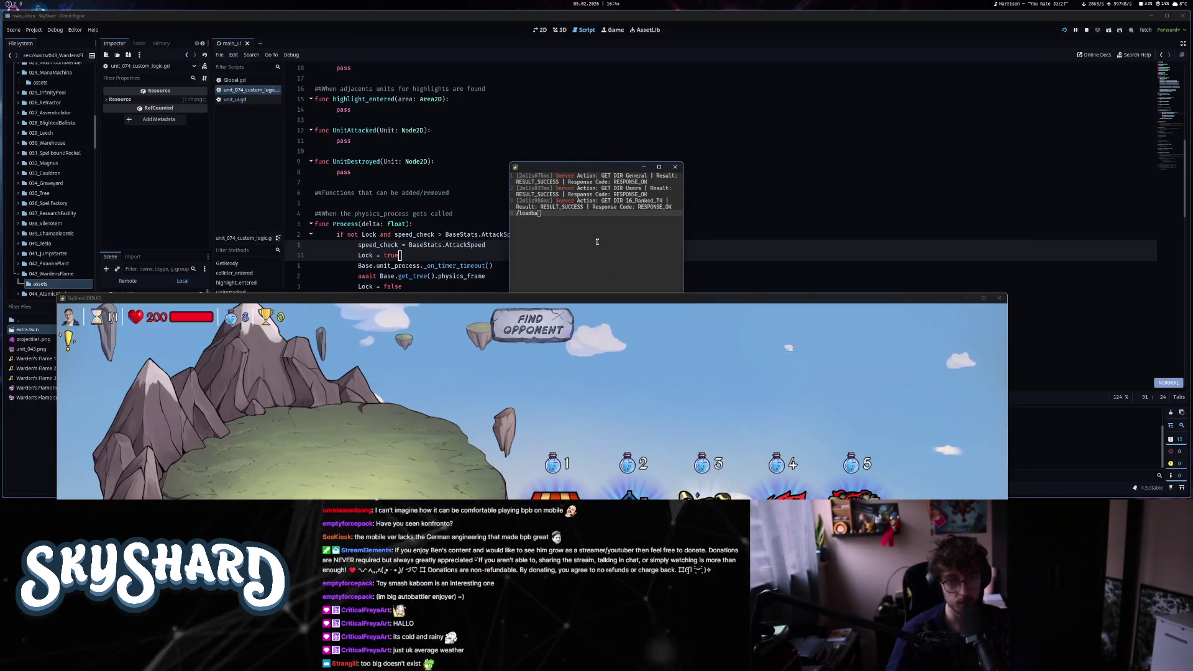
pyautogui.press('BackSpace')
pyautogui.press('BackSpace')
pyautogui.press('BackSpace')
pyautogui.write('quit')
pyautogui.press('Return')
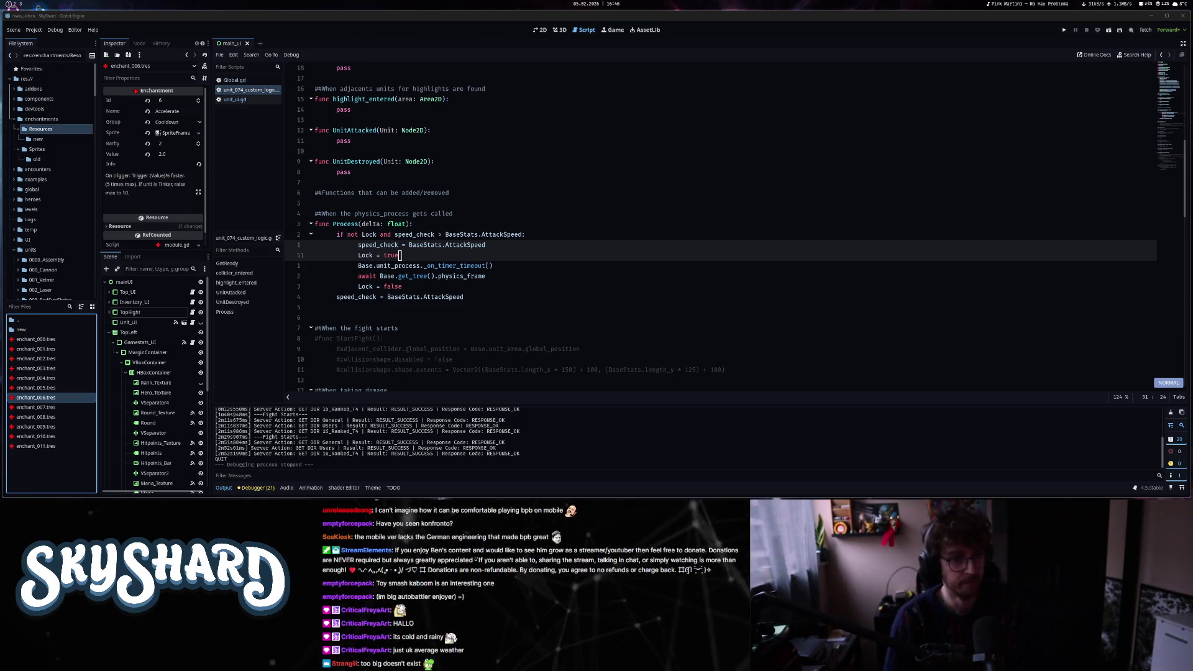
# - Go to the func Process line in unit_074_custom_logic.gd, then Alt+Tab to Google Drive
pyautogui.click(415, 223)
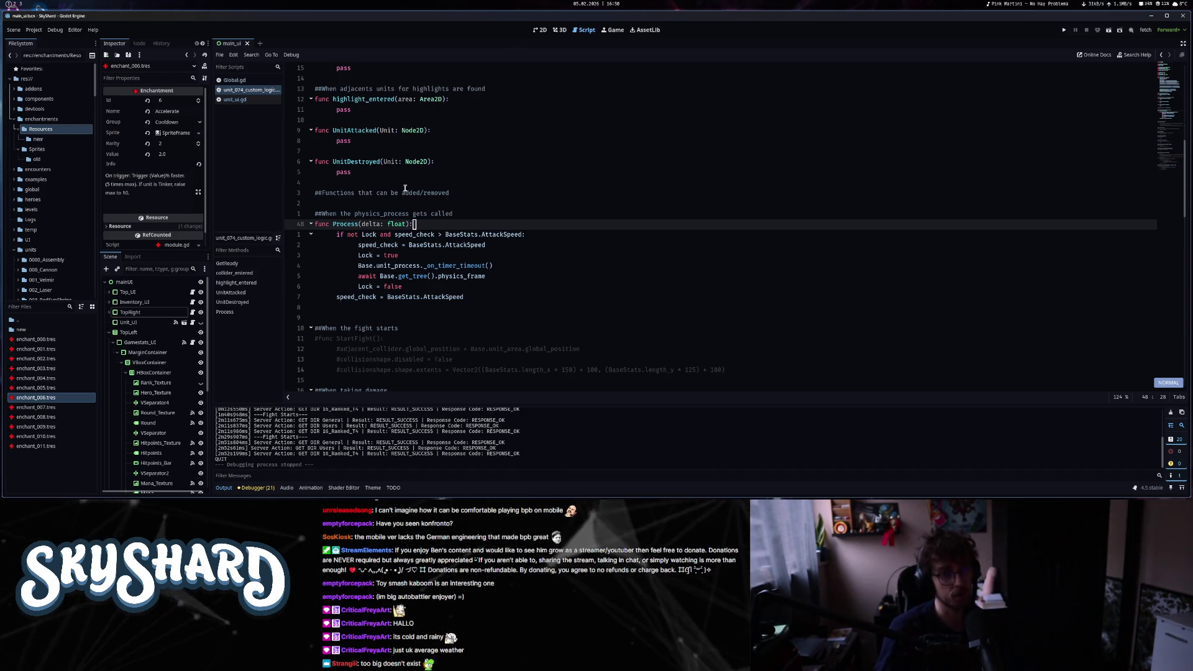
pyautogui.hotkey('alt', 'Tab')
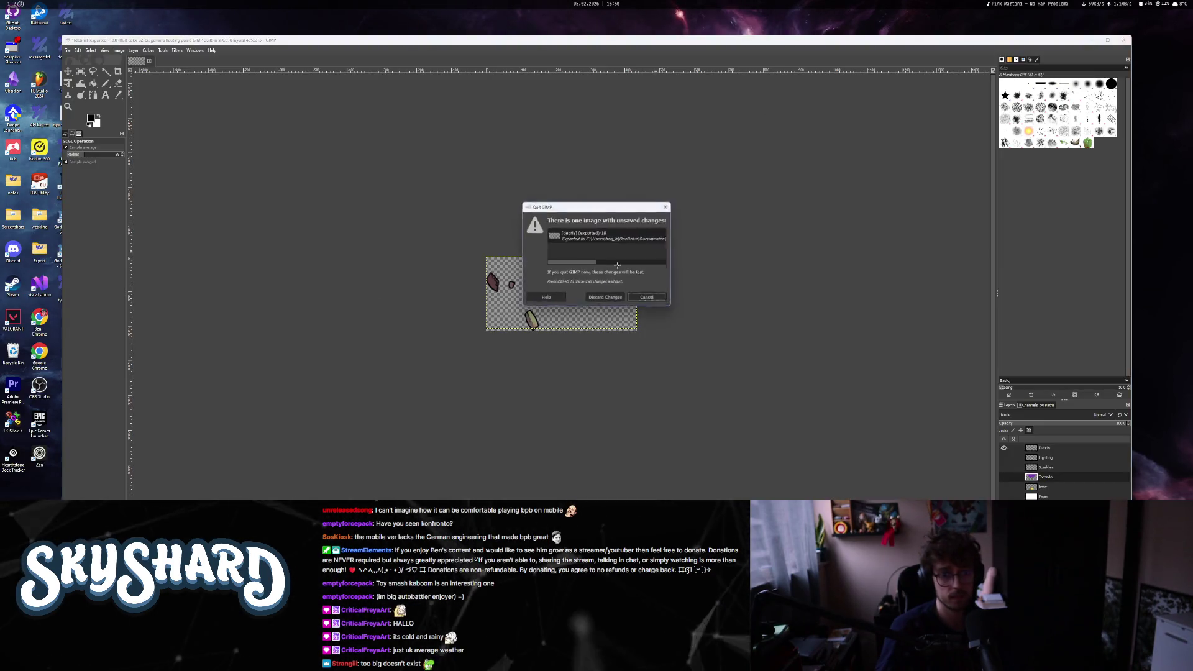
# - Dismiss the GIMP warning and quit GIMP, discarding unsaved changes
pyautogui.click(655, 304)
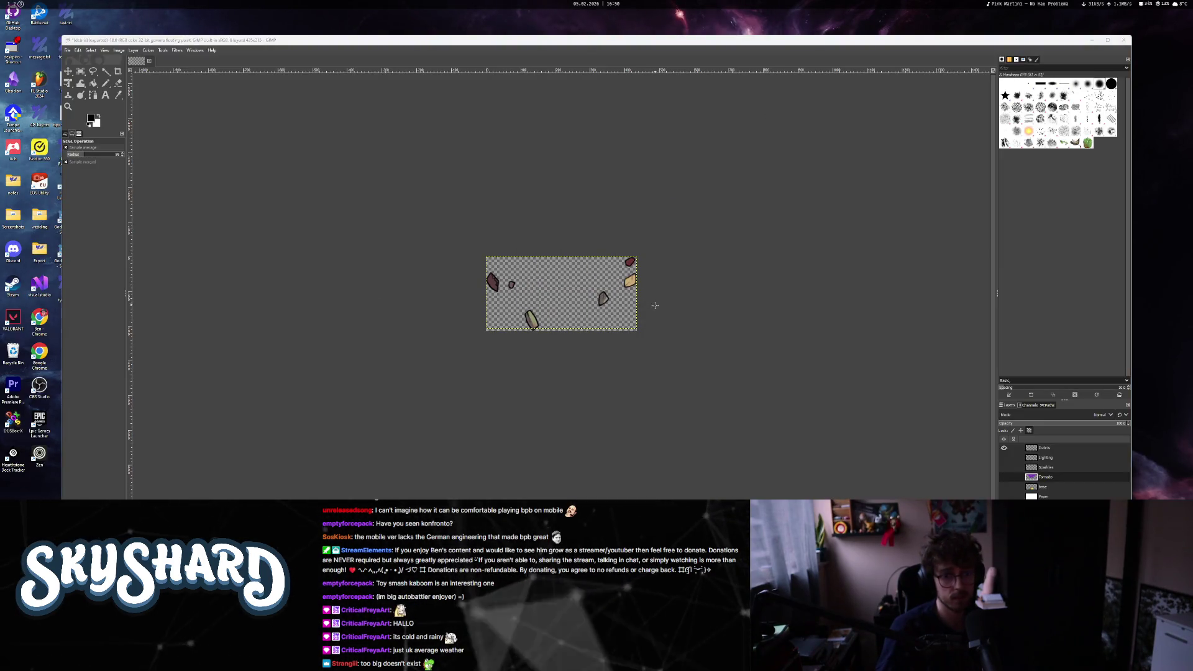
pyautogui.hotkey('ctrl', 'q')
pyautogui.click(581, 294)
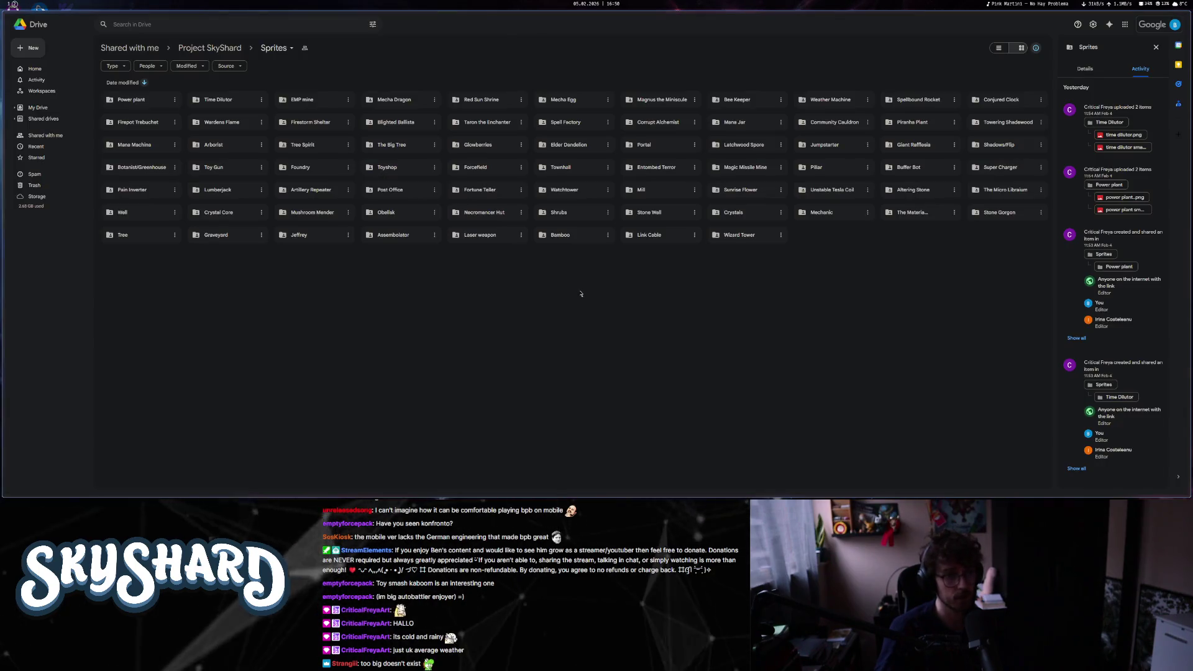
# - Close the Explore, Sprites and Home Drive tabs, then open YouTube in a new tab
pyautogui.moveTo(7, 139)
pyautogui.click(69, 126)
pyautogui.click(69, 113)
pyautogui.click(68, 99)
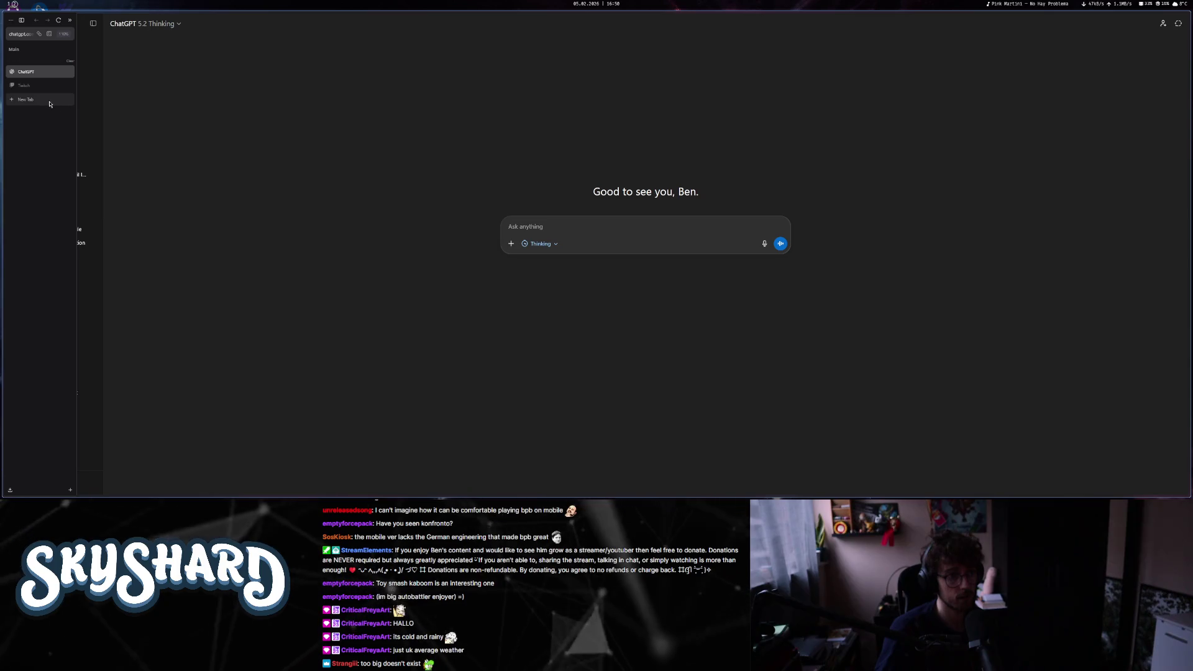
pyautogui.click(50, 104)
pyautogui.click(524, 230)
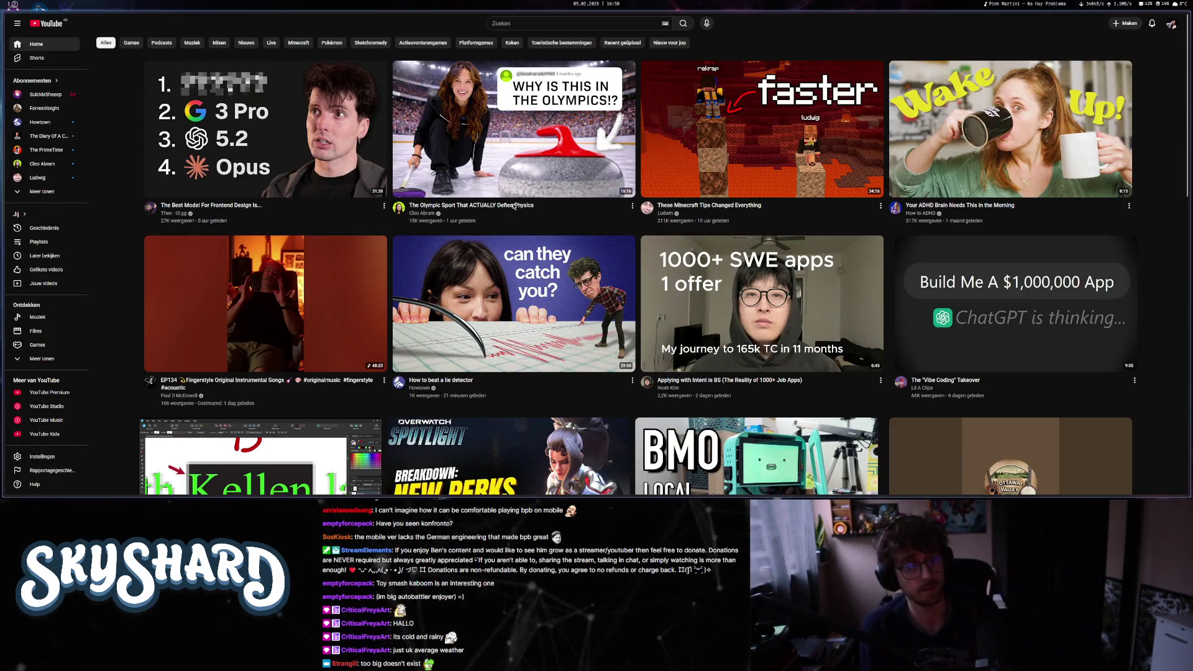
# - Search the web for 'godot steam achievements' from the address bar
pyautogui.moveTo(4, 94)
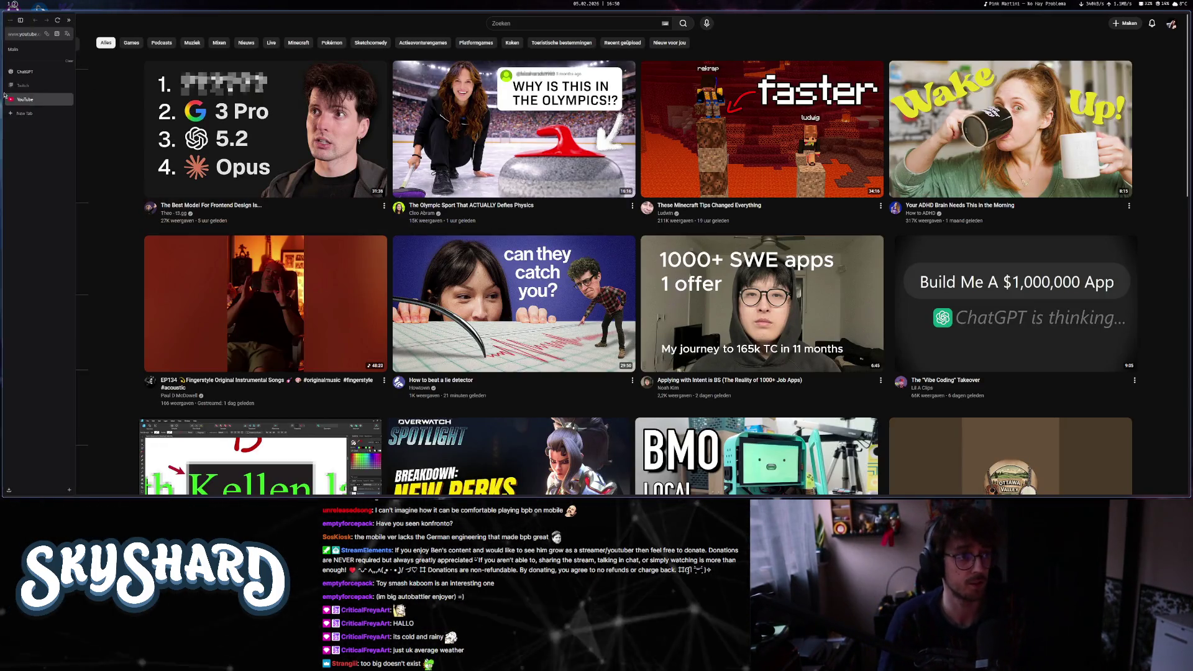
pyautogui.click(31, 36)
pyautogui.write('g')
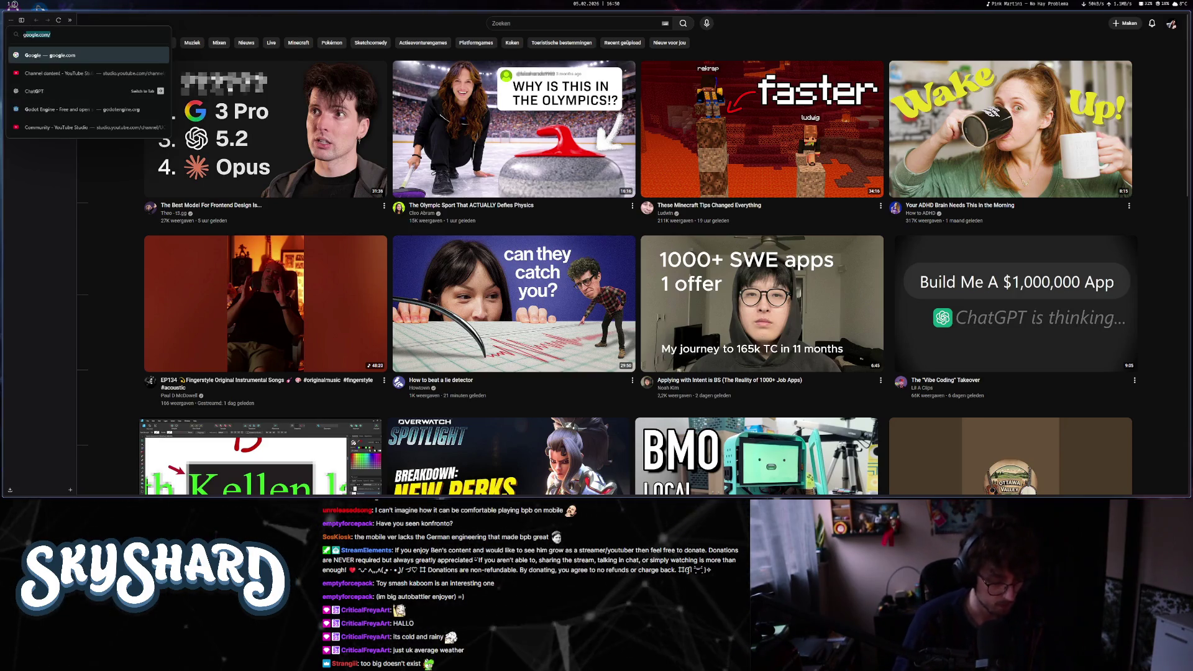
pyautogui.press('BackSpace')
pyautogui.write('achievemen')
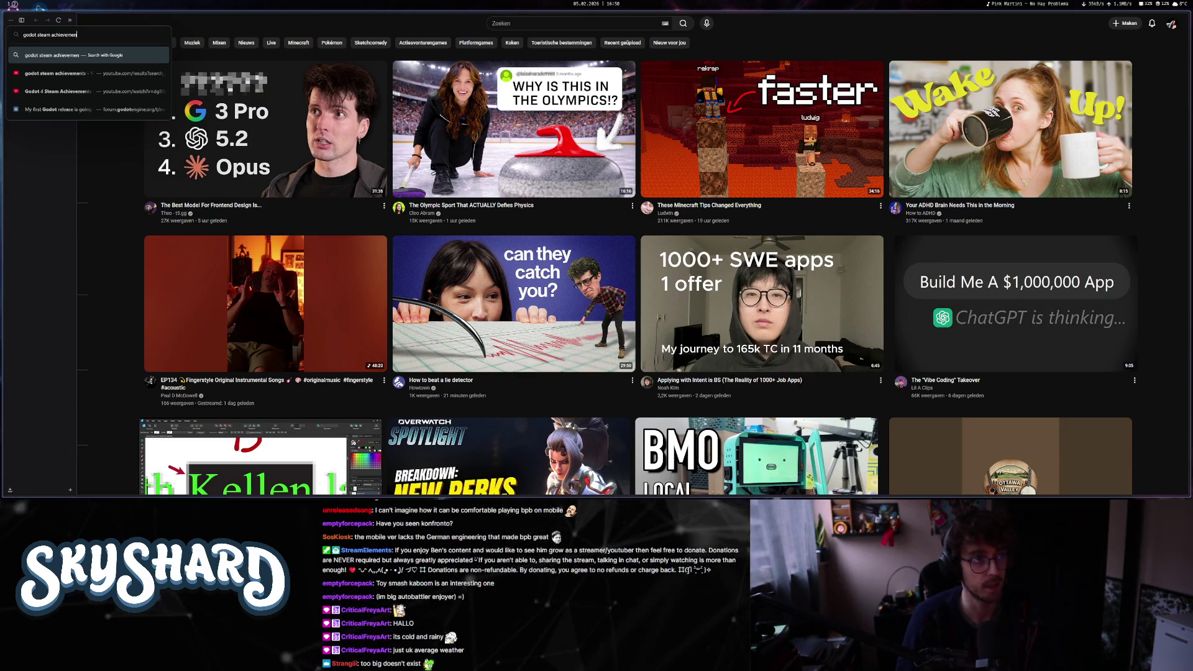
pyautogui.write('ts')
pyautogui.press('Return')
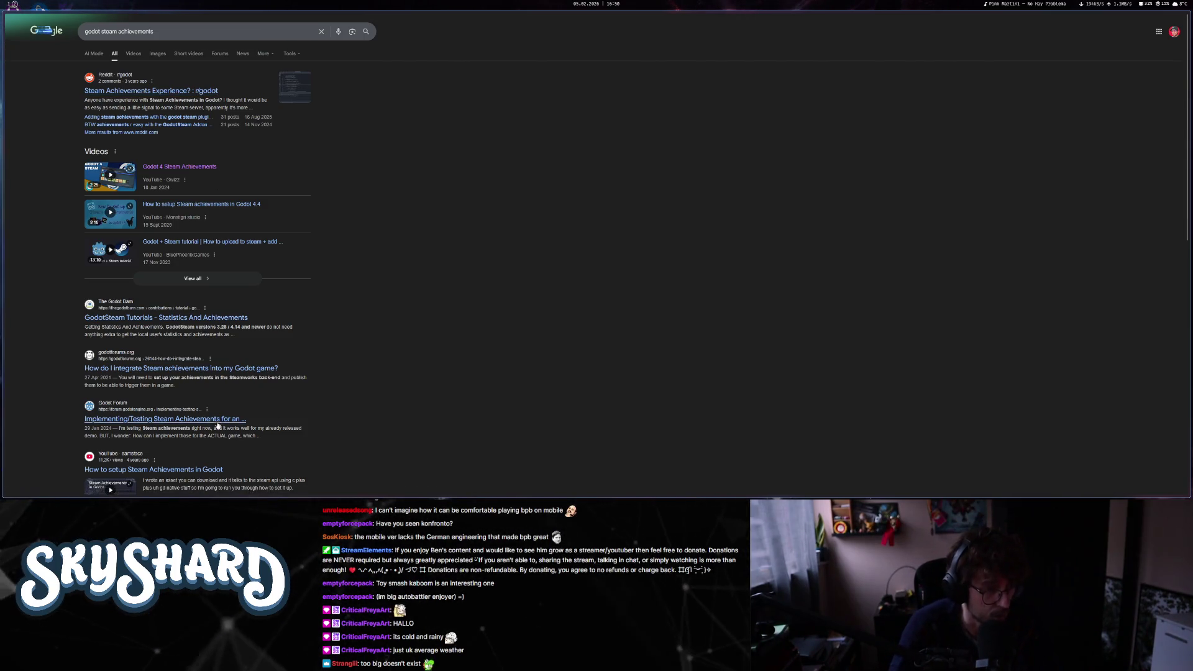
# - Open the Reddit thread on Steam achievements, then return to the Google results
pyautogui.scroll(-1, 216, 424)
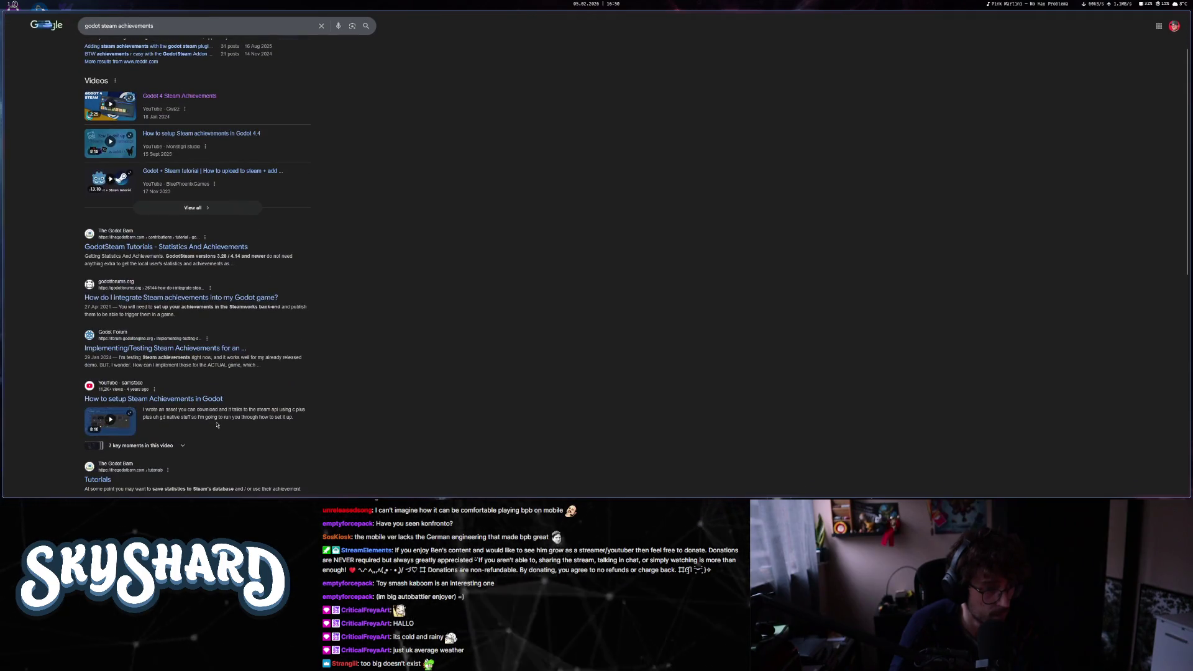
pyautogui.scroll(1, 216, 424)
pyautogui.click(155, 91)
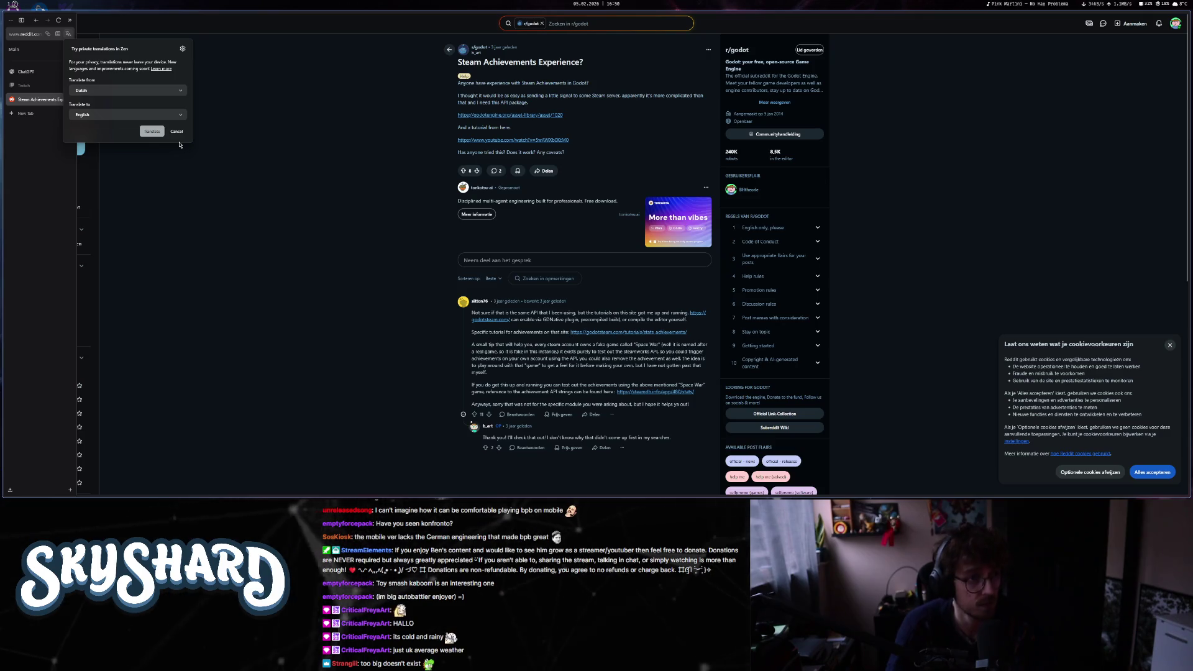
pyautogui.hotkey('alt', 'Left')
# - Search Google for 'godotsteam' from the results page
pyautogui.press('/')
pyautogui.write('ggod')
pyautogui.press('BackSpace')
pyautogui.press('BackSpace')
pyautogui.press('BackSpace')
pyautogui.write('odots')
pyautogui.press('Return')
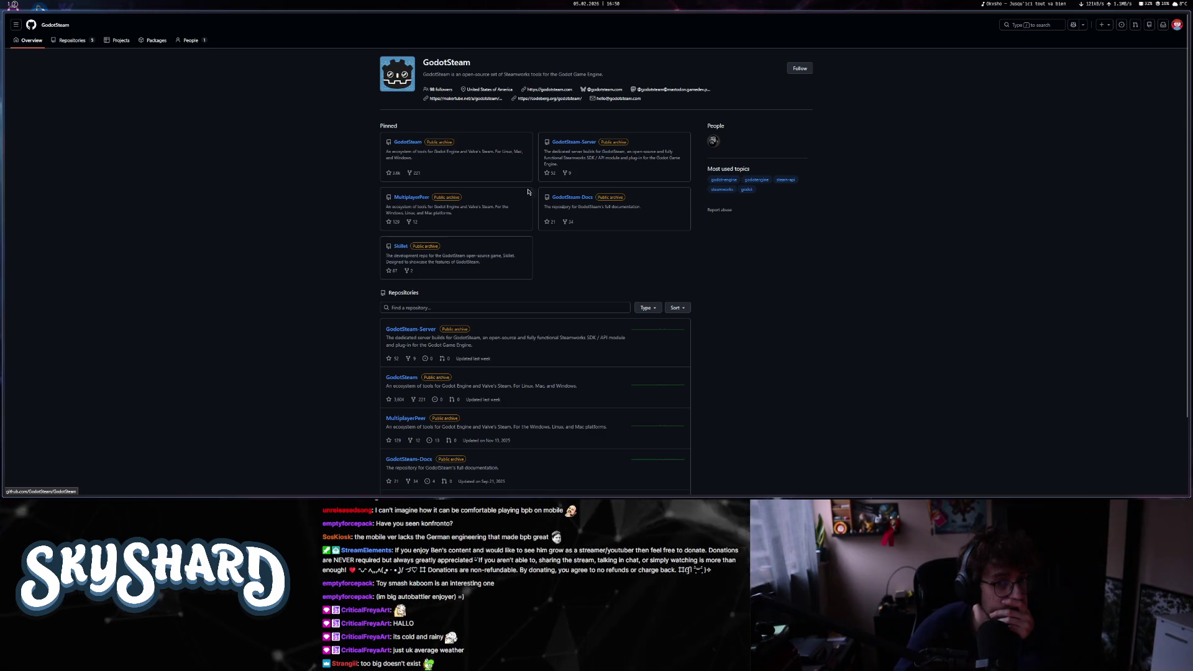
# - Look through the GodotSteam-Docs repository and its Codeberg move, then return to the organization page
pyautogui.click(585, 198)
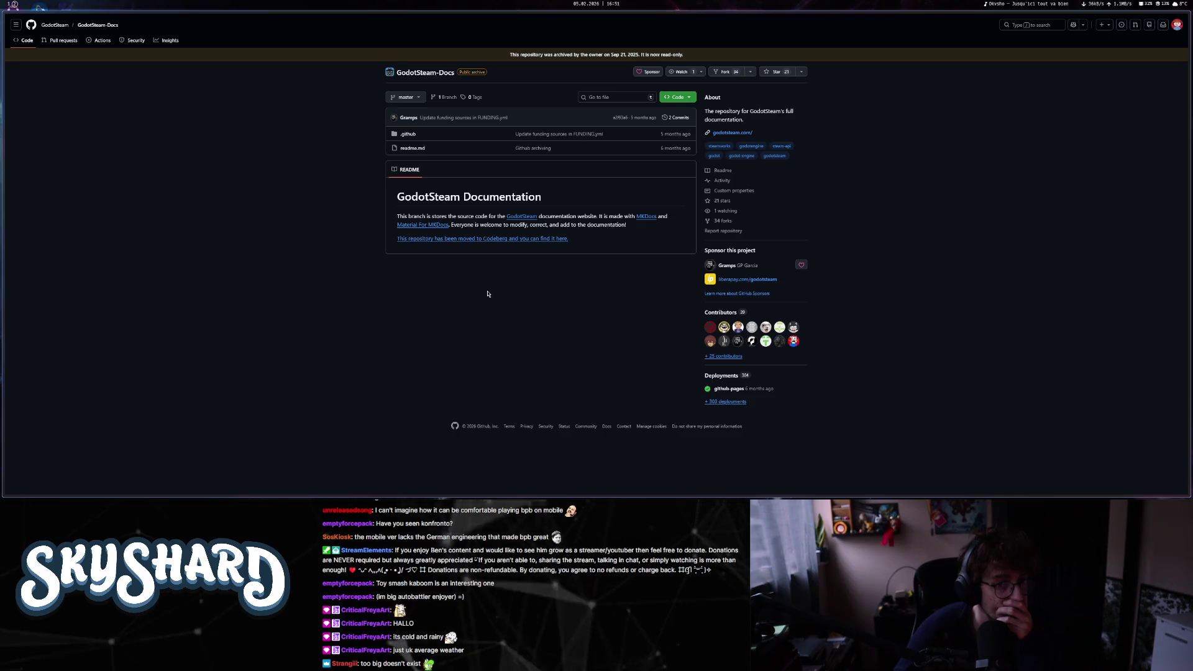
pyautogui.click(477, 241)
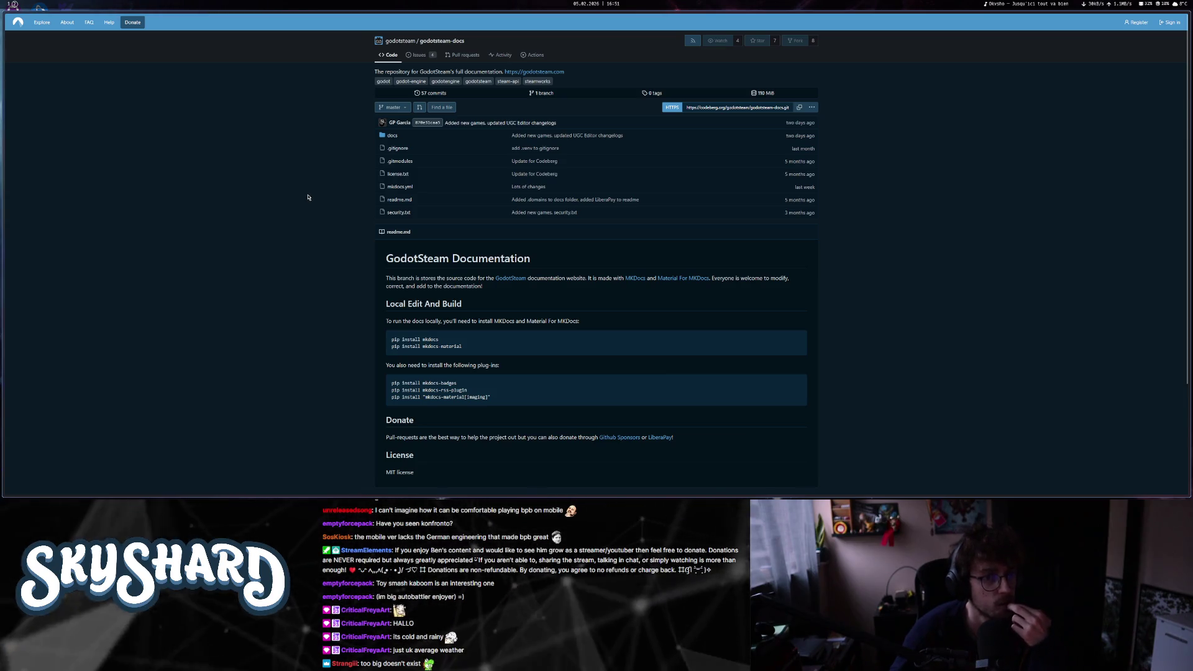
pyautogui.click(392, 136)
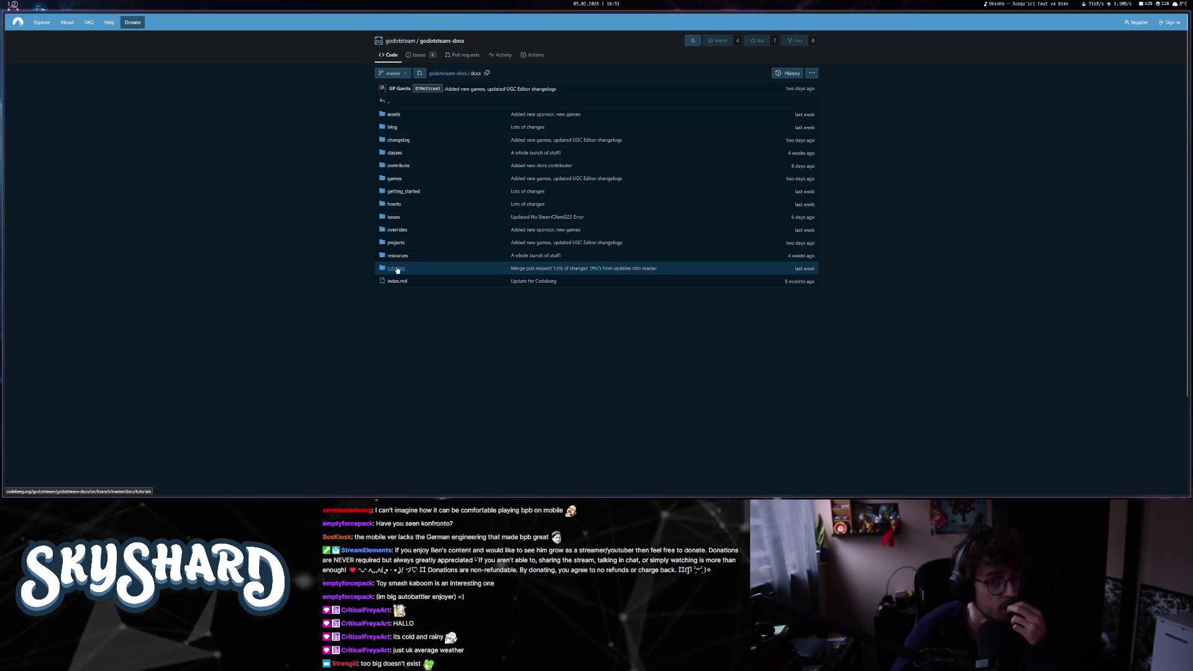
pyautogui.hotkey('alt', 'Left')
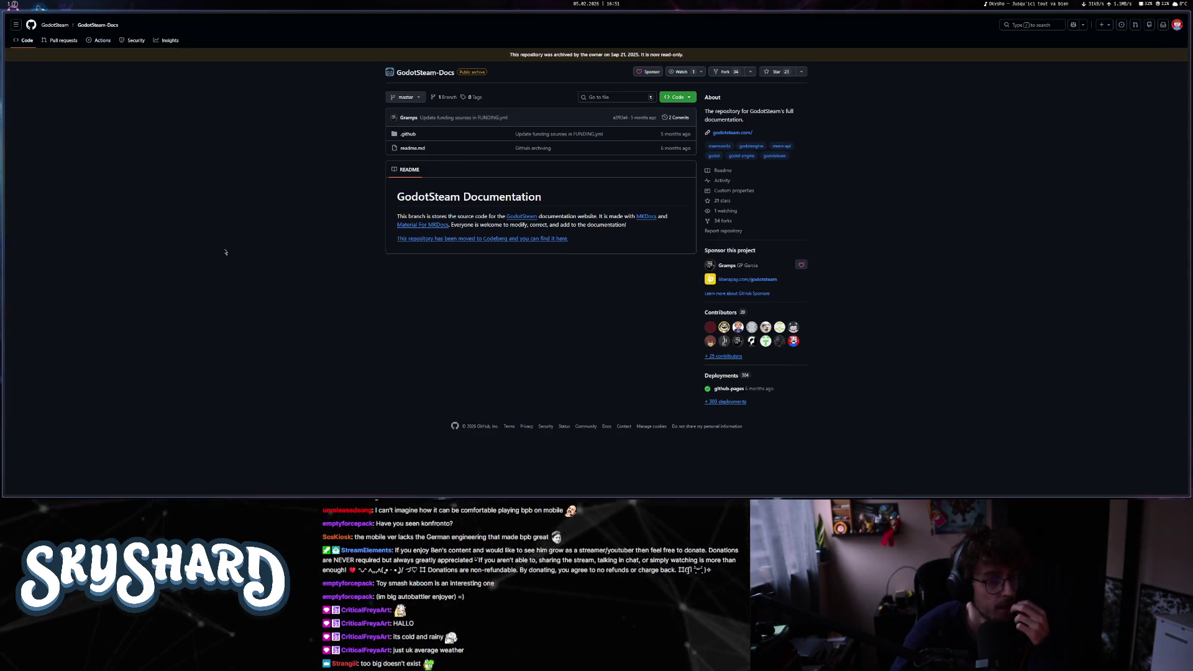
pyautogui.hotkey('alt', 'Left')
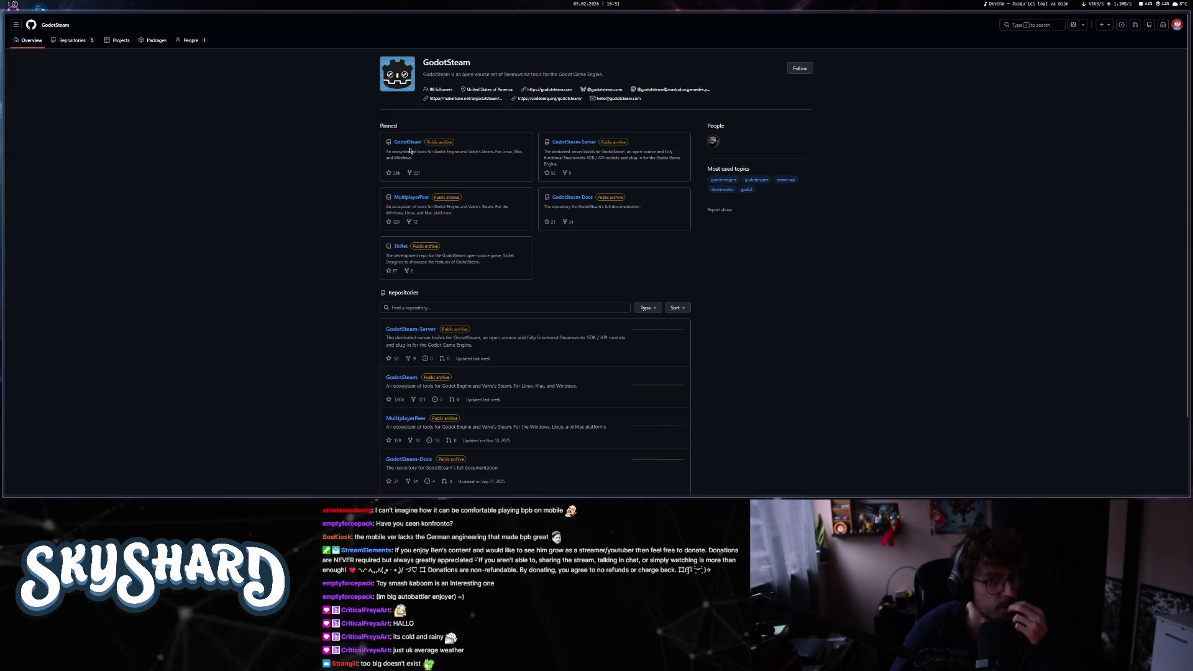
# - Open the main GodotSteam repository, follow its moved-repository link, then return to the search results
pyautogui.click(409, 145)
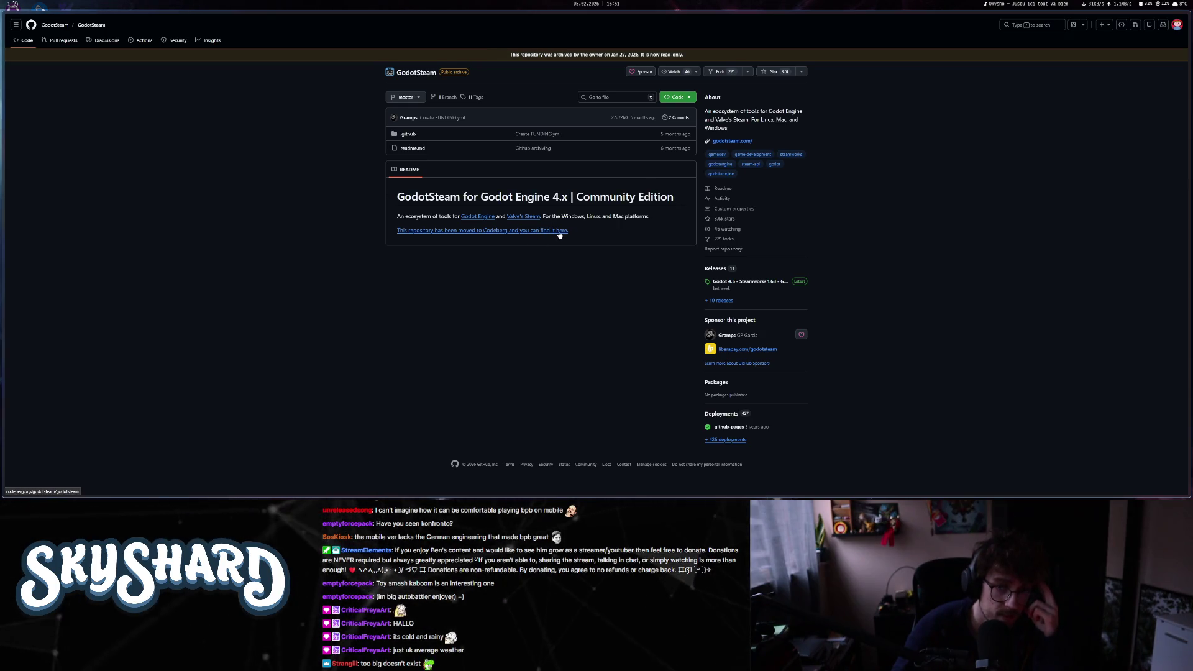
pyautogui.moveTo(29, 159)
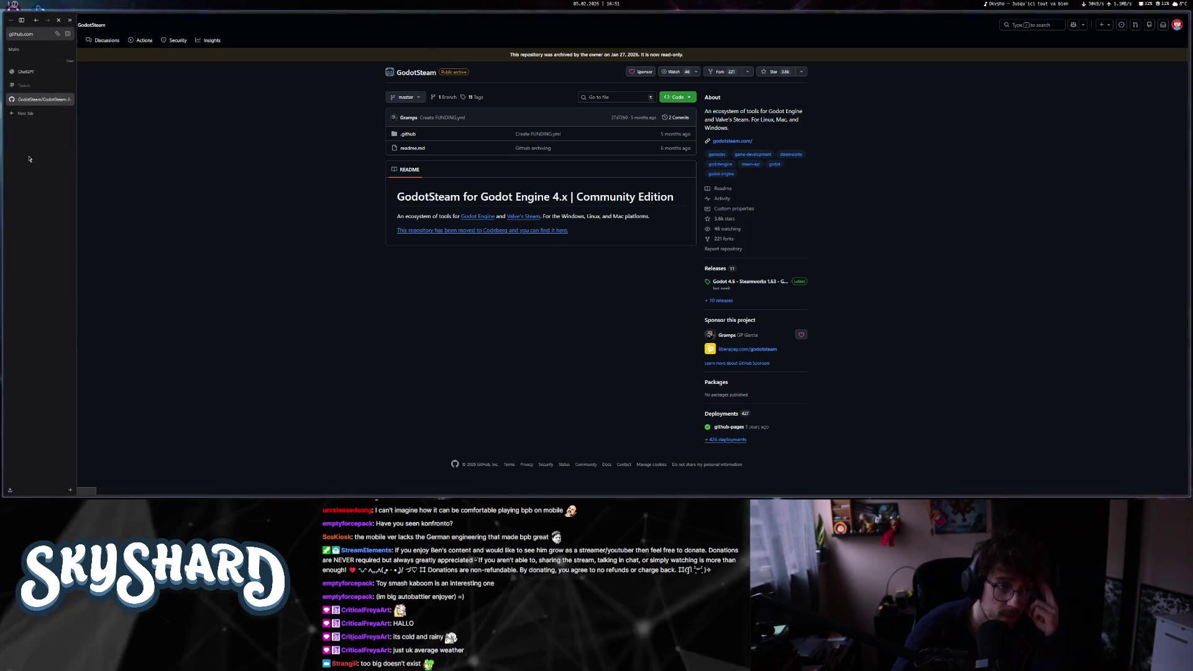
pyautogui.click(480, 234)
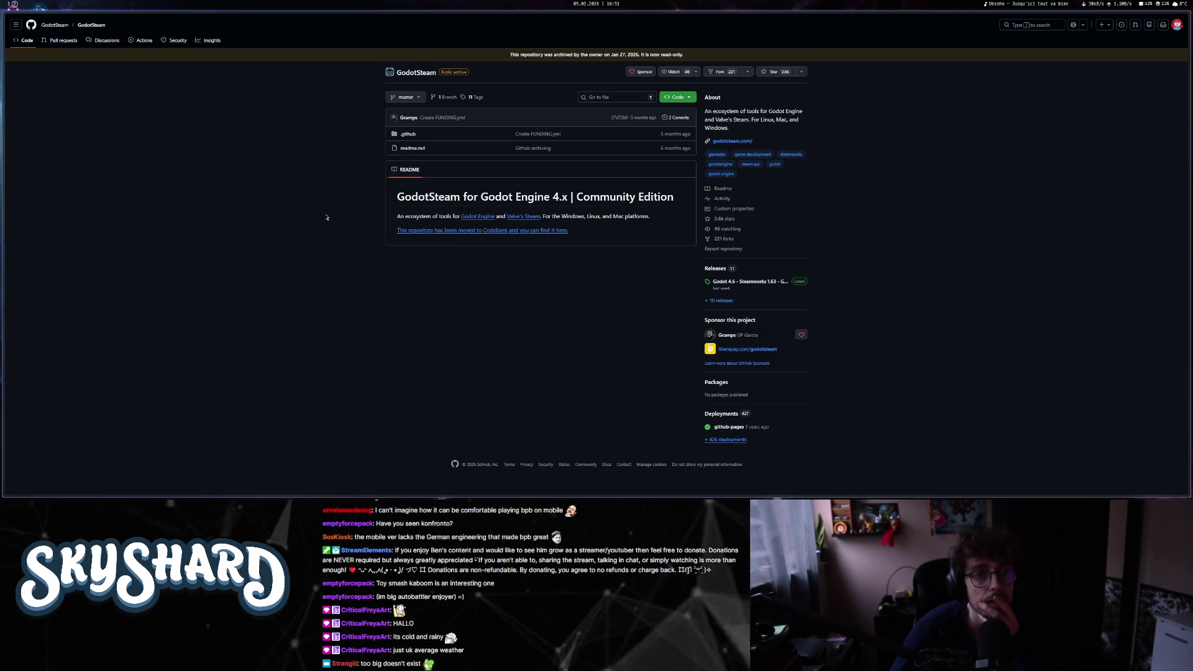
pyautogui.hotkey('alt', 'Left')
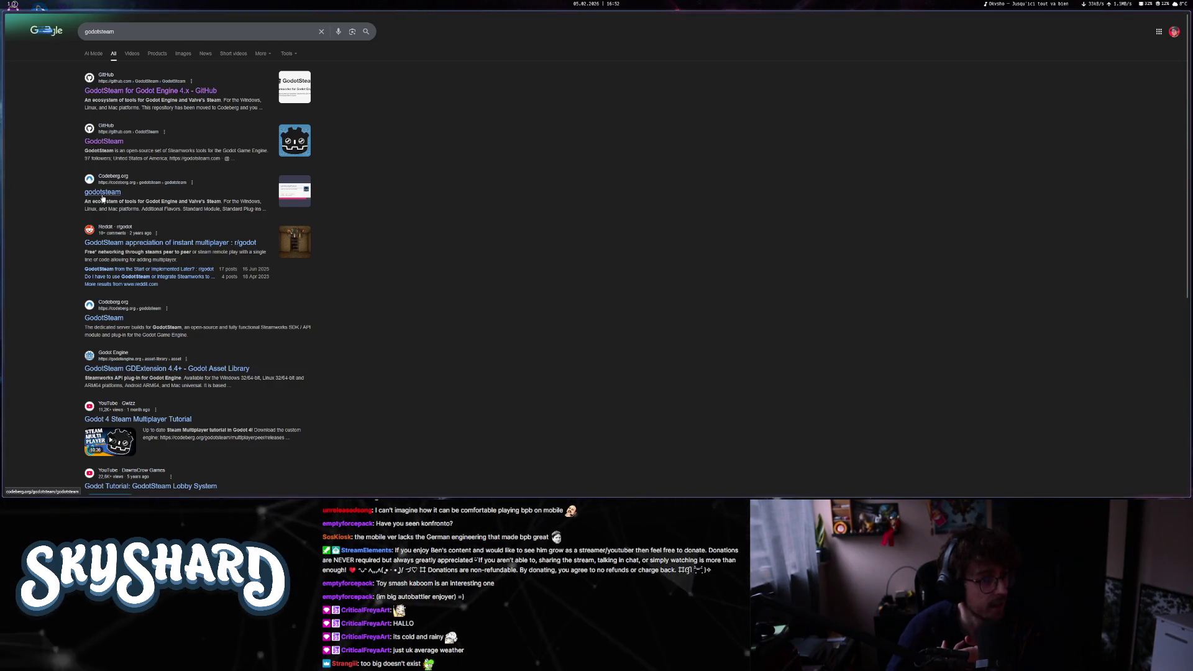
# - In a new tab, search Google for 'godotsteam', glance at the GitHub result, and come back
pyautogui.click(53, 102)
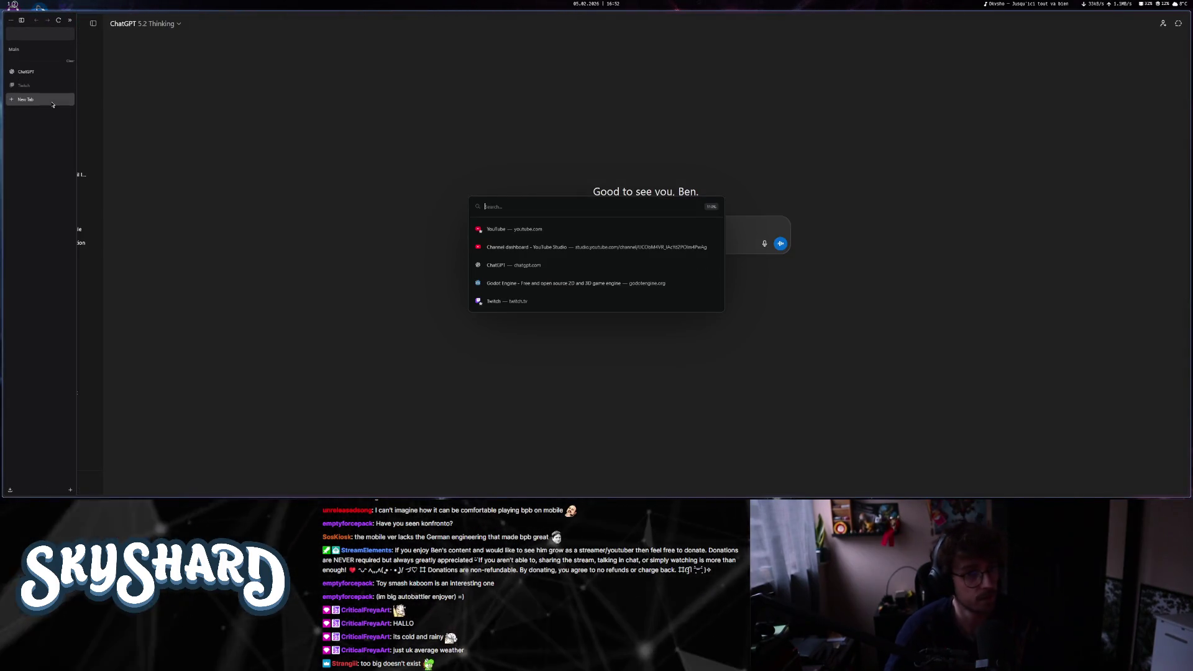
pyautogui.write('google.com')
pyautogui.press('Return')
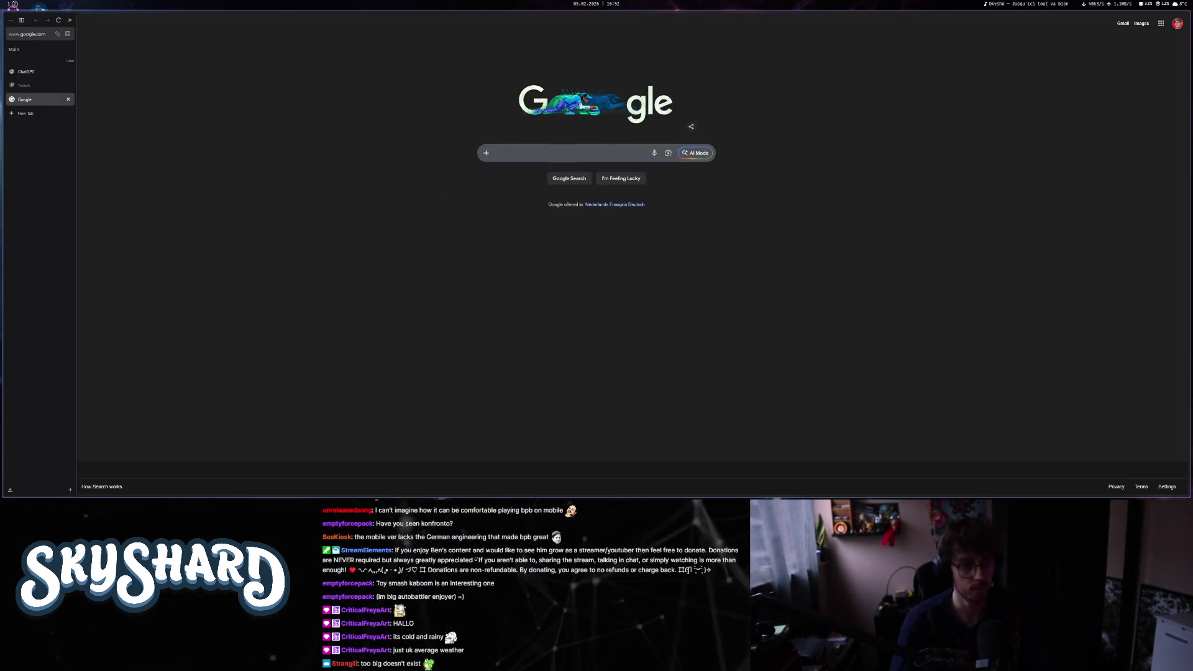
pyautogui.write('godotsteam')
pyautogui.press('Return')
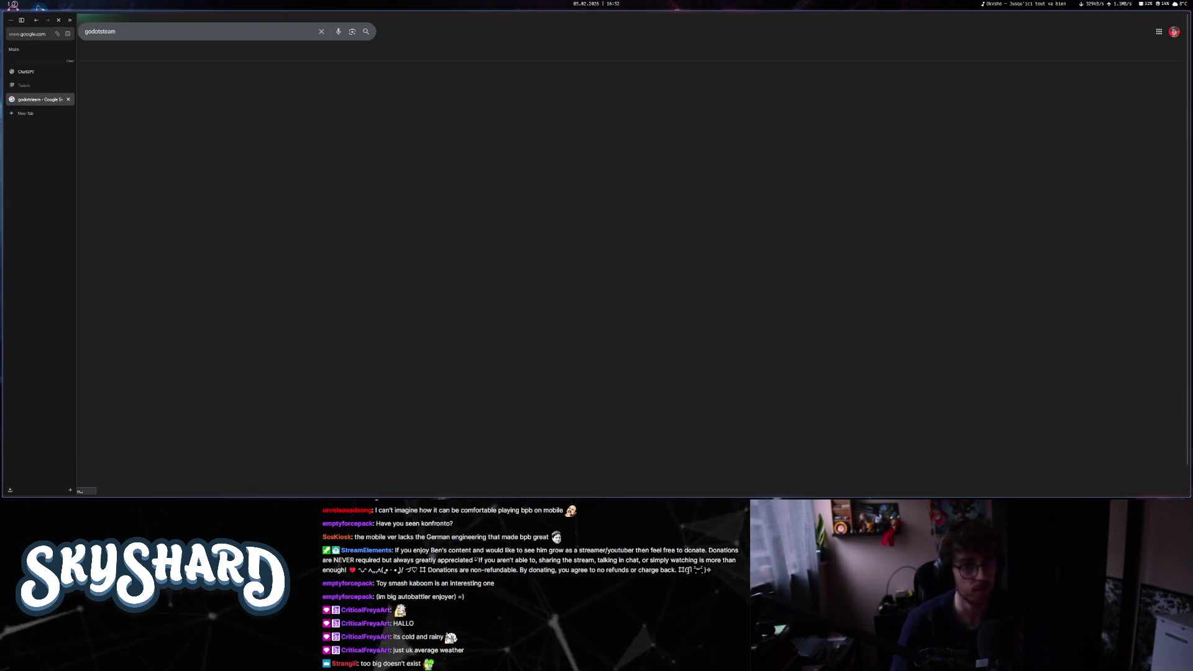
pyautogui.click(112, 201)
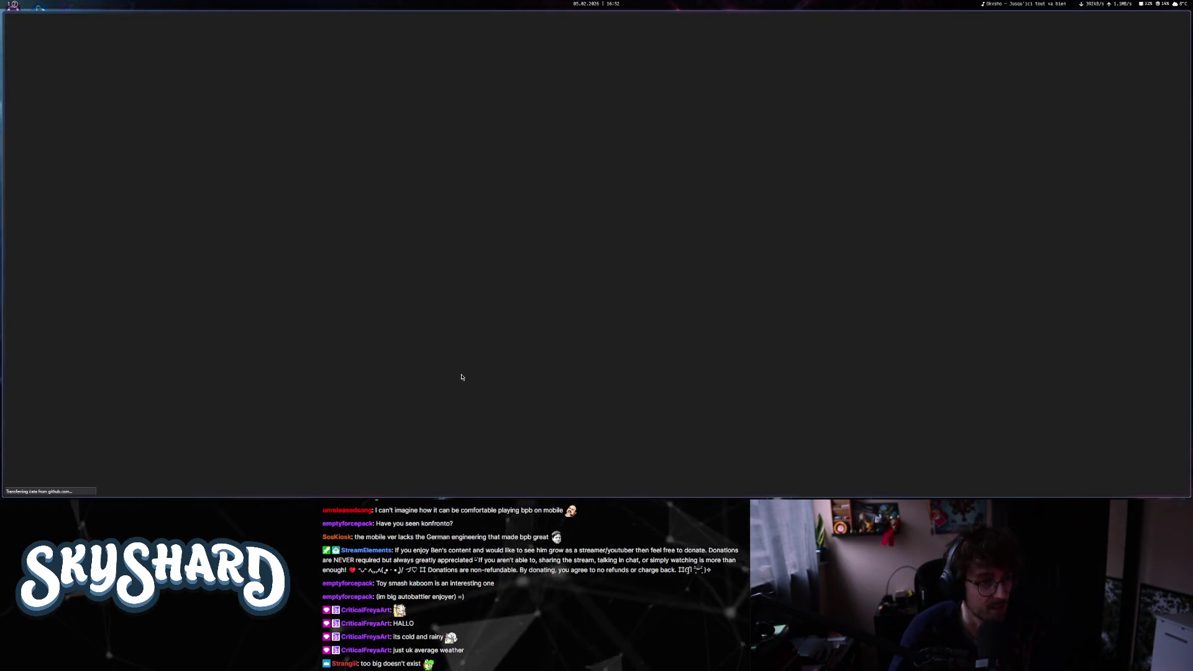
pyautogui.hotkey('alt', 'Left')
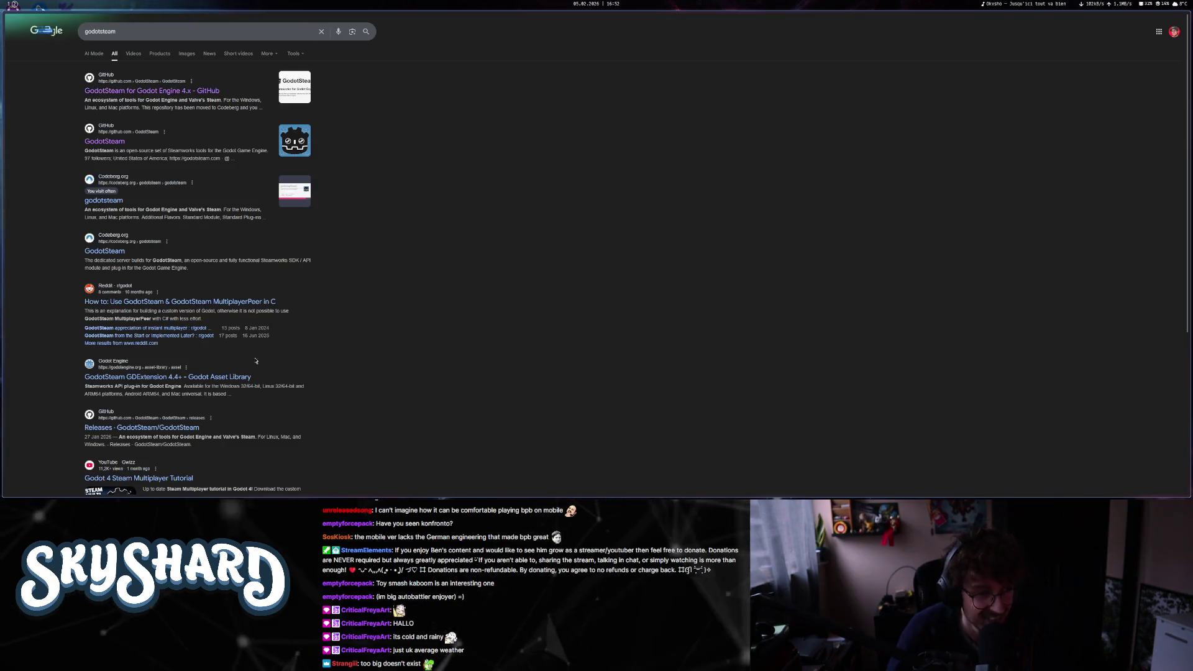
# - Select the search text, then switch to the YouTube tab
pyautogui.doubleClick(101, 32)
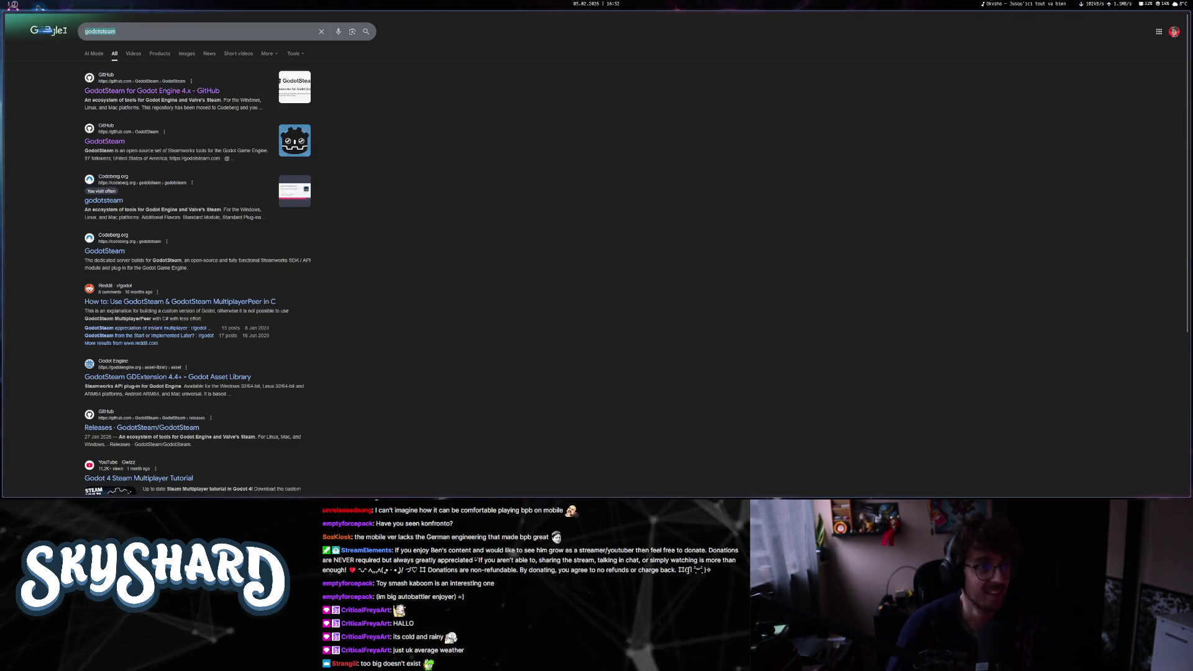
pyautogui.moveTo(31, 113)
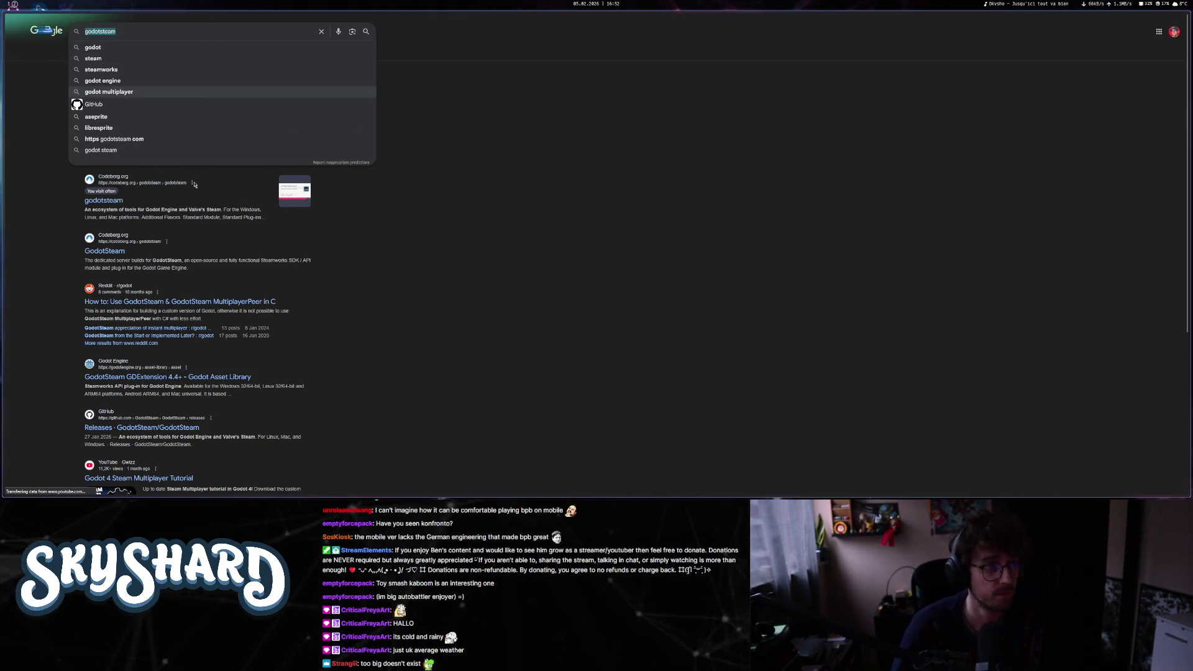
pyautogui.click(28, 99)
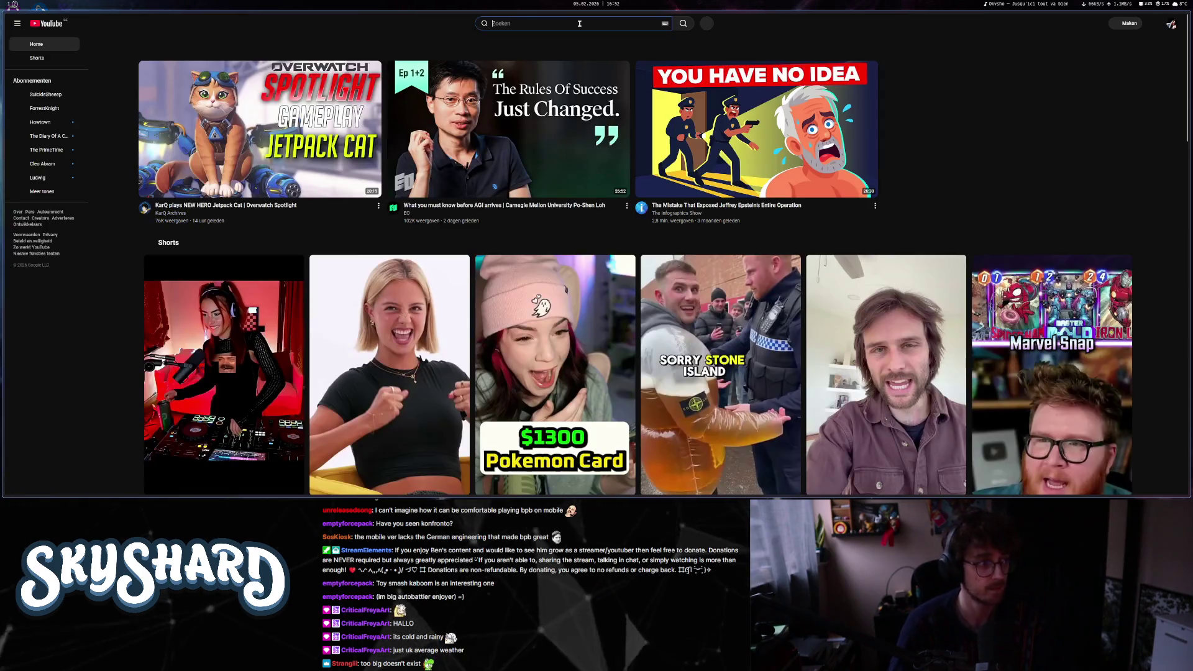
# - Search YouTube for 'godot steam achievements' and open the Godot 4 Steam Achievements video
pyautogui.click(581, 24)
pyautogui.write('godot steam a')
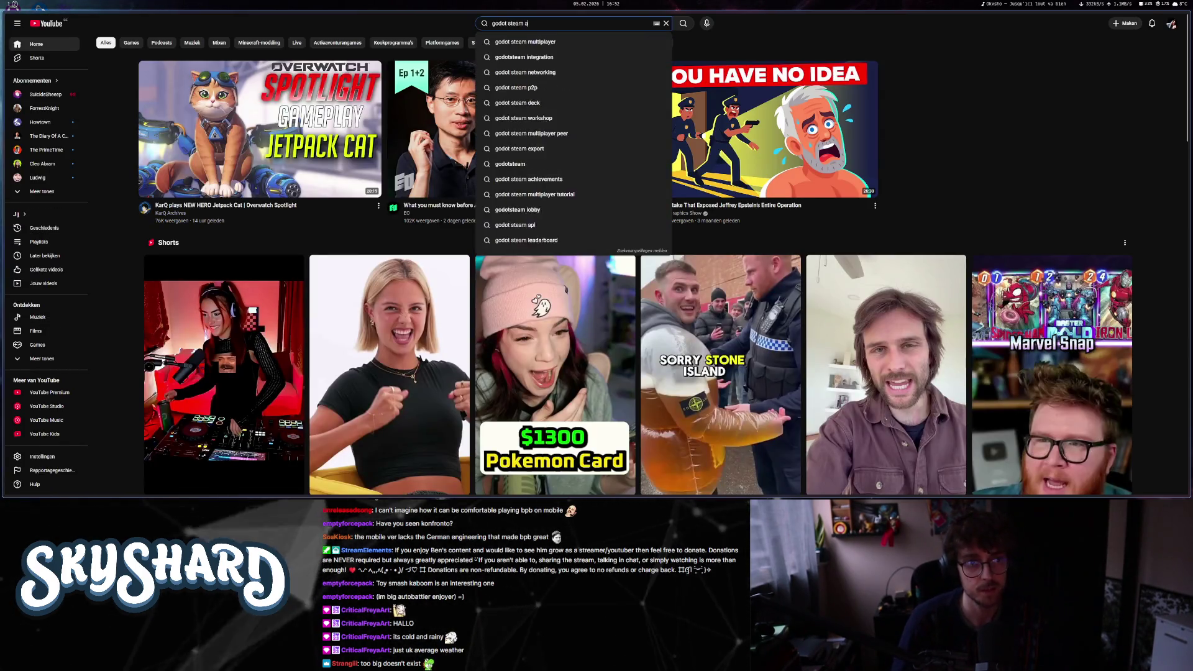
pyautogui.write('chievements')
pyautogui.press('Return')
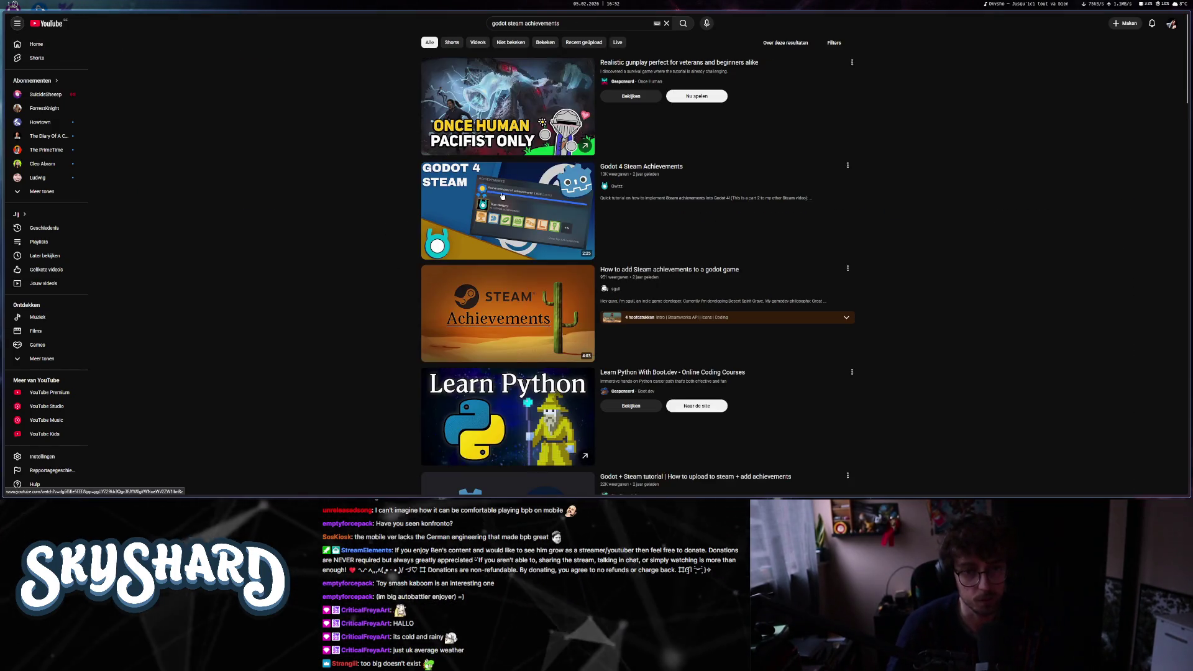
pyautogui.click(502, 196)
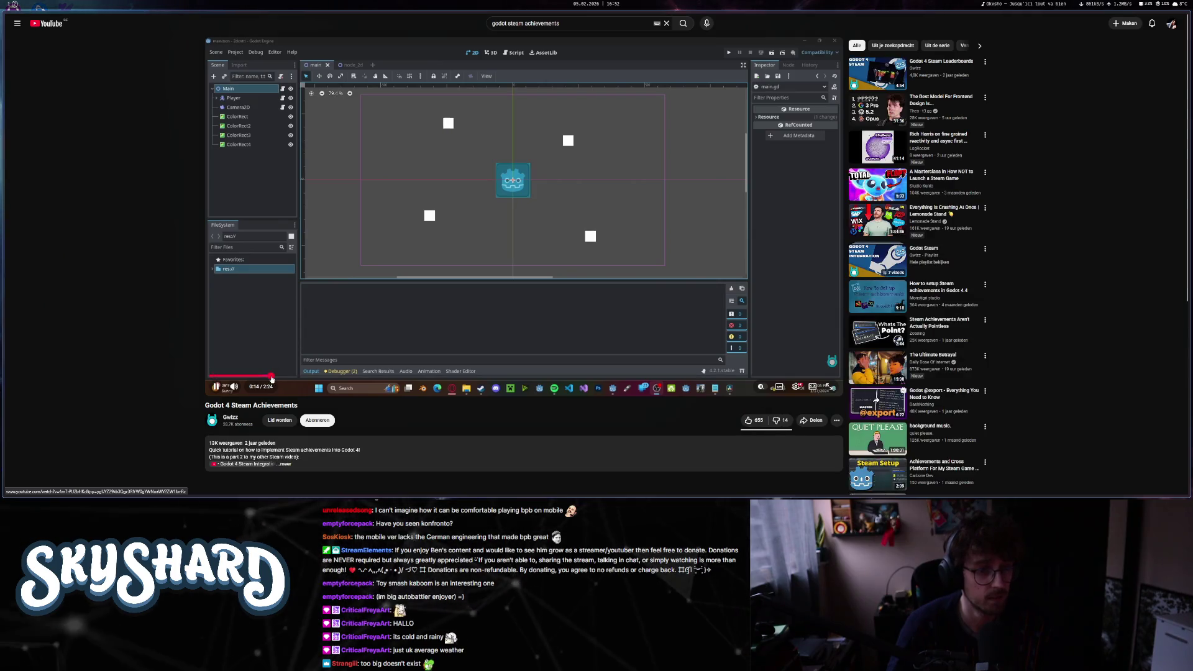
# - Skim the tutorial along the seek bar through the Steamworks achievement setup to the Godot script
pyautogui.click(272, 377)
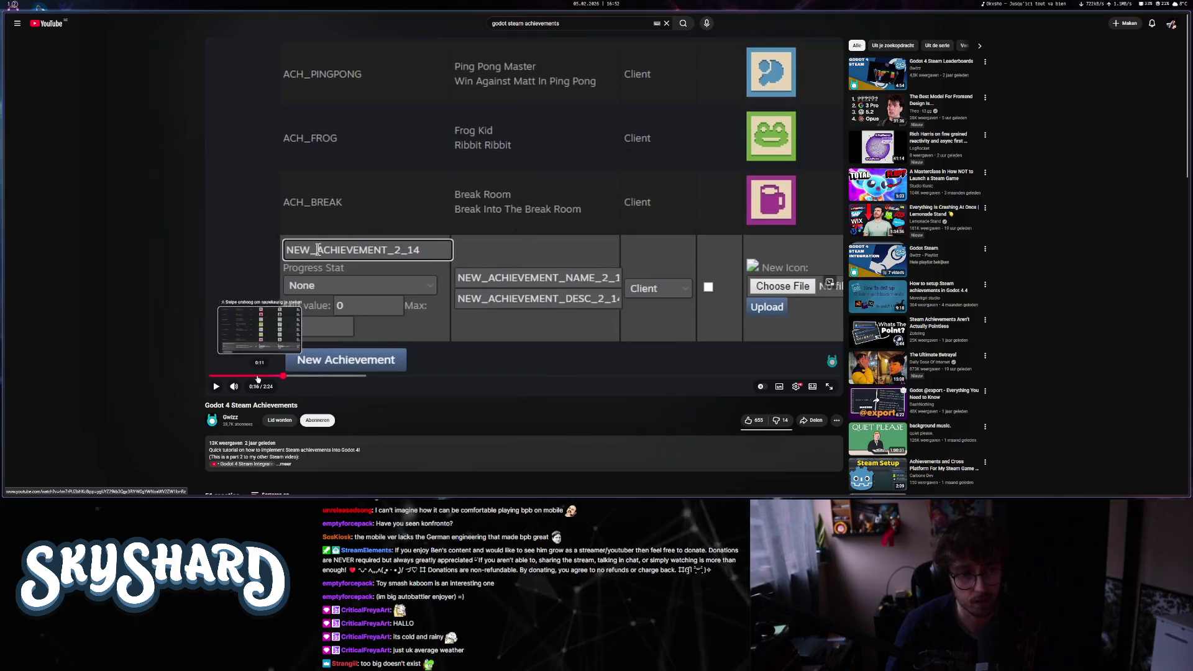
pyautogui.moveTo(245, 379); pyautogui.dragTo(258, 377)
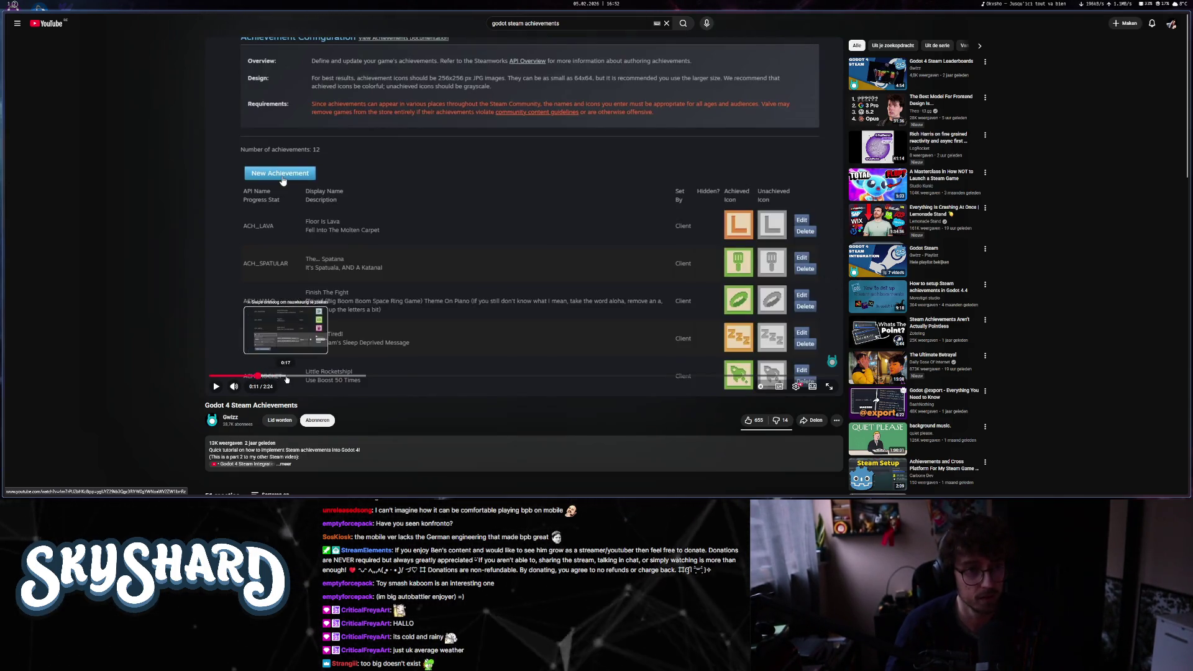
pyautogui.click(286, 377)
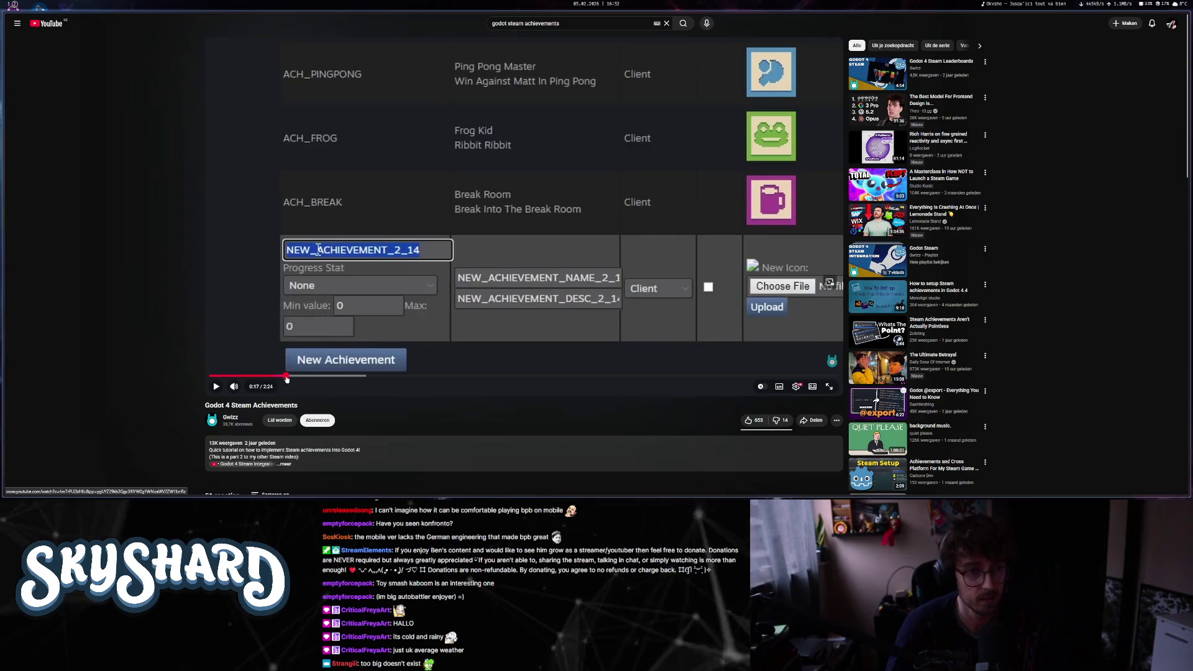
pyautogui.click(419, 360)
pyautogui.click(321, 378)
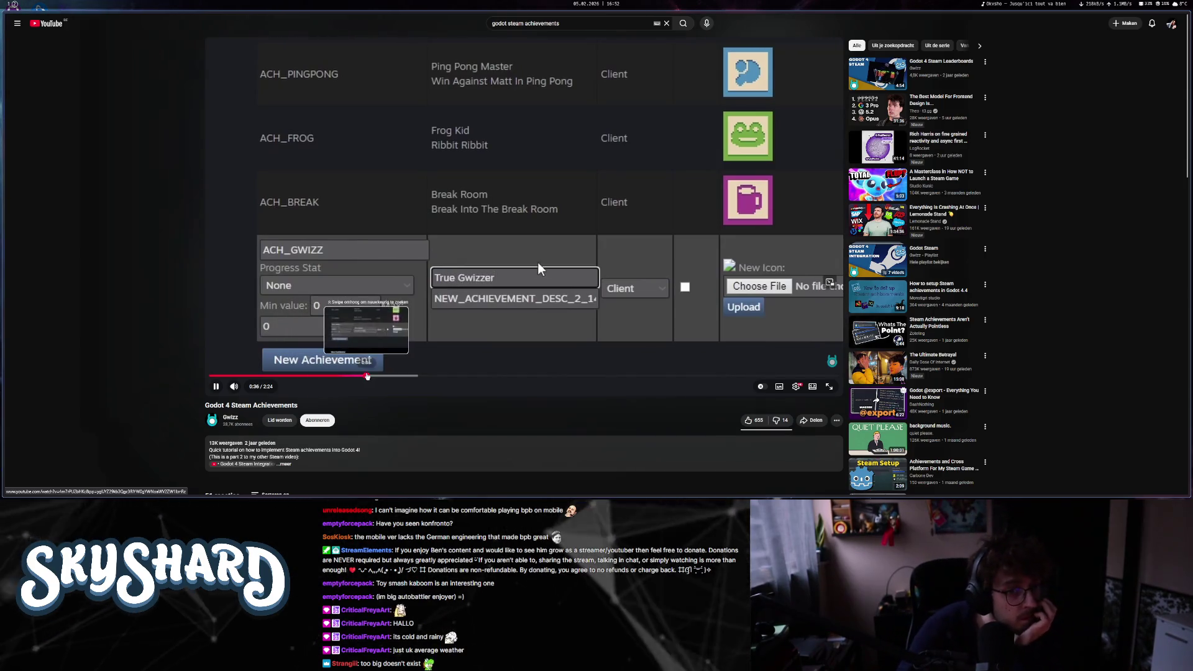
pyautogui.click(368, 375)
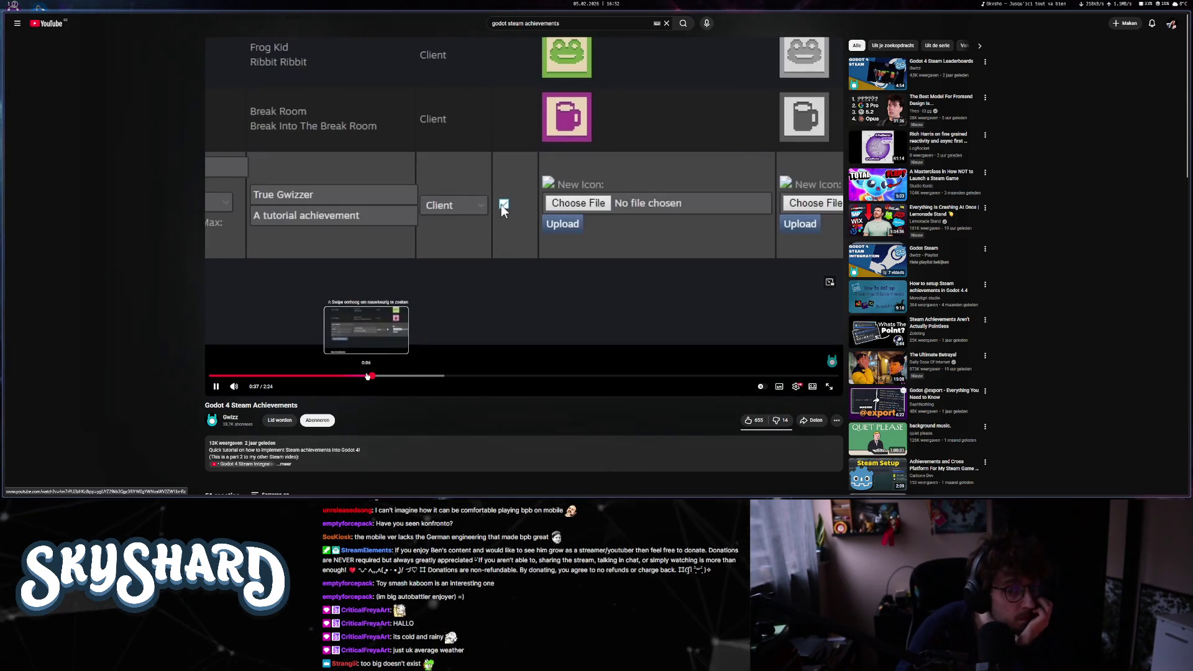
pyautogui.click(425, 376)
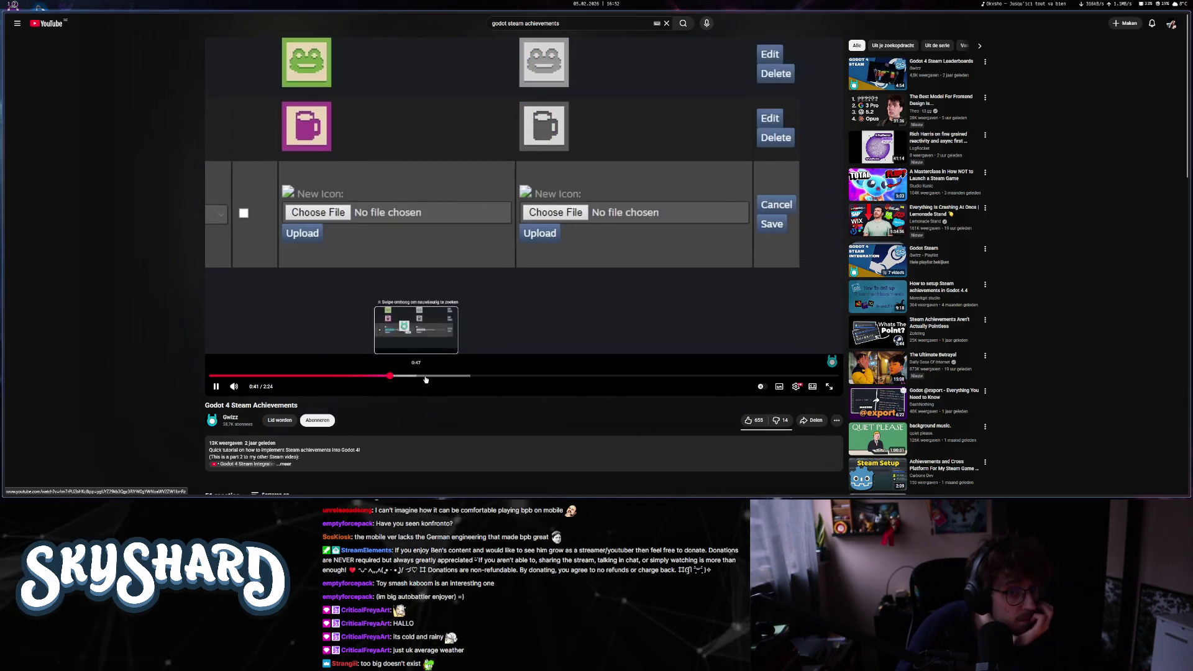
pyautogui.click(462, 376)
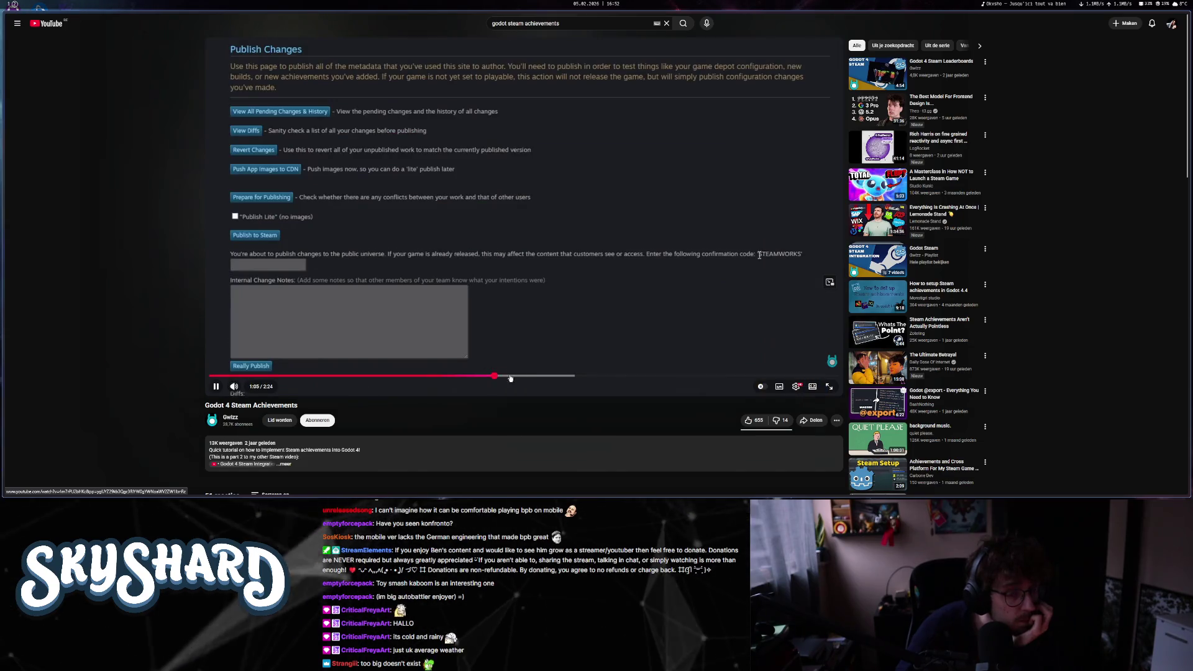
pyautogui.click(527, 376)
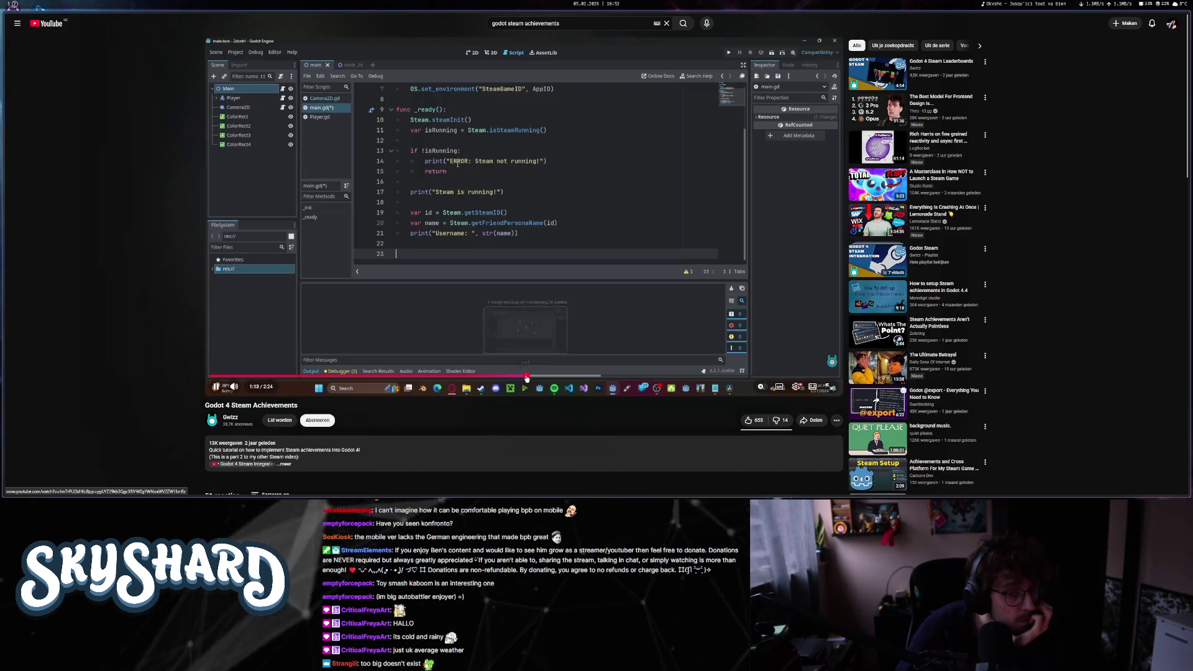
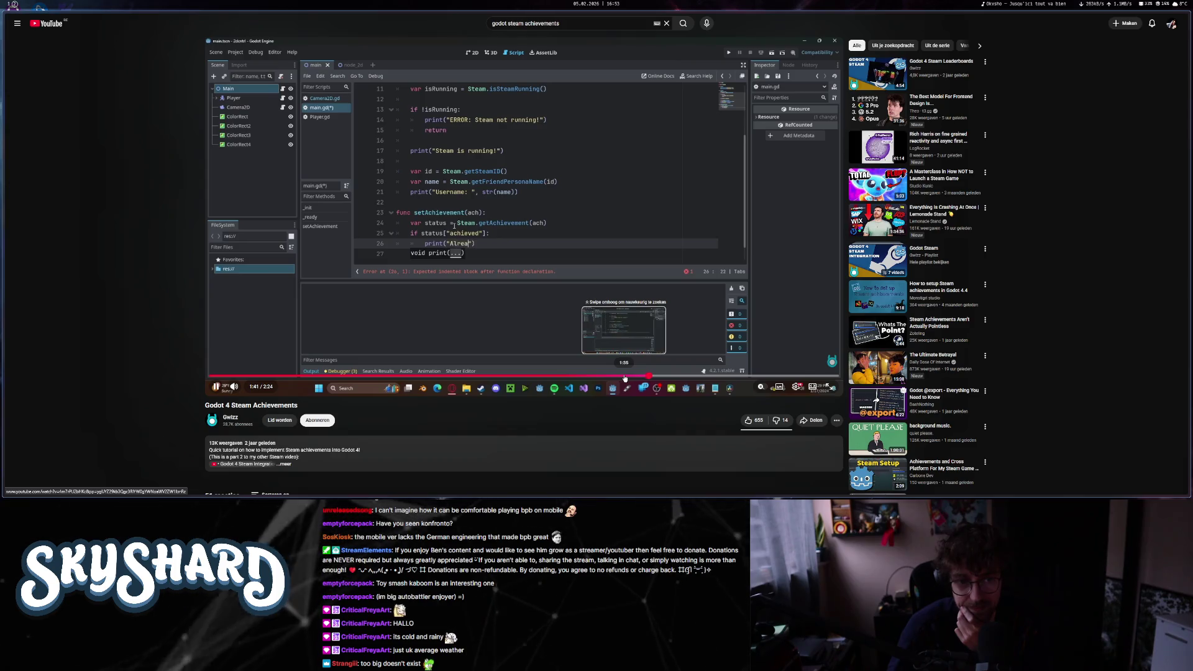
# - Skip the YouTube tutorial to the finished setAchievement code near 1:59, then return to Godot
pyautogui.press('Right')
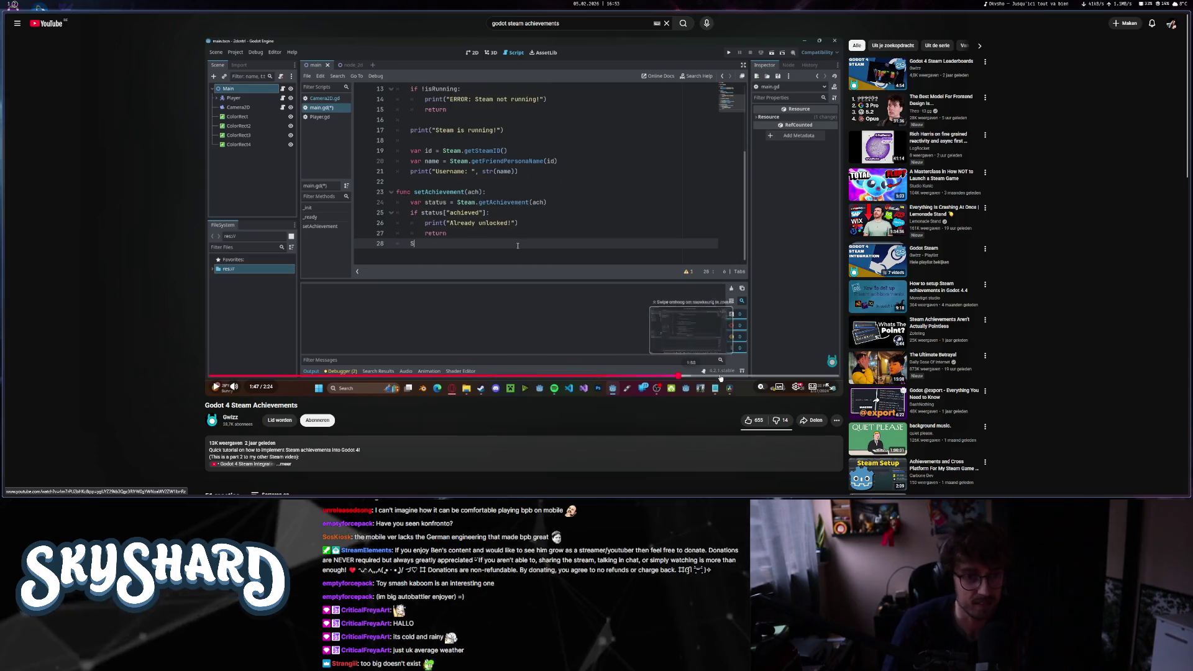
pyautogui.click(729, 377)
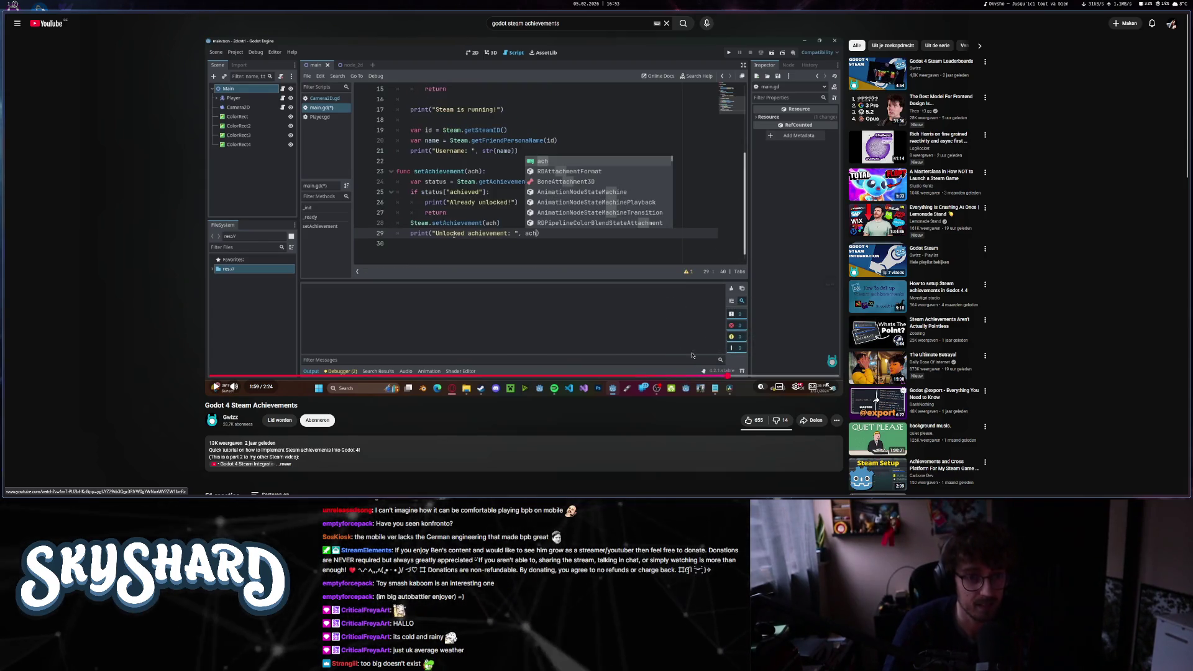
pyautogui.hotkey('alt', 'Tab')
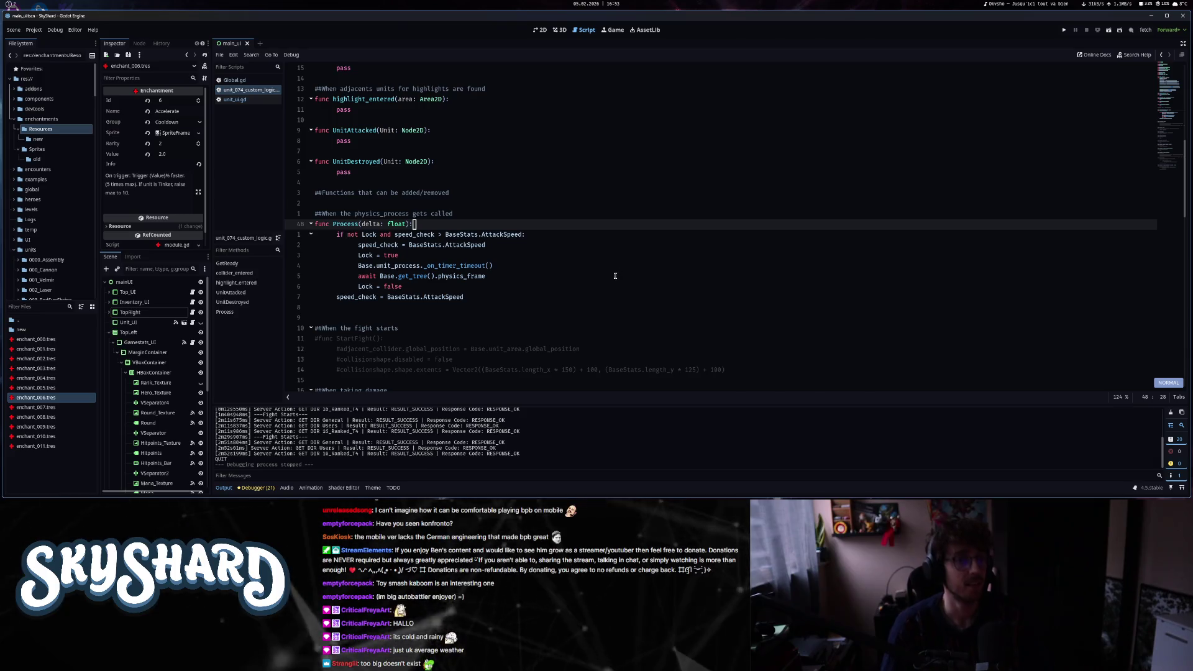
# - Append a load_achievements() function with a pass body at the end of Global.gd
pyautogui.click(236, 81)
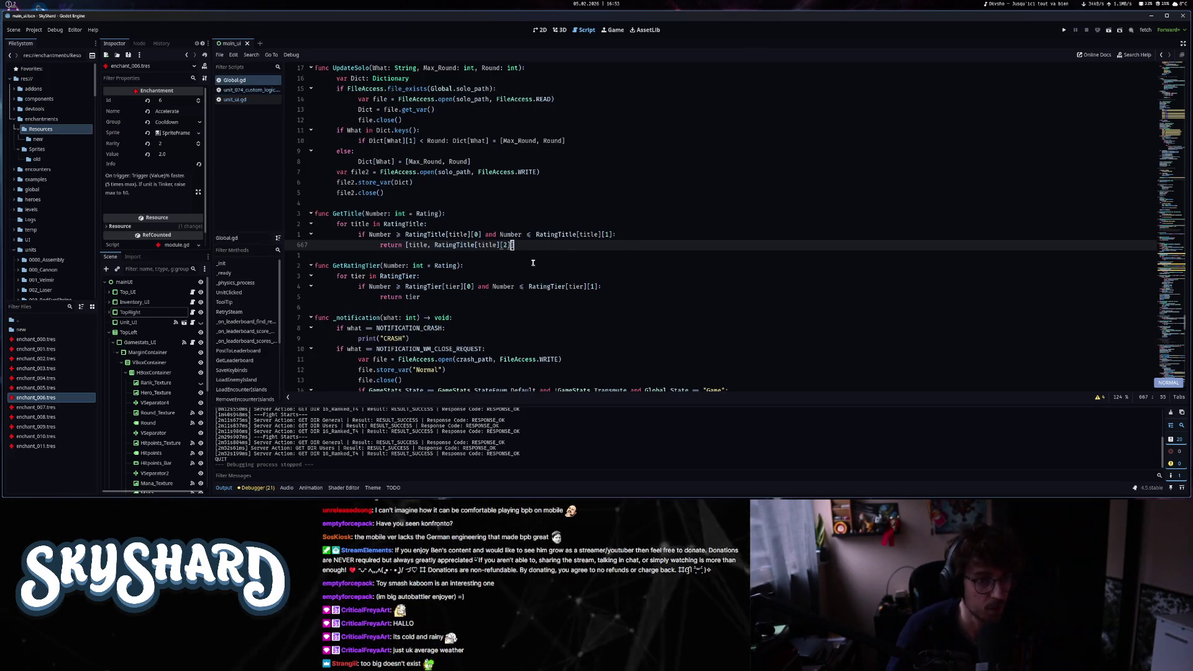
pyautogui.hotkey('shift', 'g')
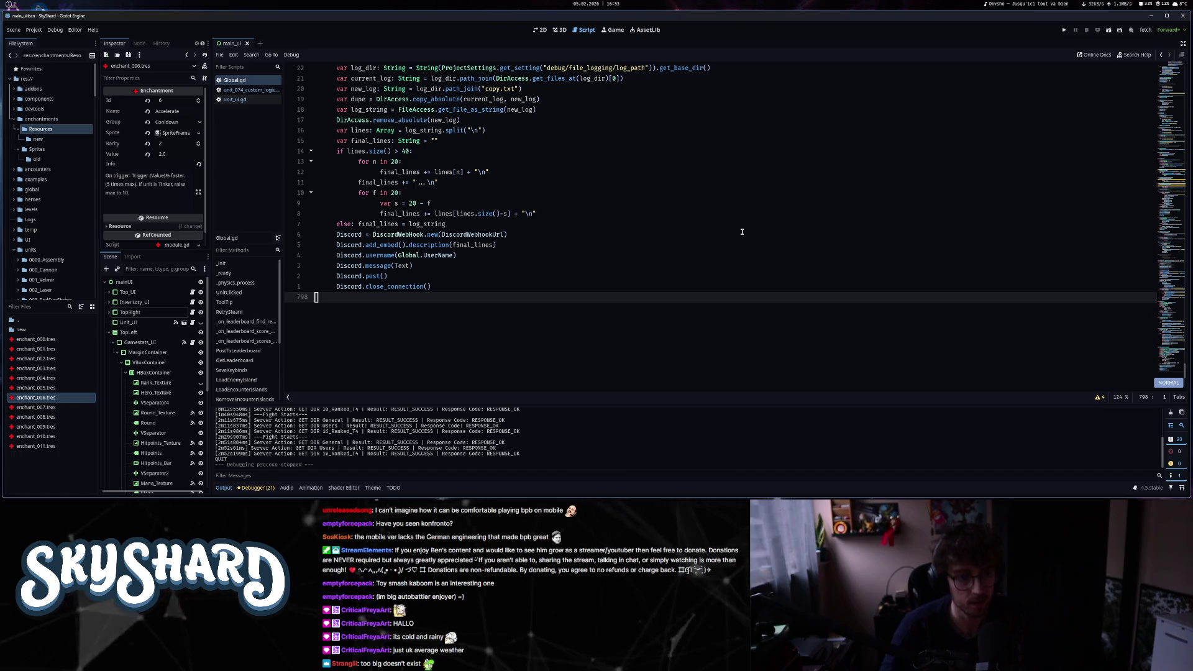
pyautogui.write('ofunc ')
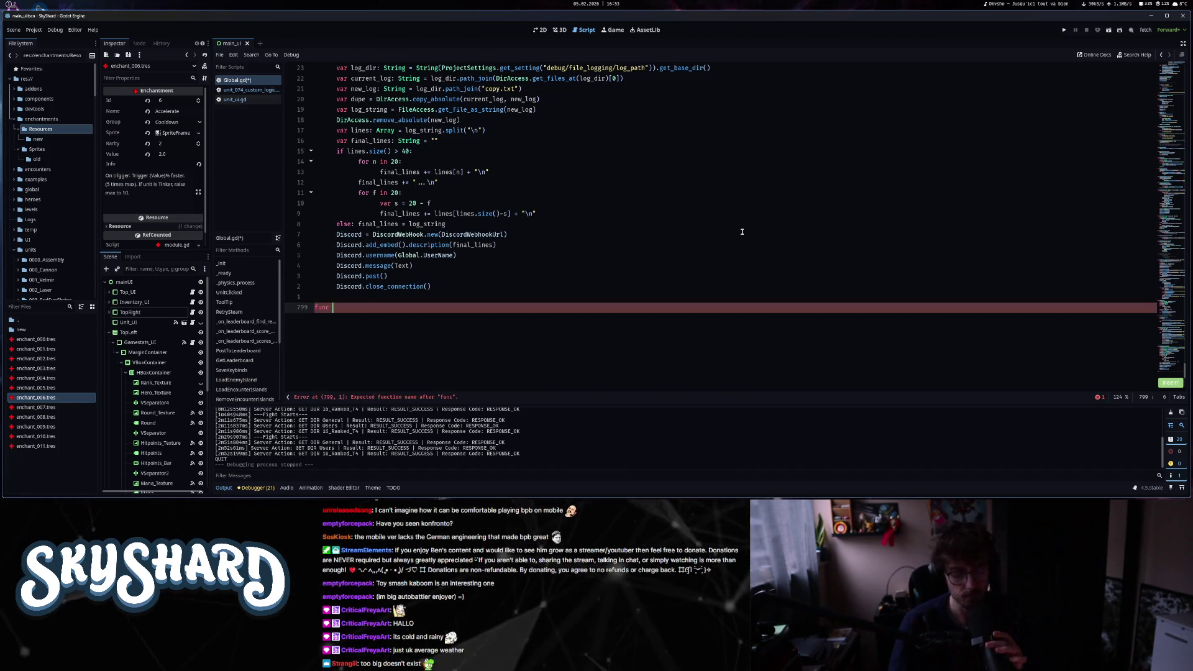
pyautogui.write('l')
pyautogui.press('BackSpace')
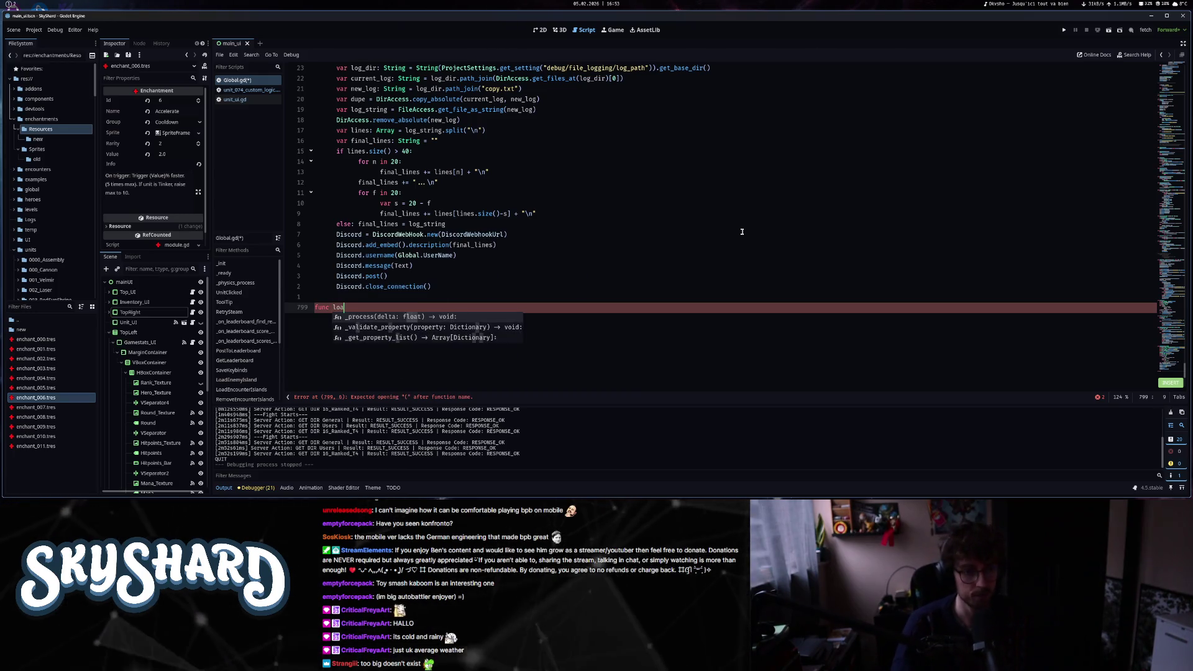
pyautogui.write('load_achievements():')
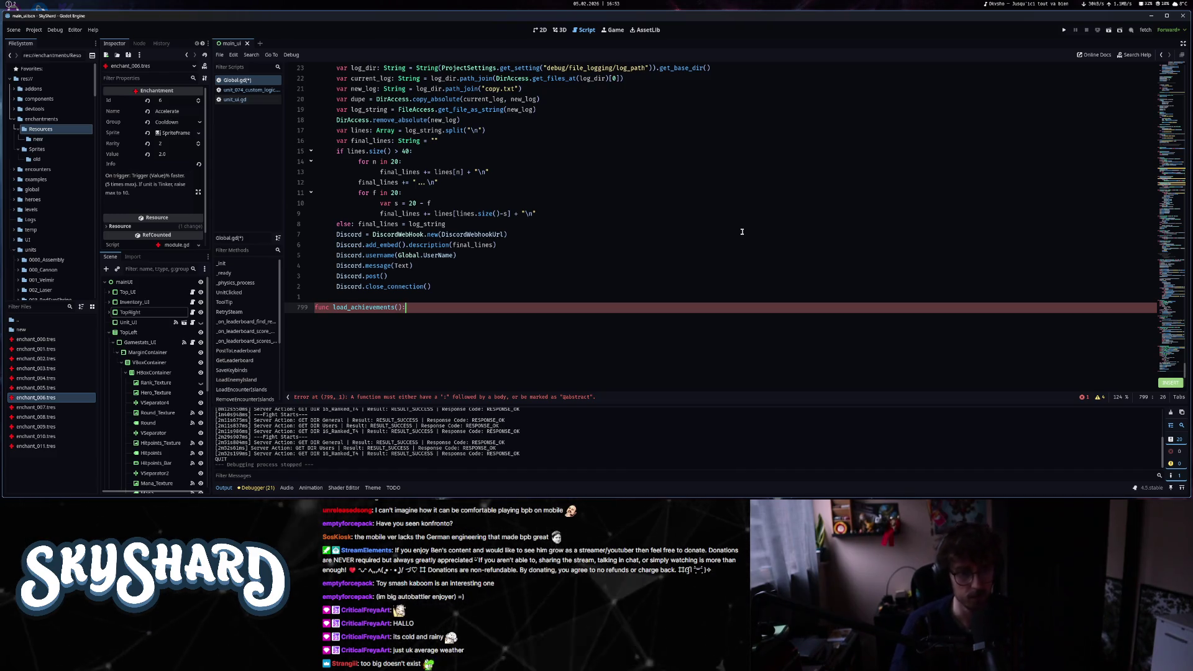
pyautogui.press('Return')
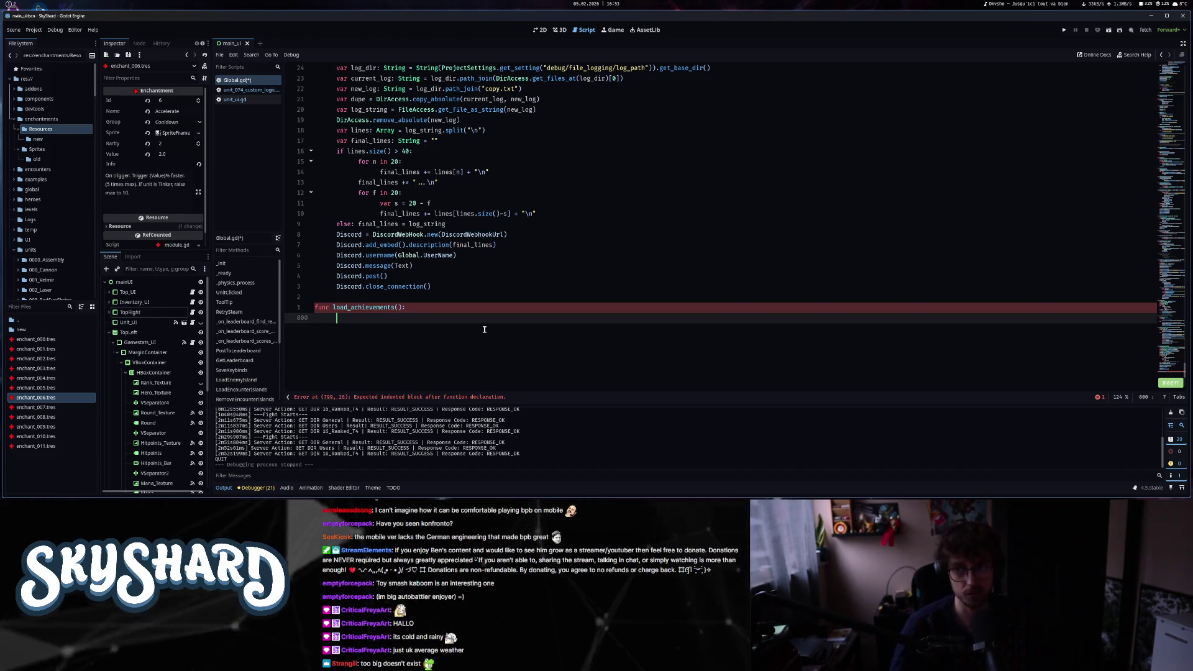
pyautogui.write('pass')
pyautogui.press('Escape')
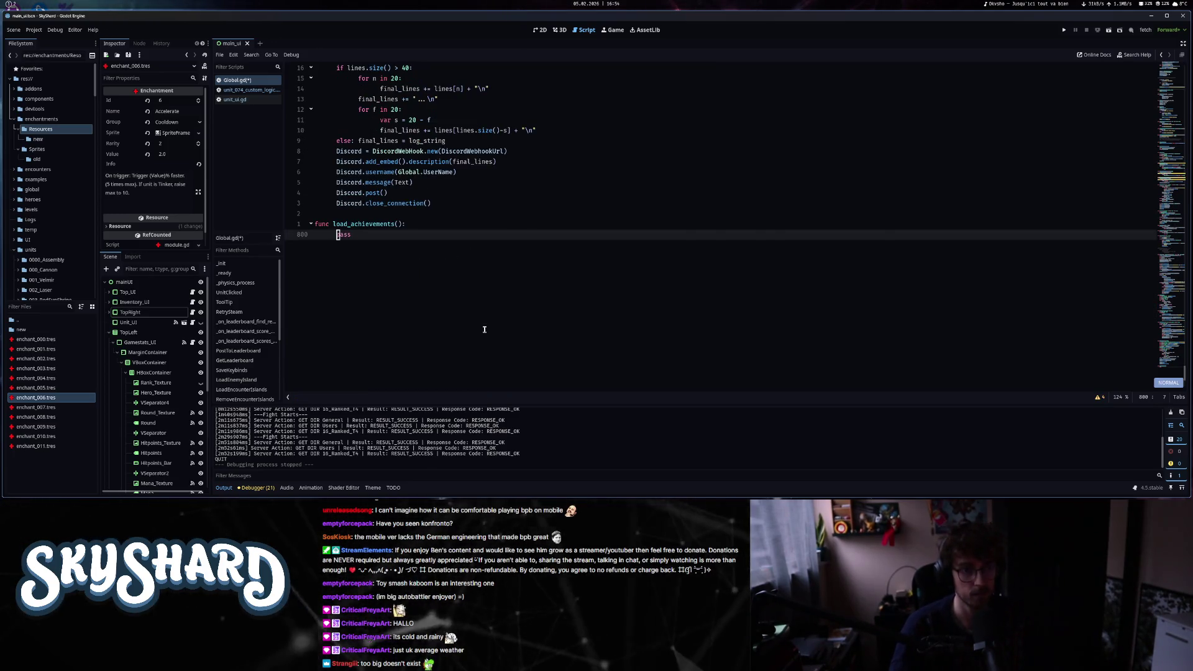
# - Below the DamageTypeInfo dictionary, start declaring an Achievements constant in Global.gd
pyautogui.press('g')
pyautogui.press('g')
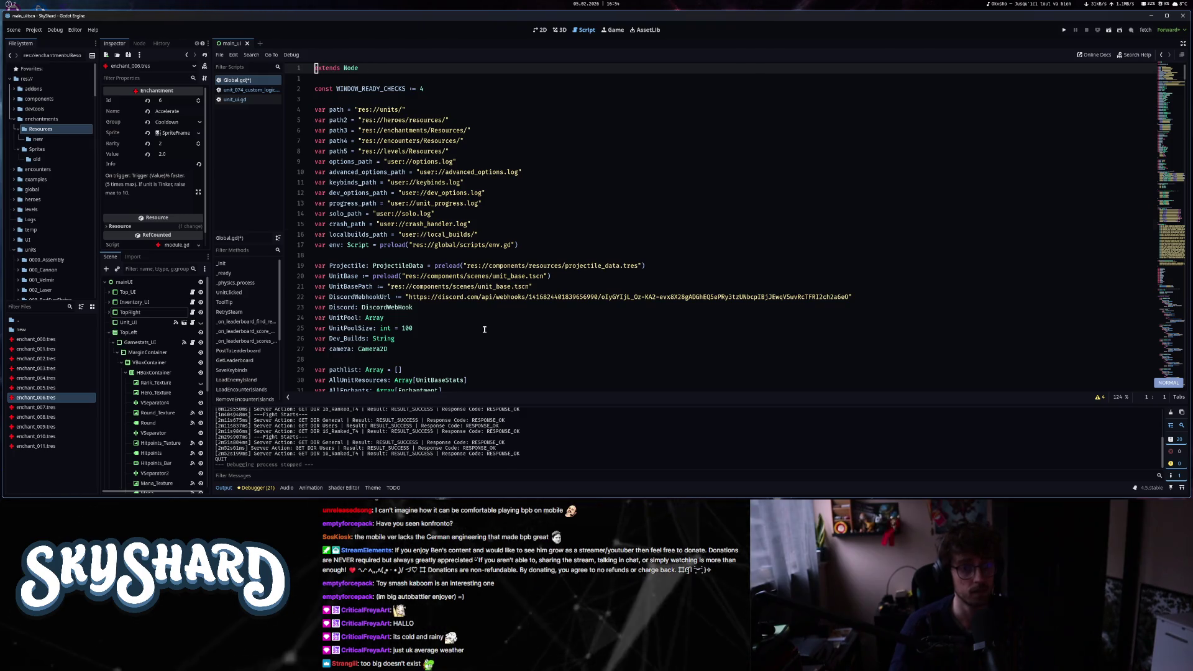
pyautogui.hotkey('ctrl', 'd')
pyautogui.hotkey('ctrl', 'd')
pyautogui.hotkey('ctrl', 'd')
pyautogui.hotkey('ctrl', 'd')
pyautogui.hotkey('ctrl', 'd')
pyautogui.hotkey('ctrl', 'd')
pyautogui.hotkey('ctrl', 'd')
pyautogui.hotkey('ctrl', 'd')
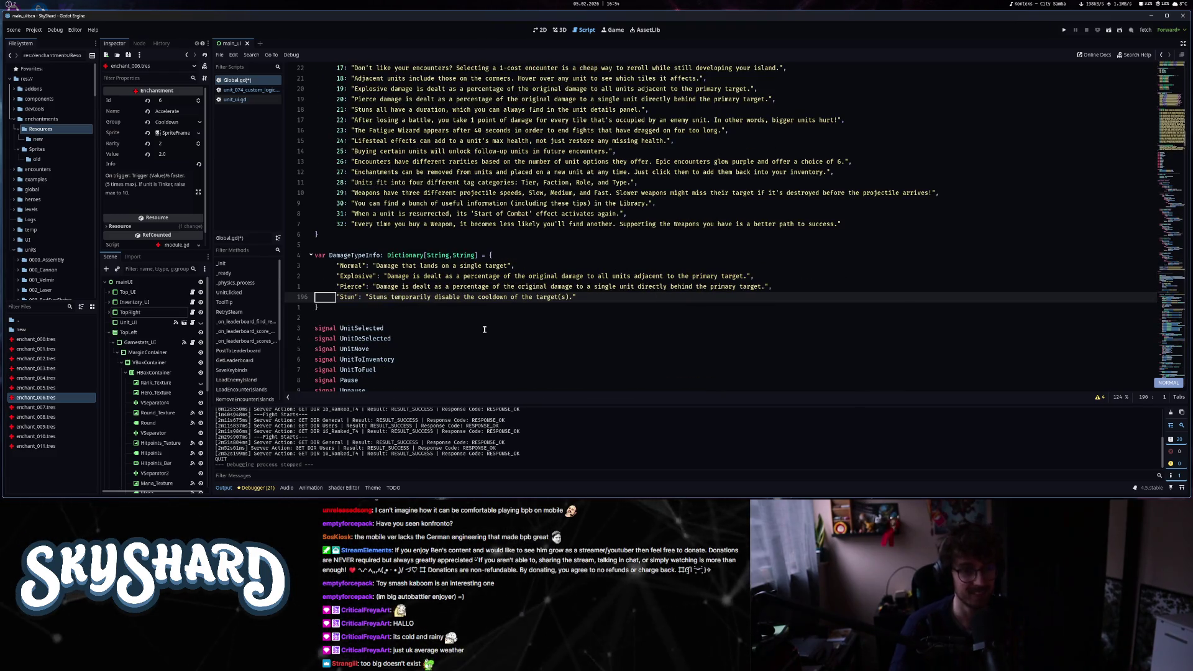
pyautogui.press('j')
pyautogui.press('j')
pyautogui.write('ovar Achievements:')
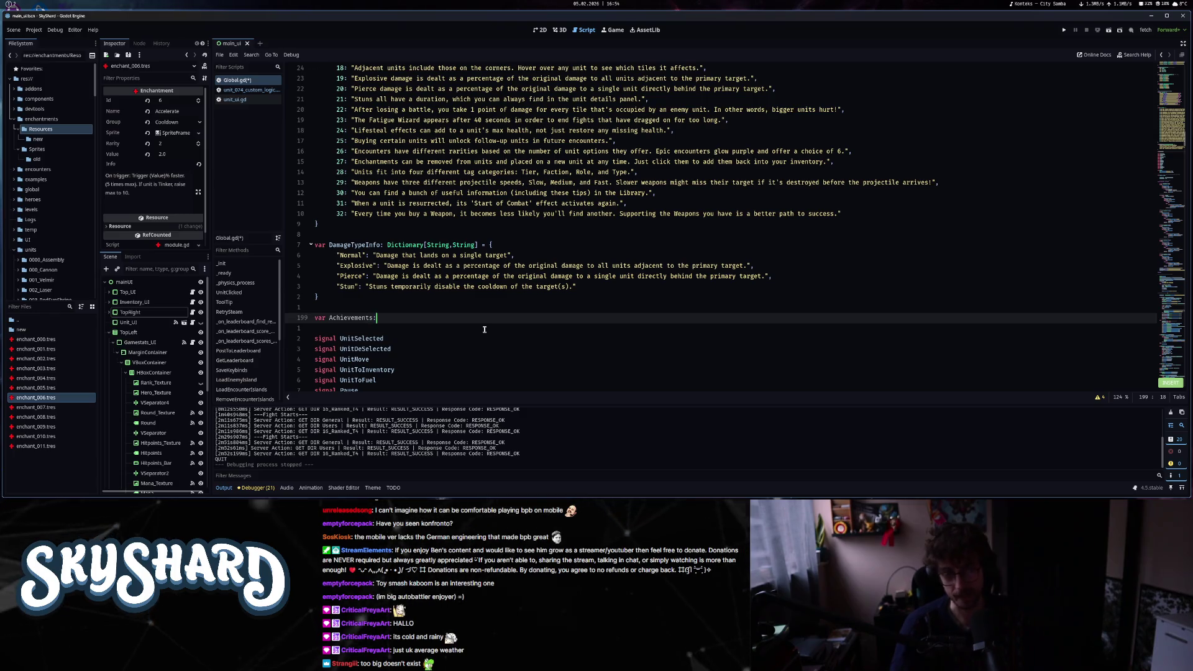
pyautogui.press('BackSpace')
pyautogui.press('BackSpace')
pyautogui.press('BackSpace')
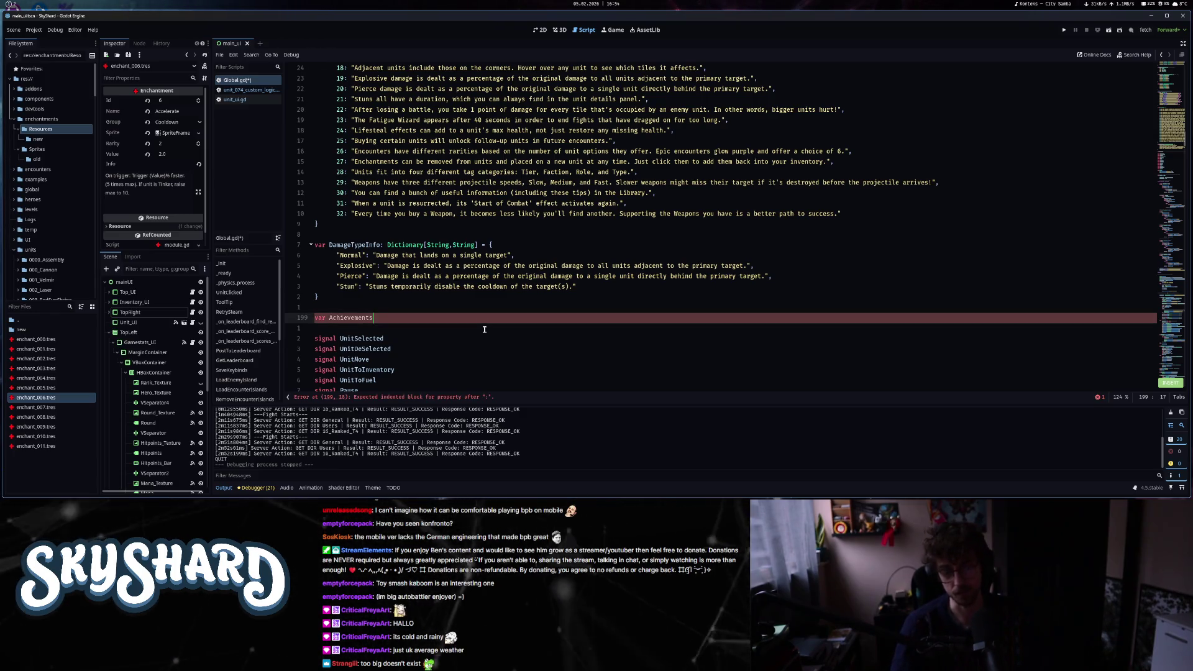
pyautogui.press('BackSpace')
pyautogui.write('const:')
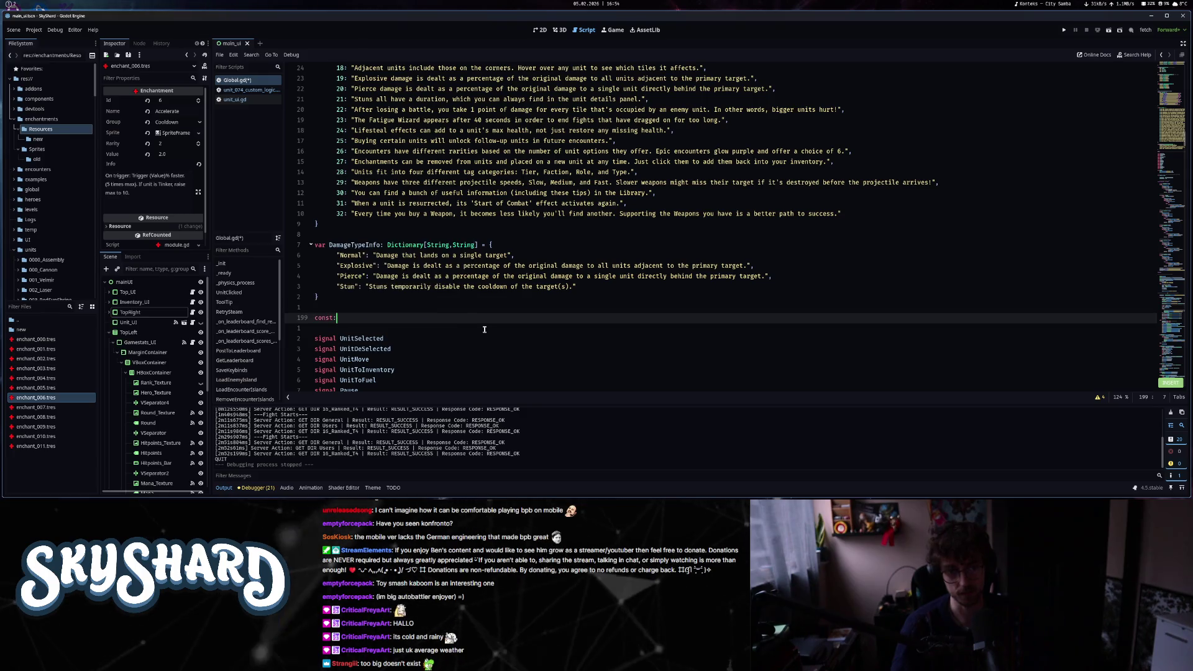
pyautogui.write(' Achievements:')
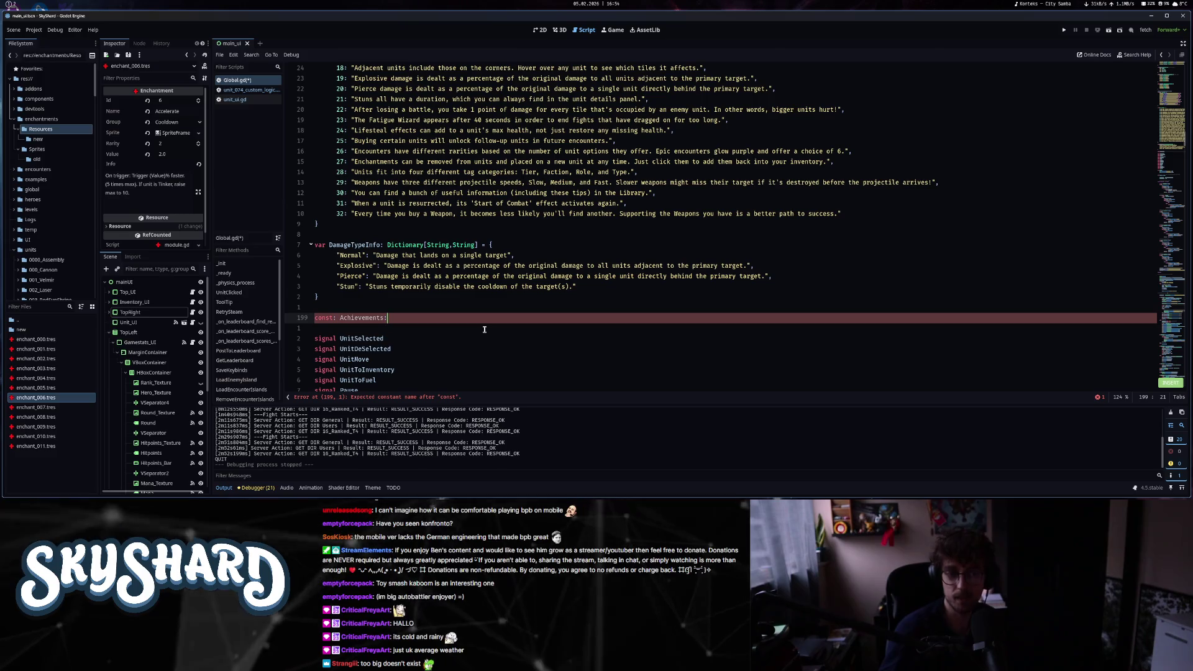
pyautogui.press('Escape')
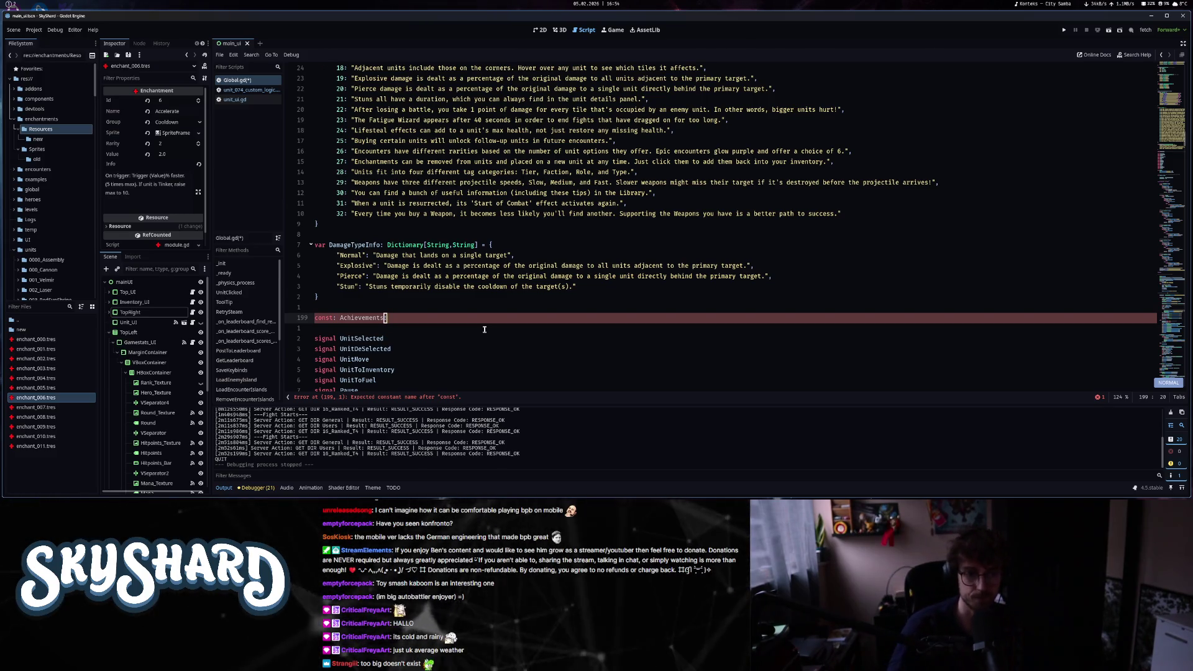
# - Finish it as 'const Achievements: PackedStringArray = [' with a first string entry, and save
pyautogui.press('0')
pyautogui.scroll(-1, 484, 330)
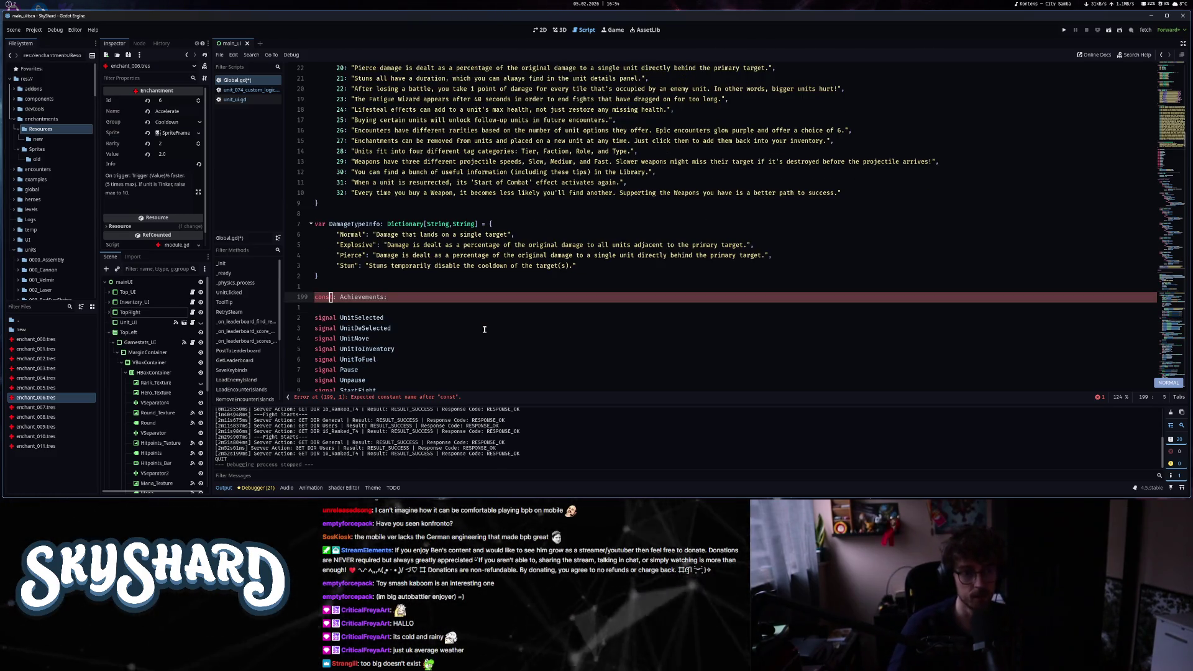
pyautogui.press('l')
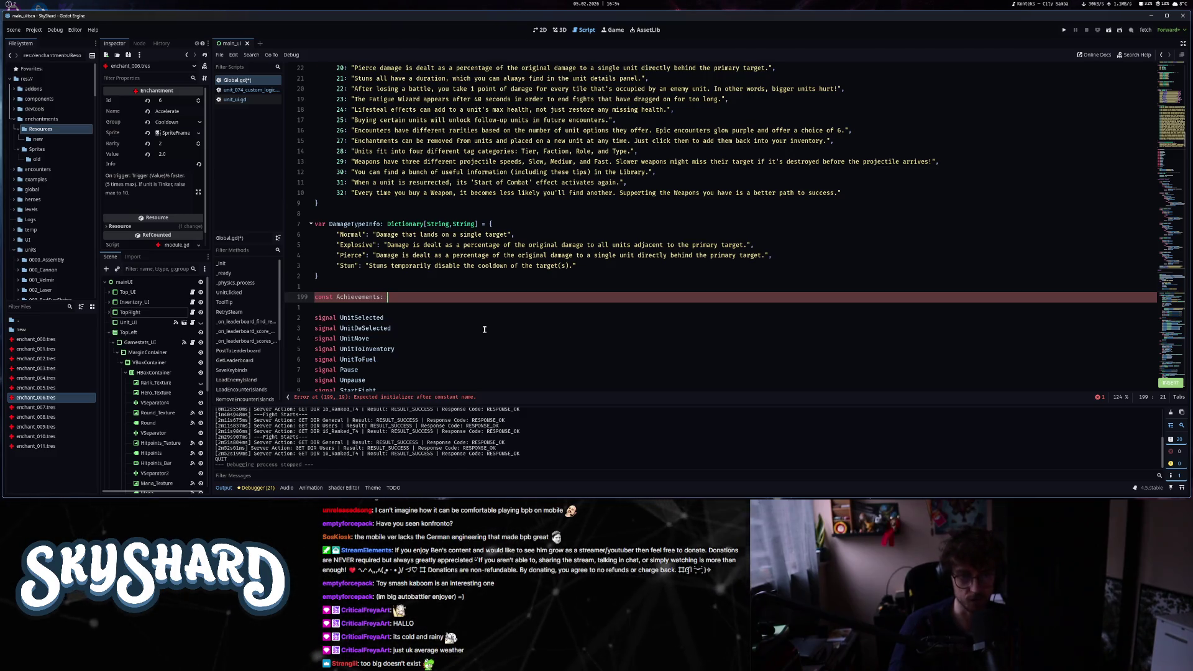
pyautogui.write('Packed')
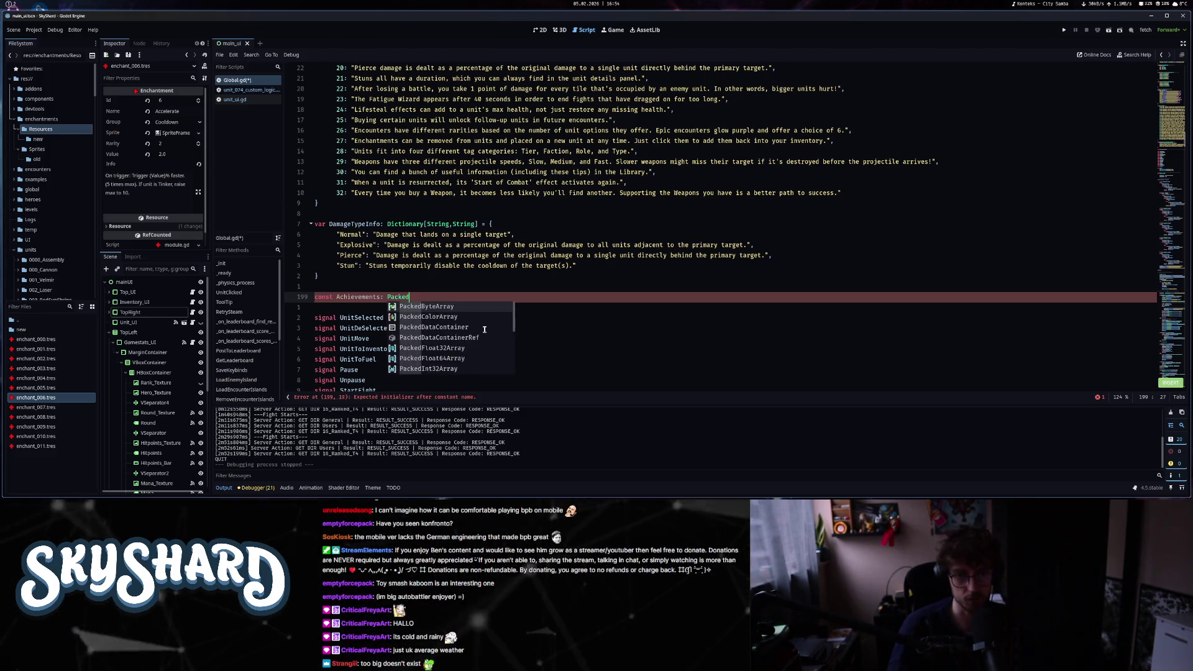
pyautogui.write('StringArray[')
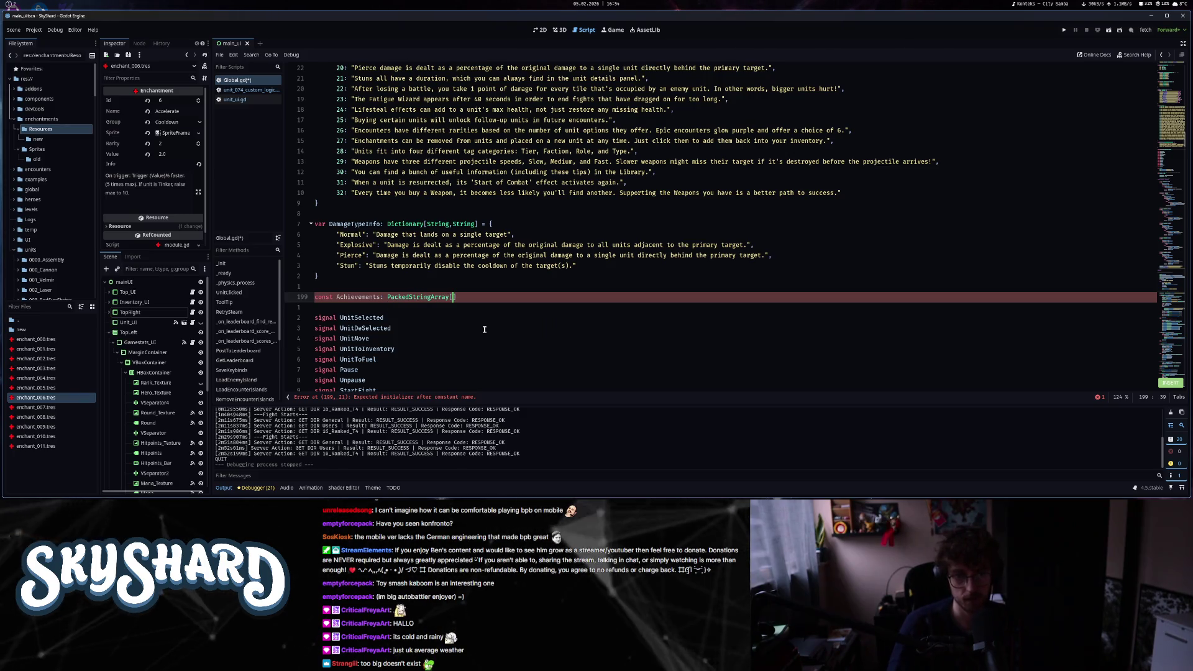
pyautogui.write('= [')
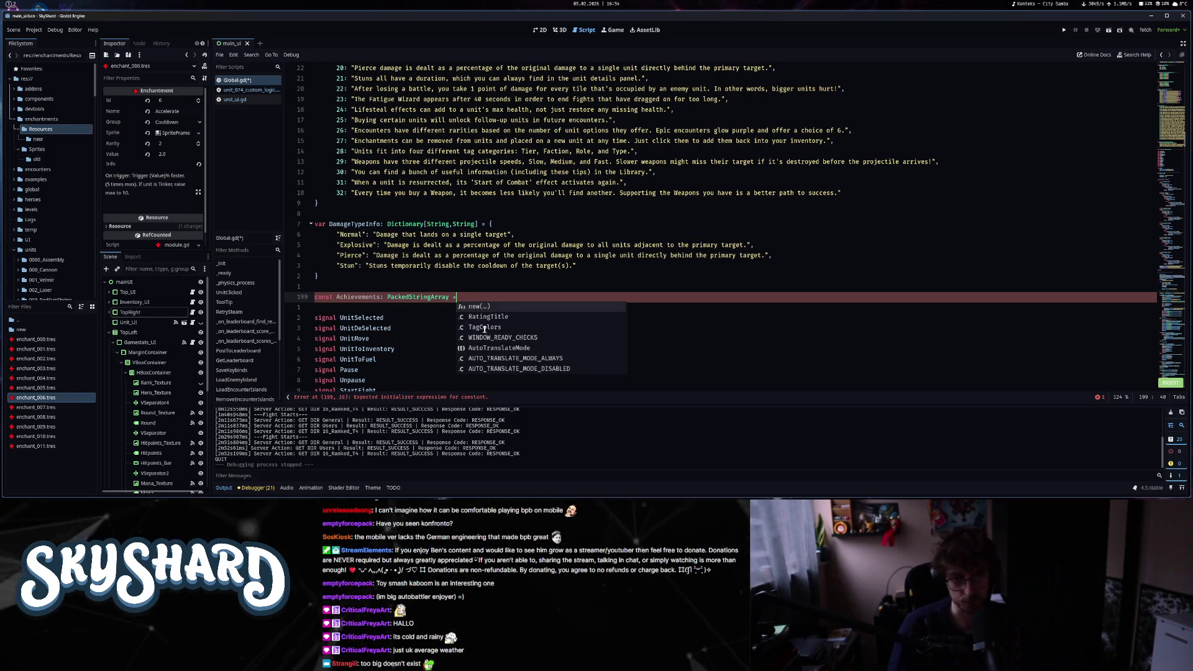
pyautogui.press('Return')
pyautogui.write('"Test')
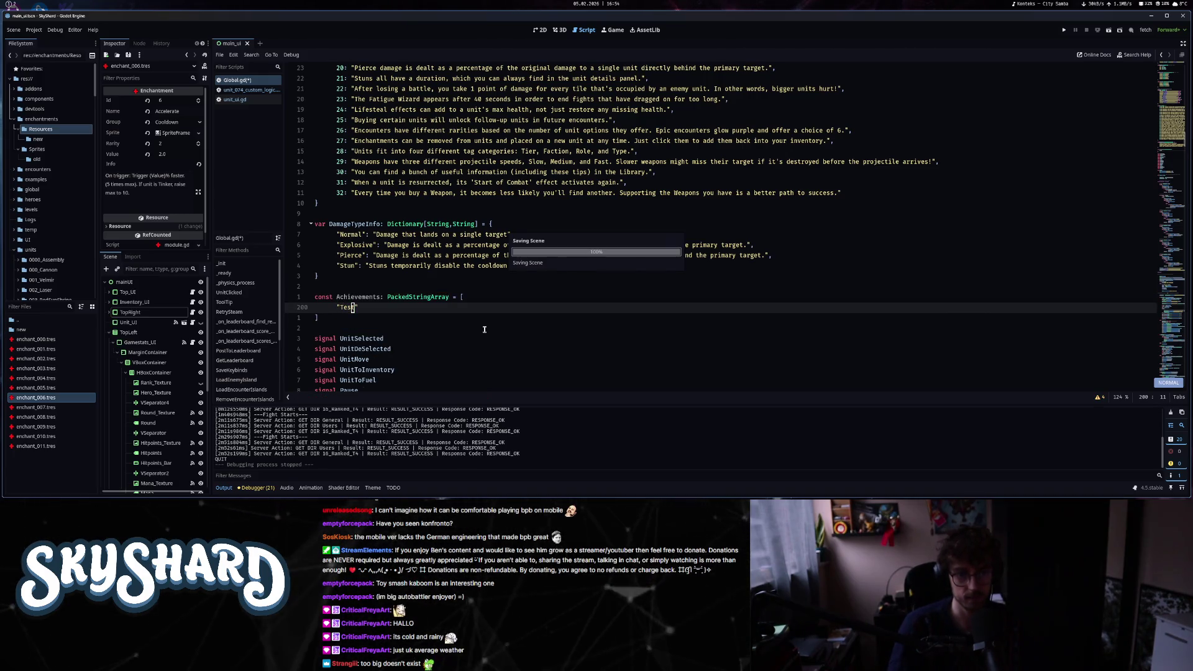
pyautogui.press('g')
pyautogui.press('g')
pyautogui.hotkey('shift', 'g')
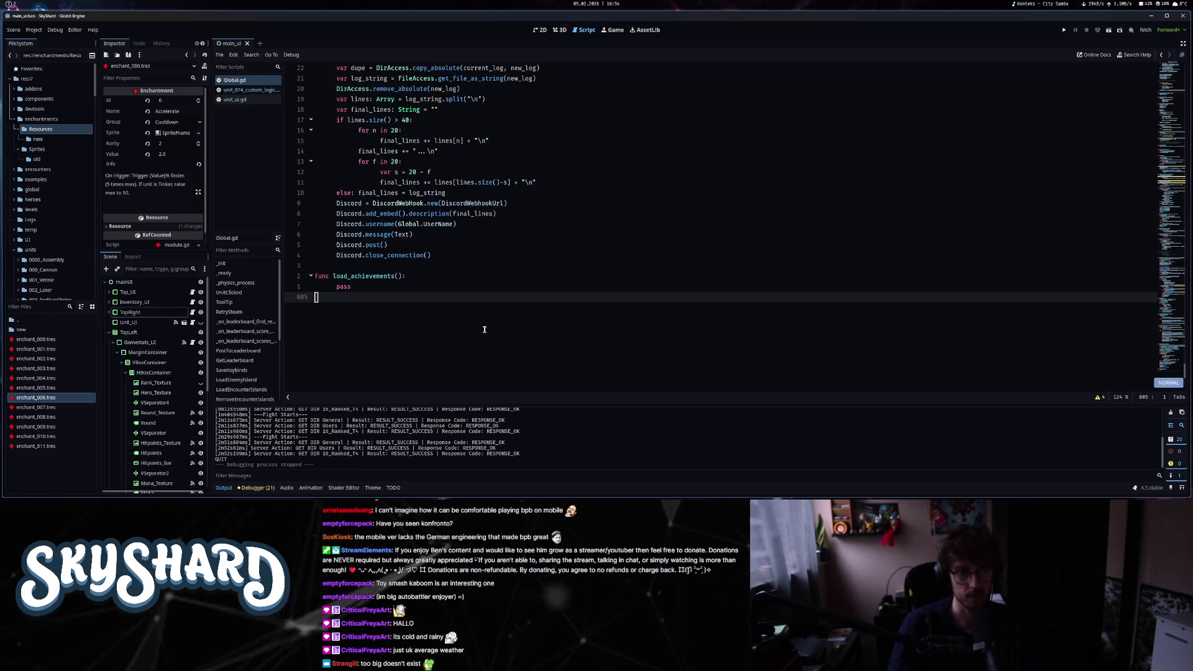
# - Replace the pass placeholder with the loop header 'for achievement in Achievements:'
pyautogui.press('k')
pyautogui.press('c')
pyautogui.press('c')
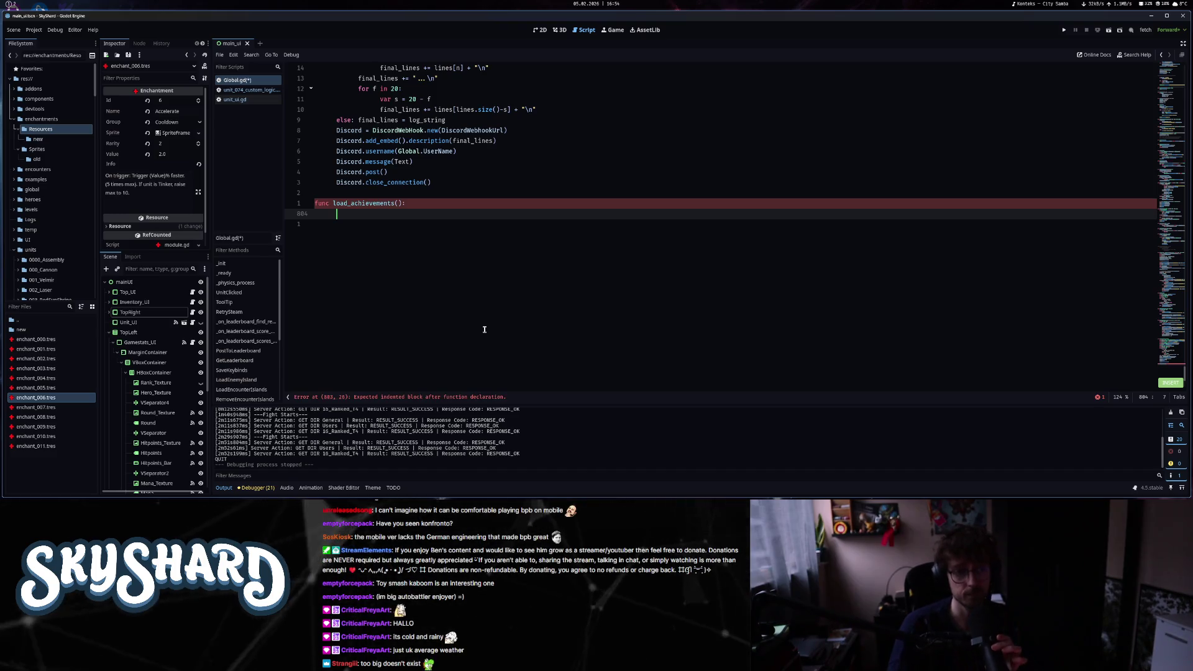
pyautogui.write('for achie')
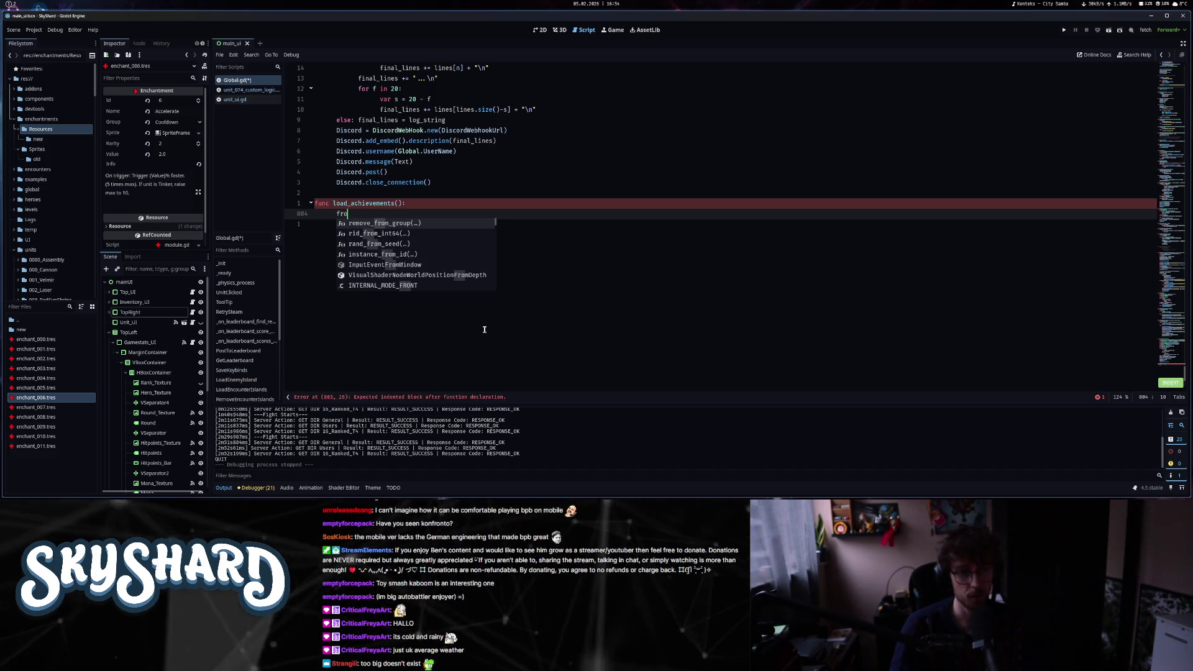
pyautogui.write('vement')
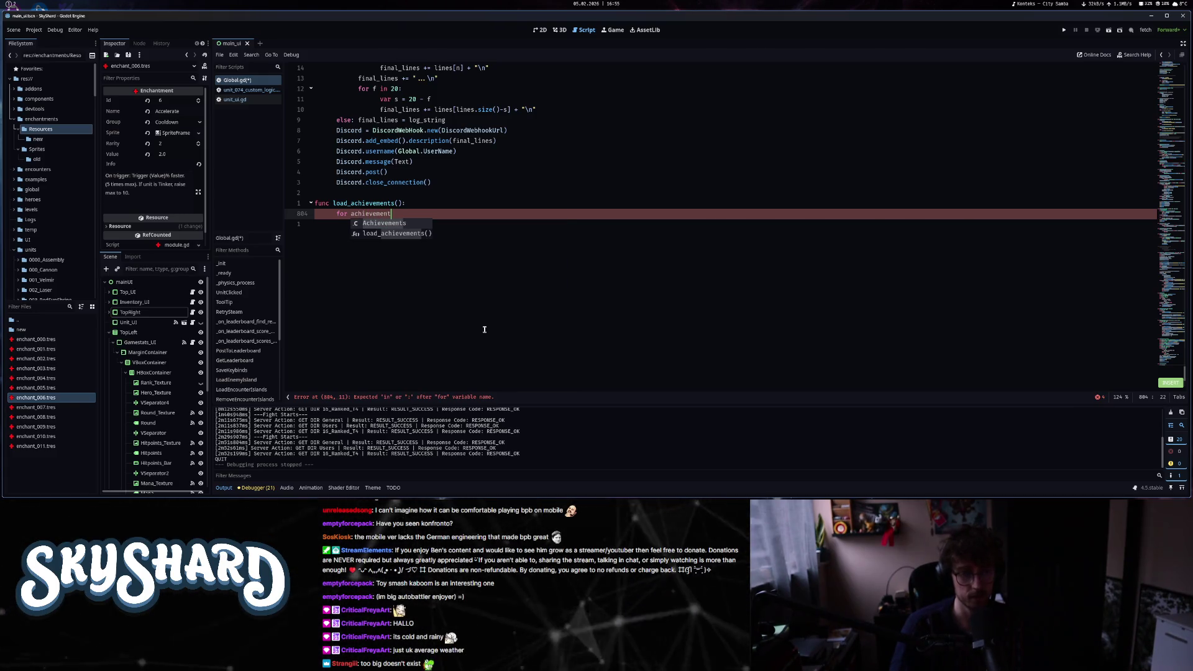
pyautogui.write(': Strin')
pyautogui.press('BackSpace')
pyautogui.press('BackSpace')
pyautogui.press('BackSpace')
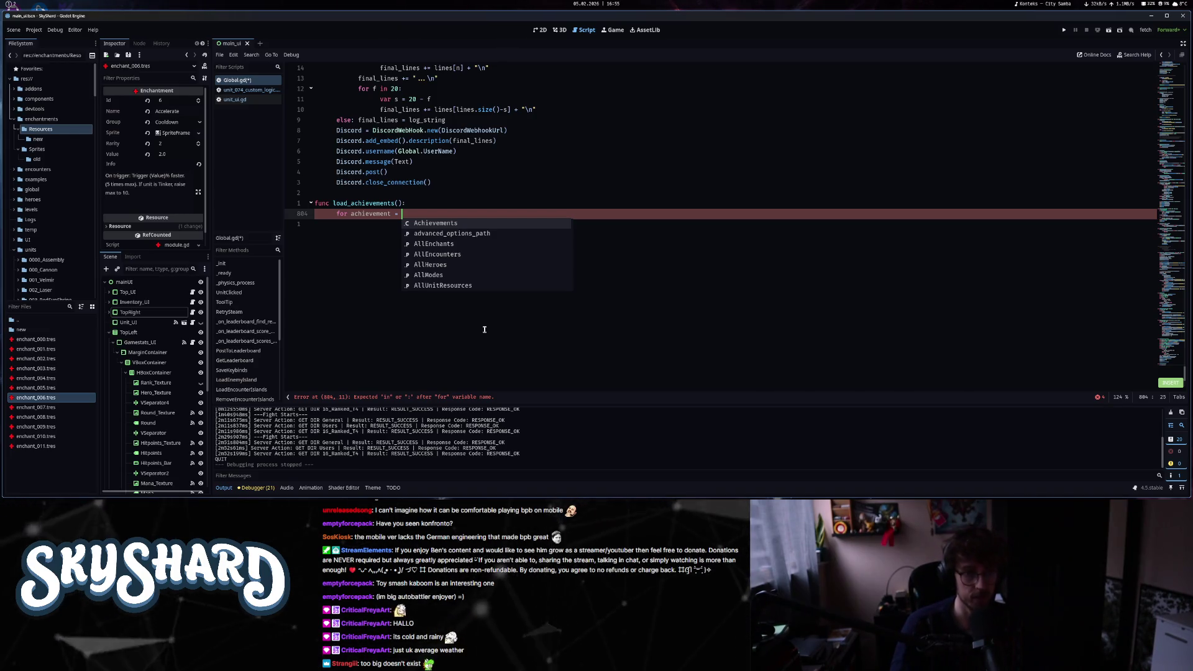
pyautogui.press('Return')
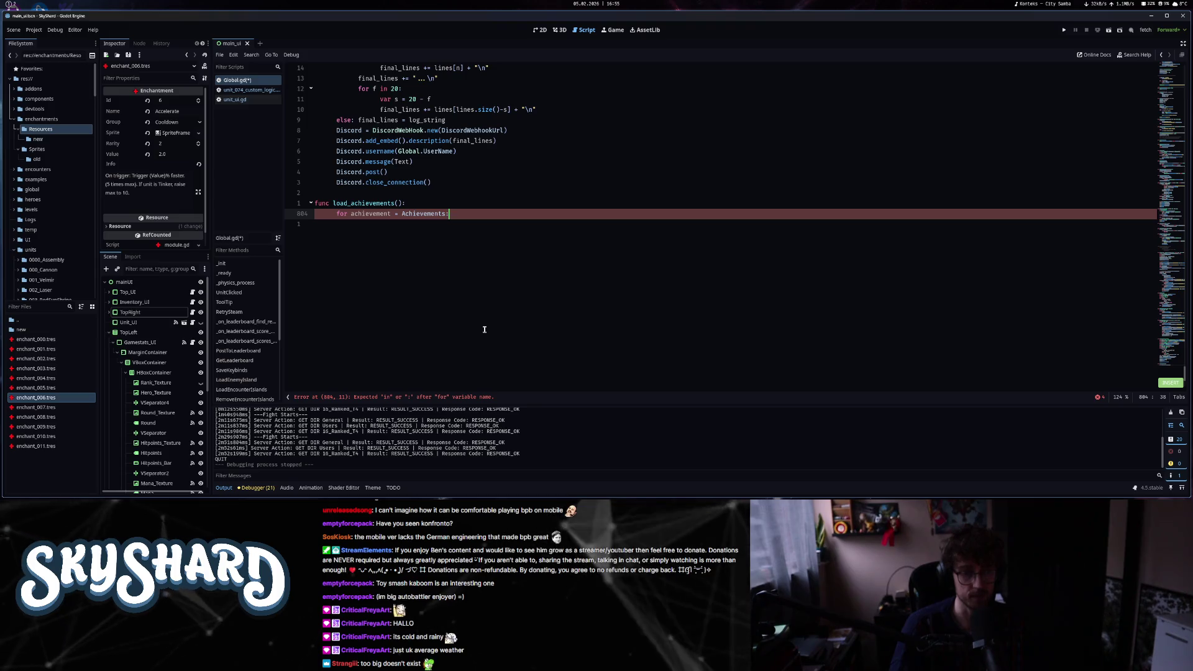
pyautogui.press('Return')
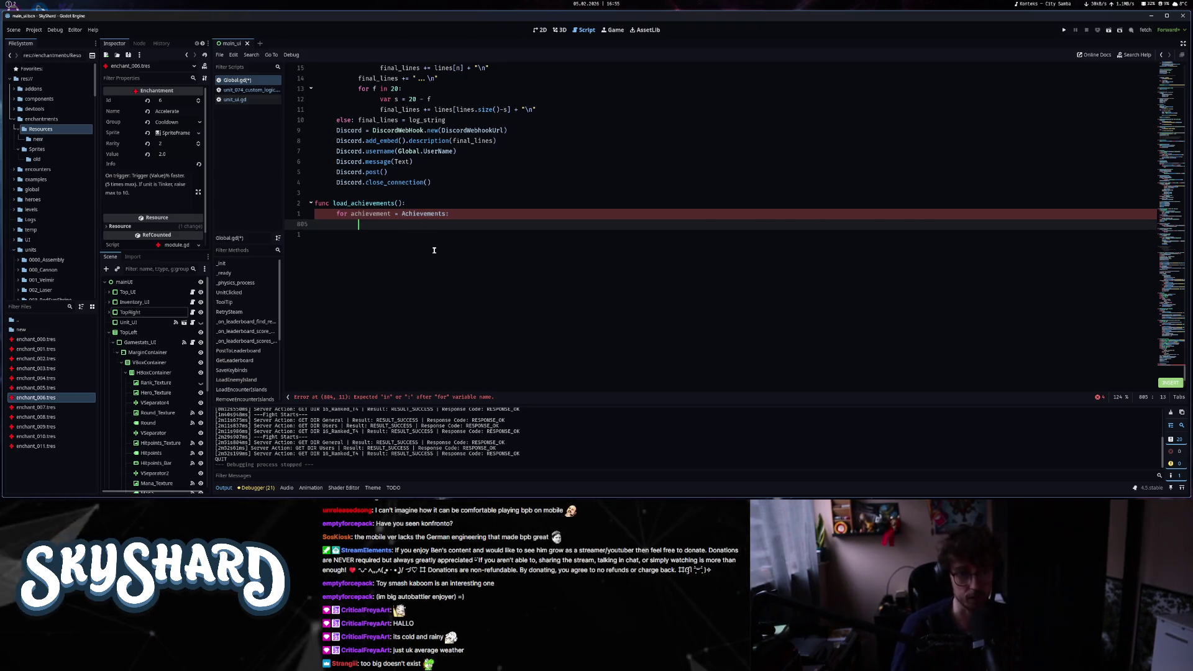
pyautogui.write('a')
pyautogui.press('BackSpace')
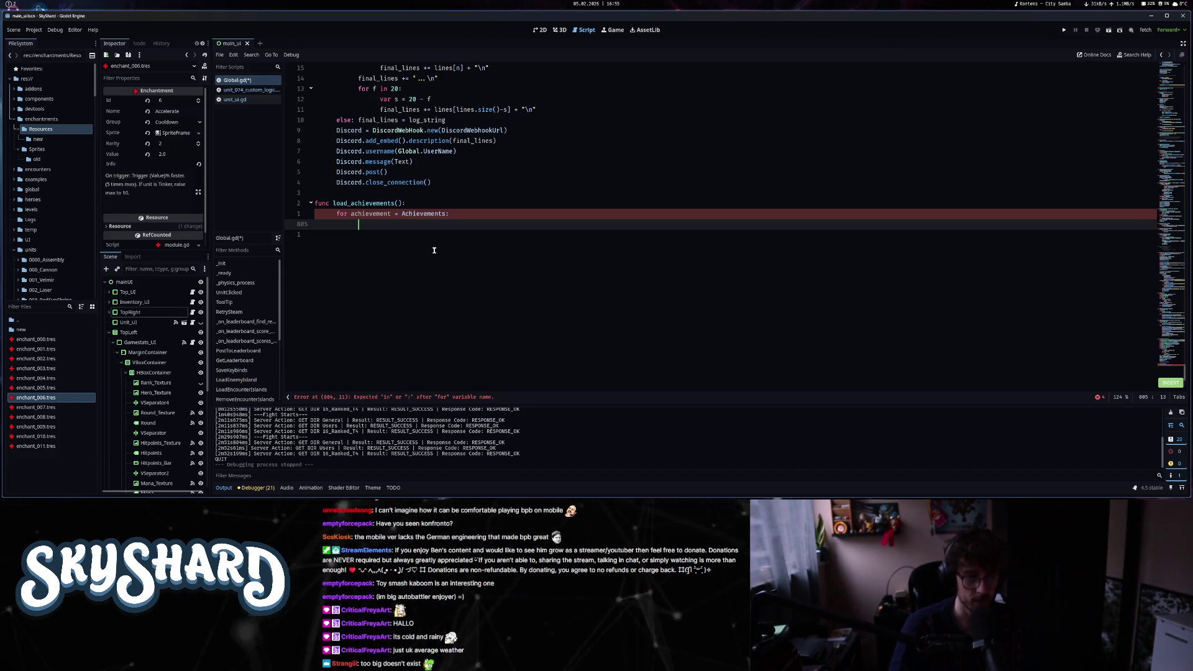
pyautogui.write('steam')
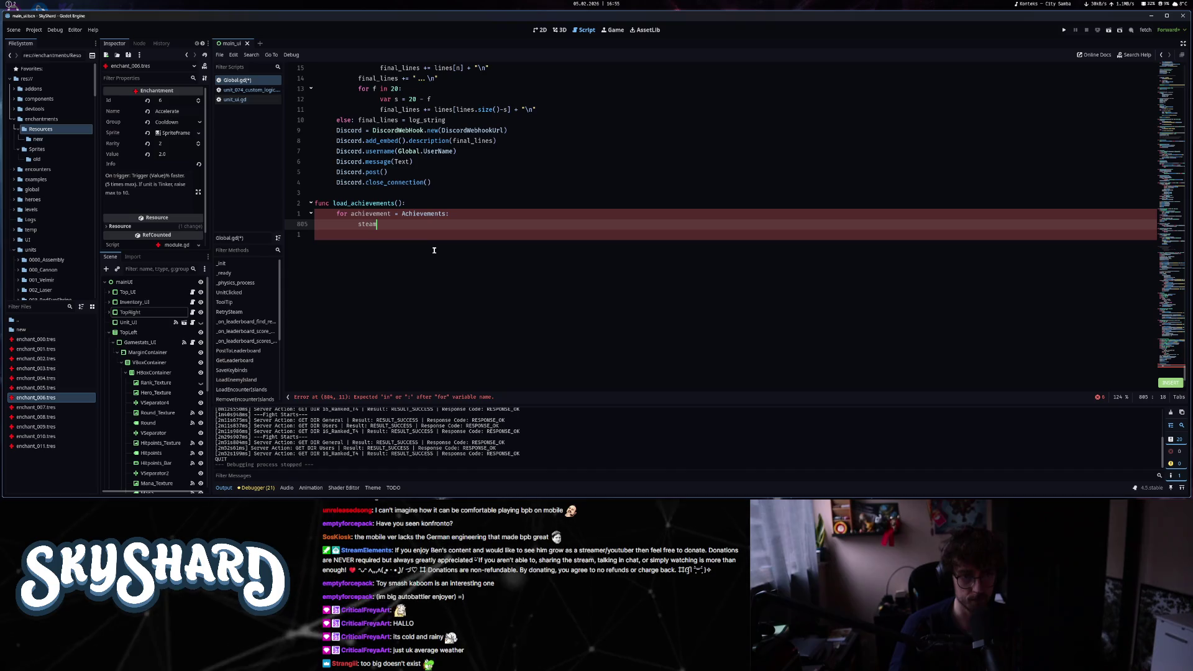
pyautogui.press('BackSpace')
pyautogui.hotkey('ctrl', 'BackSpace')
pyautogui.hotkey('ctrl', 'BackSpace')
pyautogui.press('BackSpace')
pyautogui.write('in Achievements:')
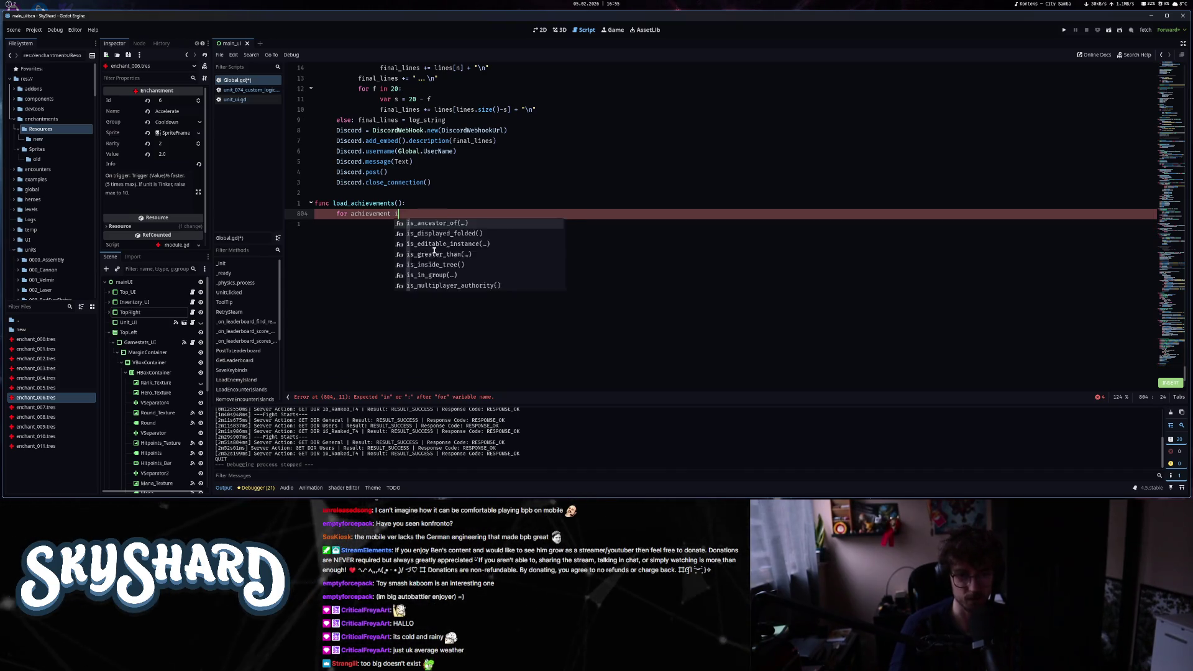
pyautogui.press('Return')
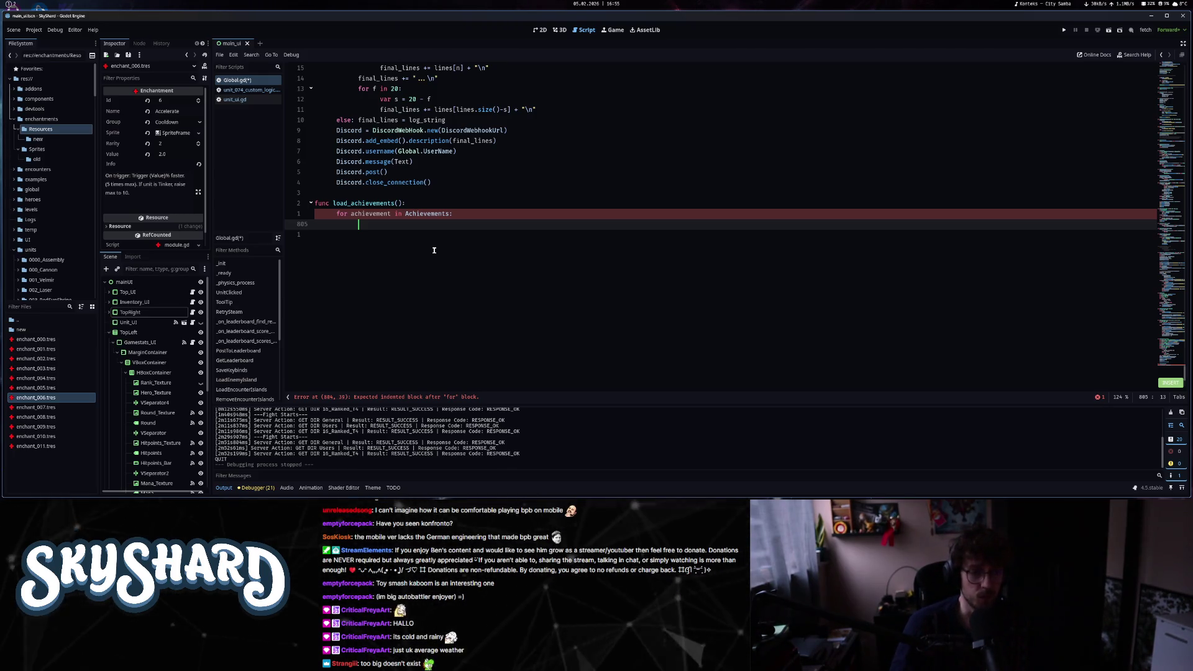
# - Inside the loop, begin a Steam.getAchievement() call and view its reference page
pyautogui.write('stea')
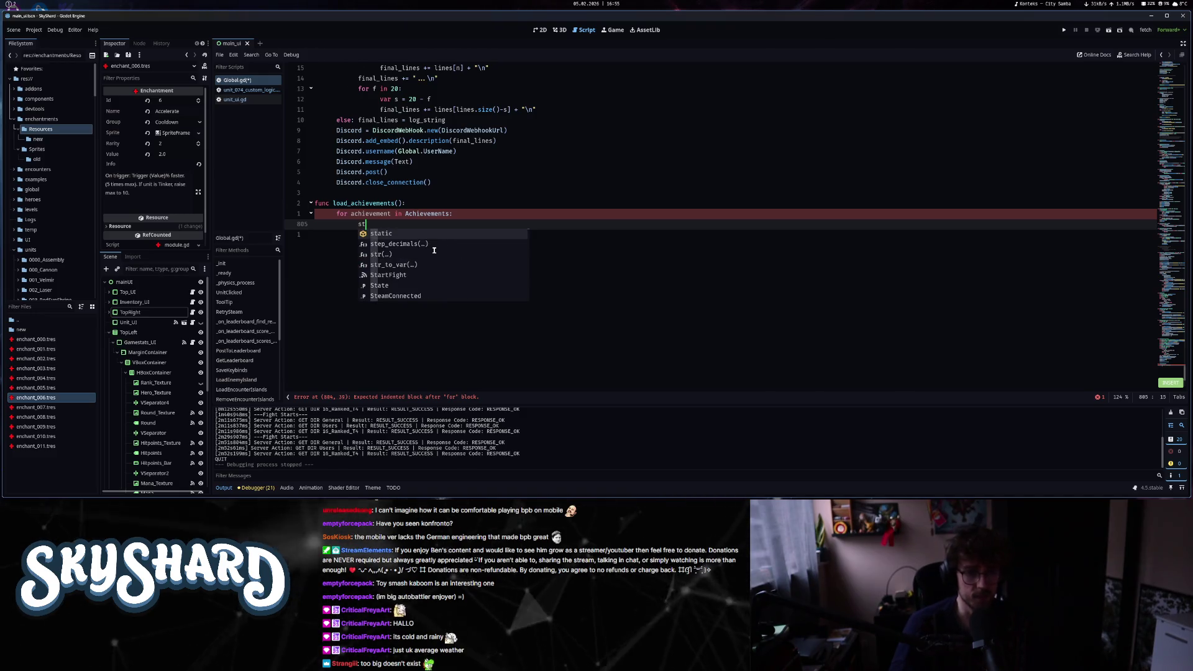
pyautogui.press('Return')
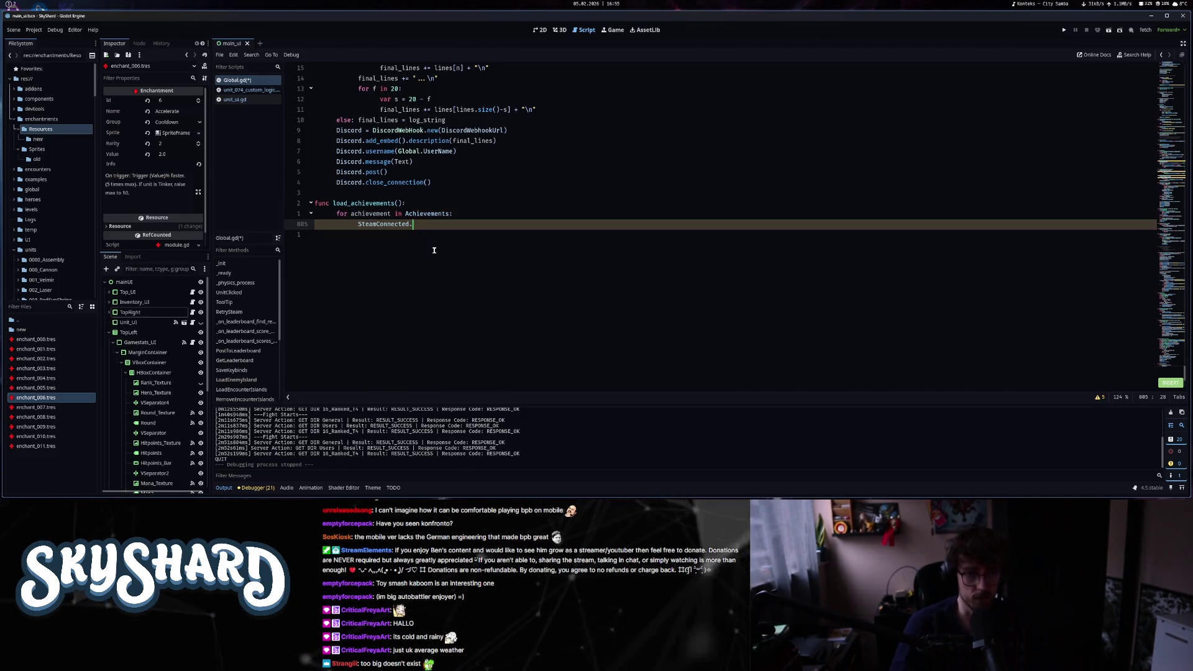
pyautogui.hotkey('ctrl', 'BackSpace')
pyautogui.write('steam')
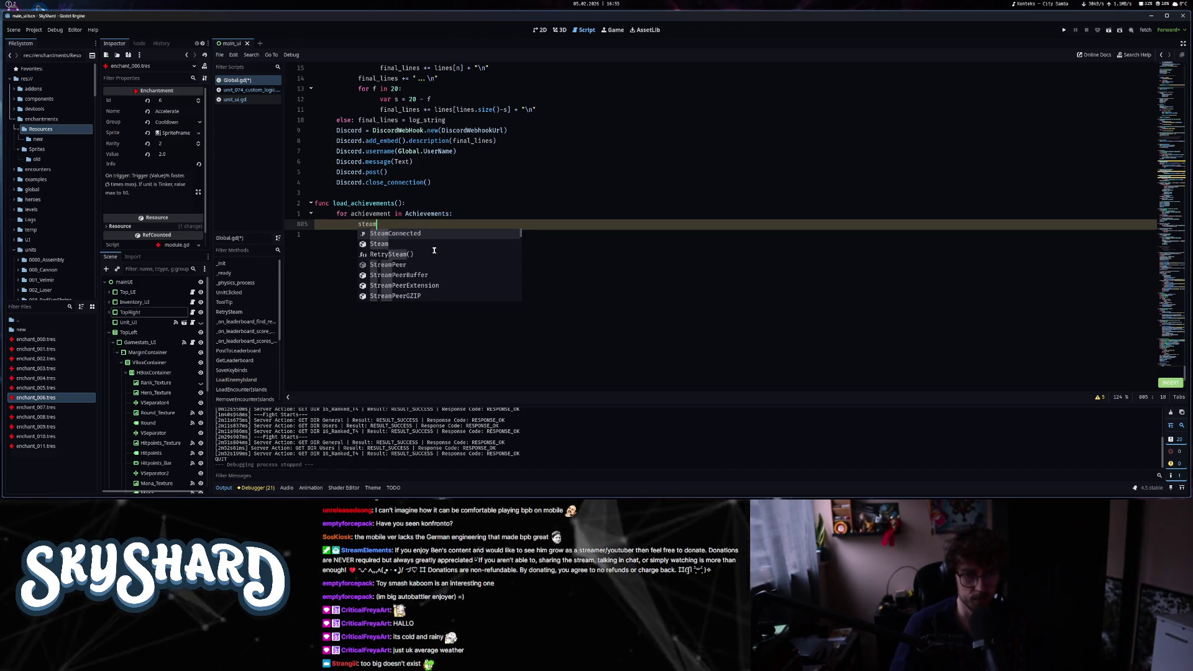
pyautogui.hotkey('ctrl', 'BackSpace')
pyautogui.write('Steam')
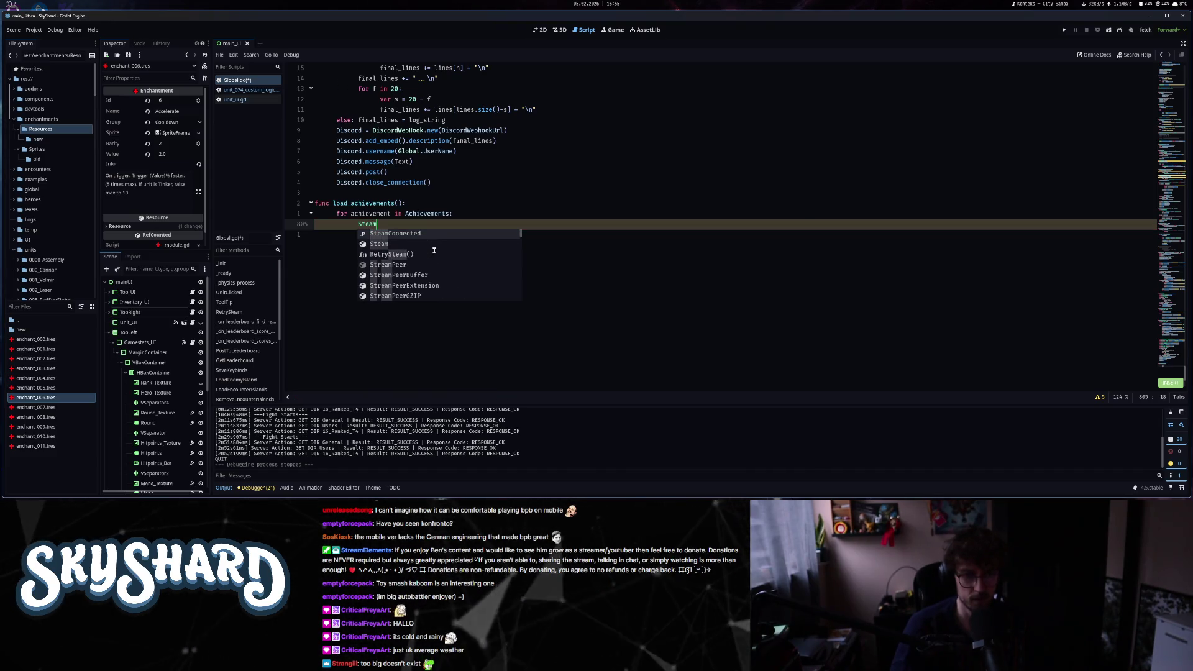
pyautogui.scroll(-9, 434, 251)
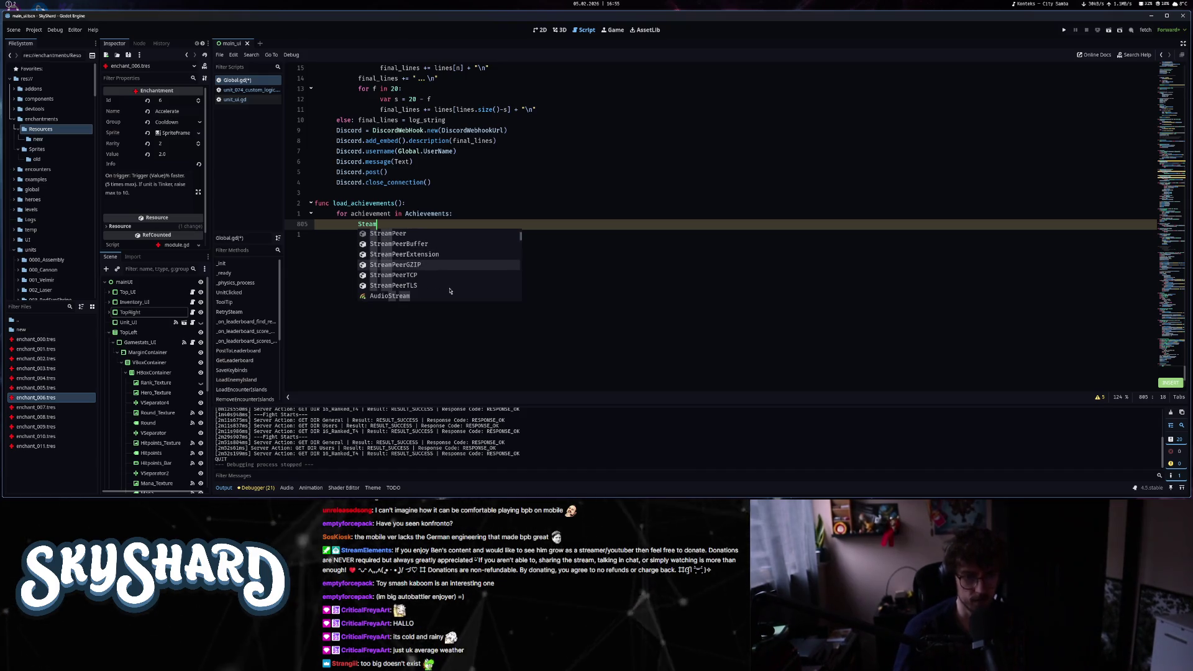
pyautogui.scroll(3, 450, 289)
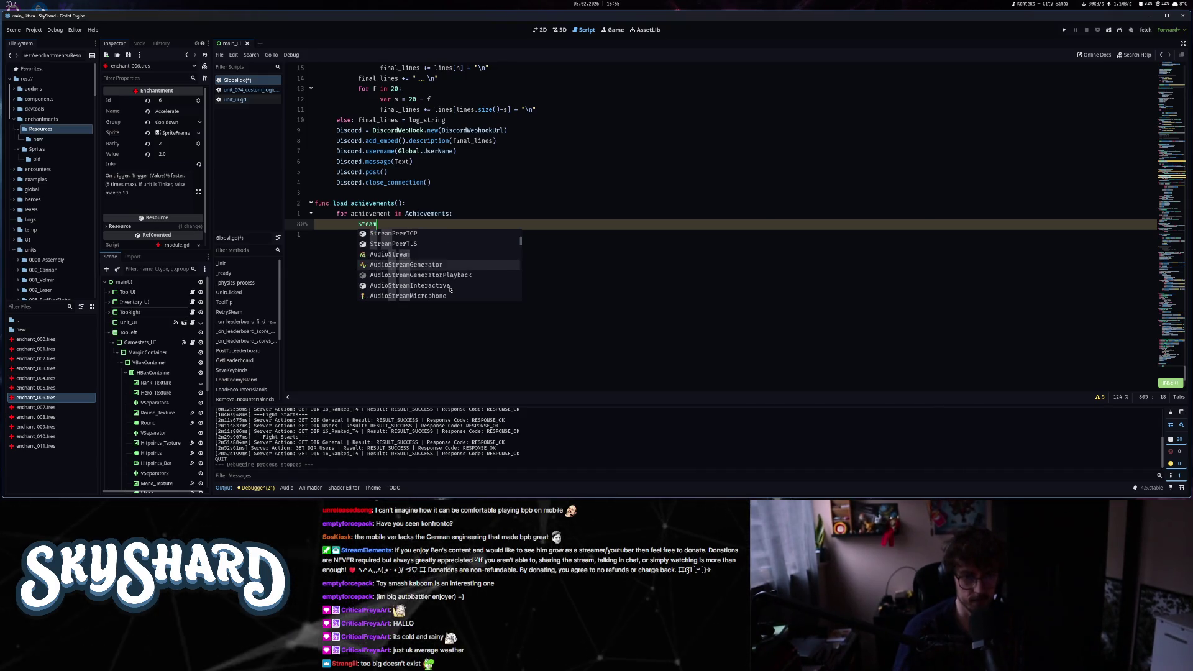
pyautogui.scroll(4, 450, 290)
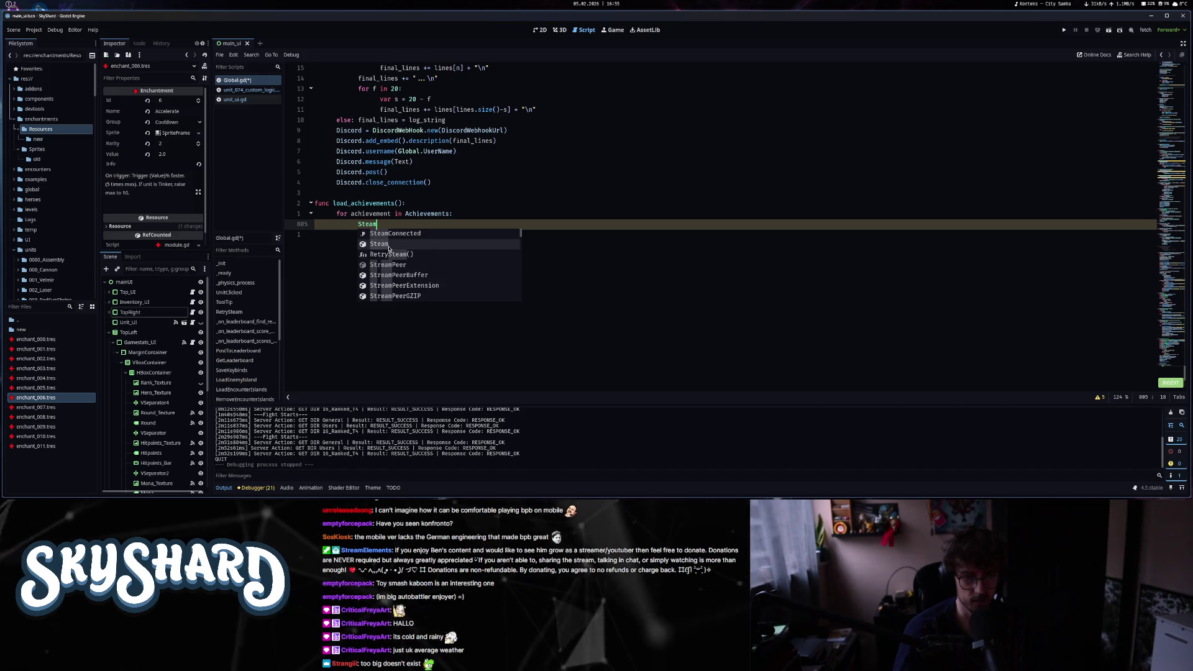
pyautogui.write('.get')
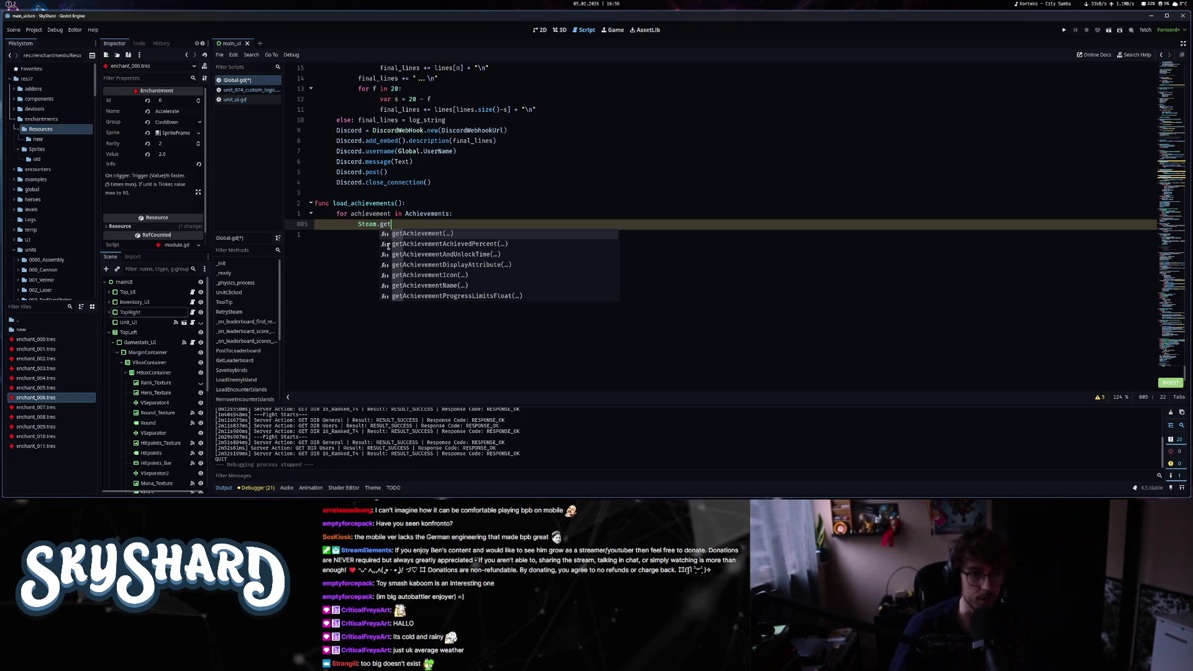
pyautogui.press('Return')
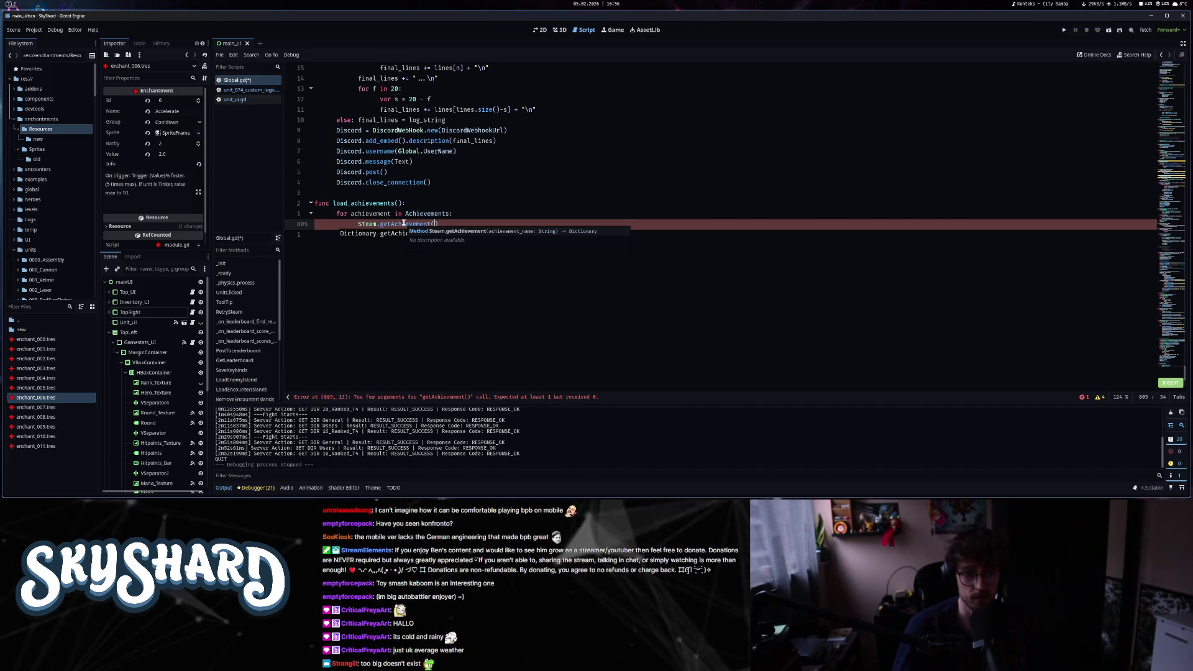
pyautogui.keyDown('ctrl'); pyautogui.click(404, 224); pyautogui.keyUp('ctrl')
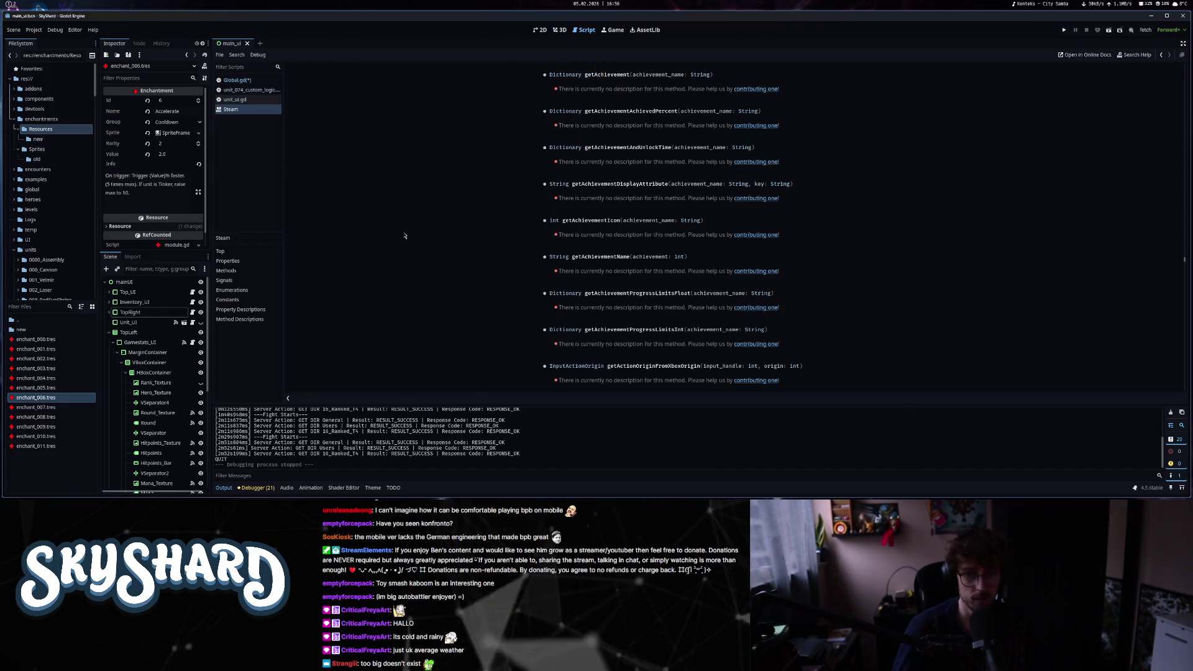
# - Browse the Steam class reference's achievement methods, then return to the getAchievement() call and the tutorial video
pyautogui.hotkey('alt', 'Left')
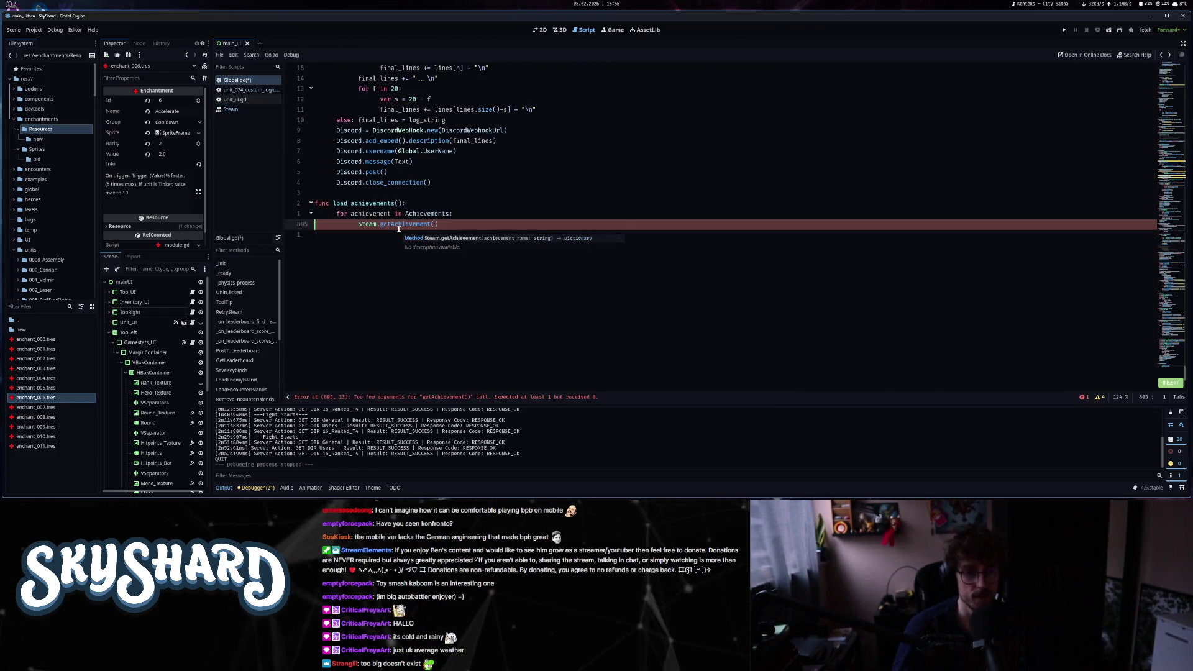
pyautogui.keyDown('ctrl'); pyautogui.click(372, 225); pyautogui.keyUp('ctrl')
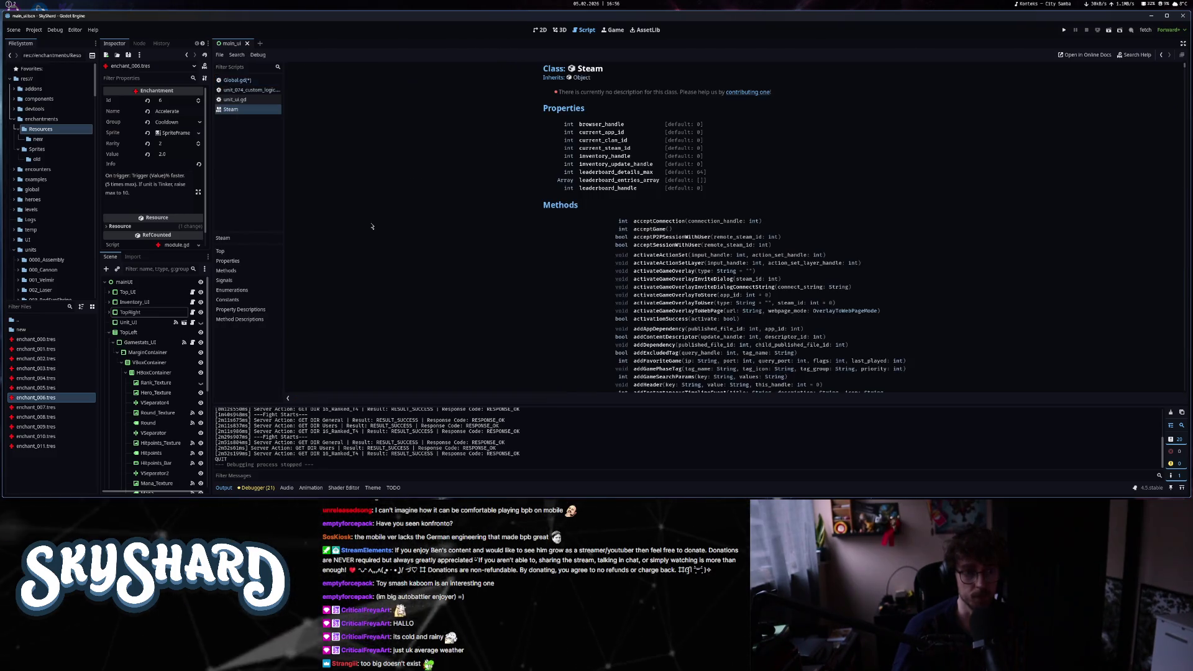
pyautogui.scroll(-15, 372, 226)
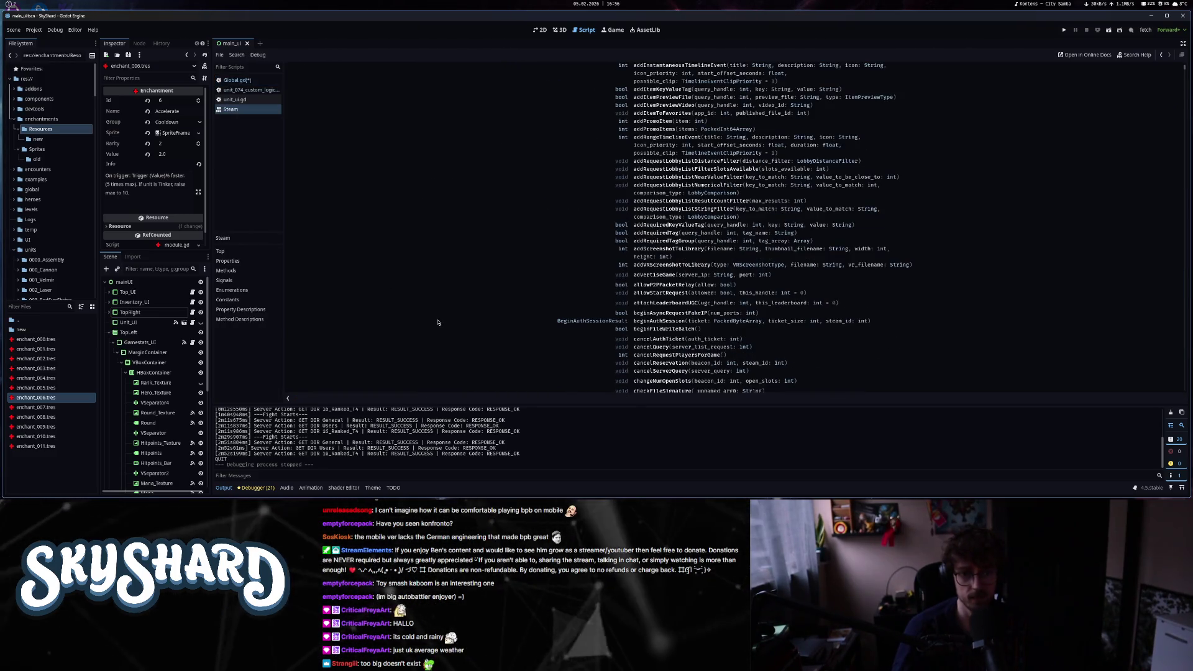
pyautogui.scroll(-10, 438, 323)
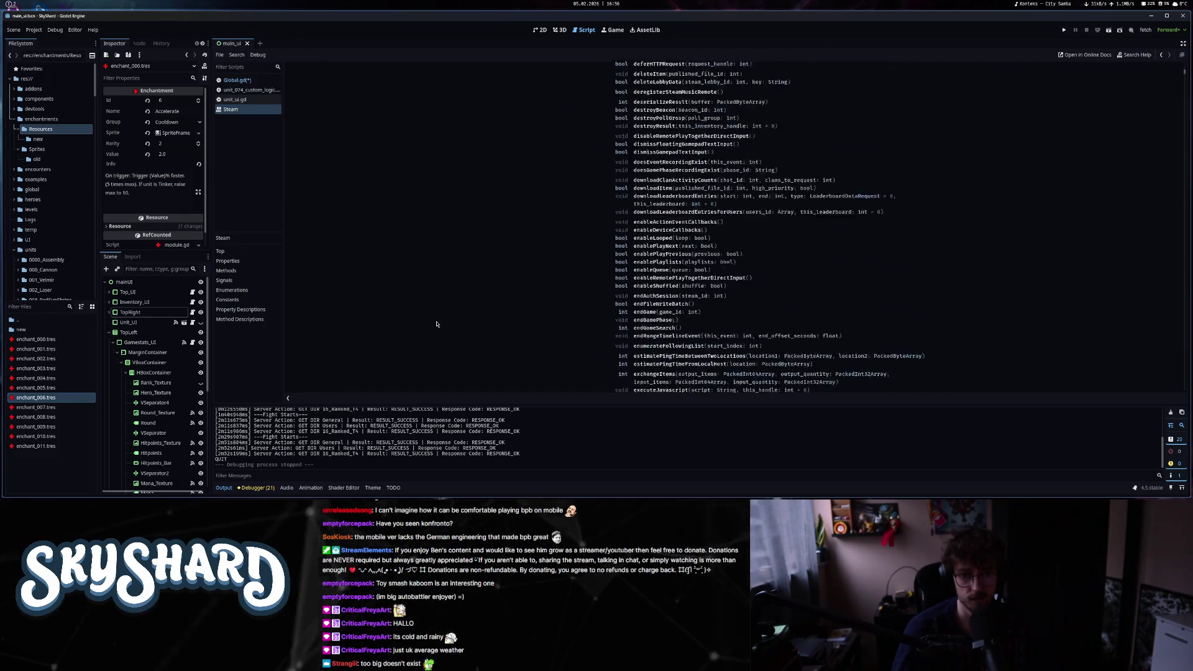
pyautogui.scroll(-10, 437, 323)
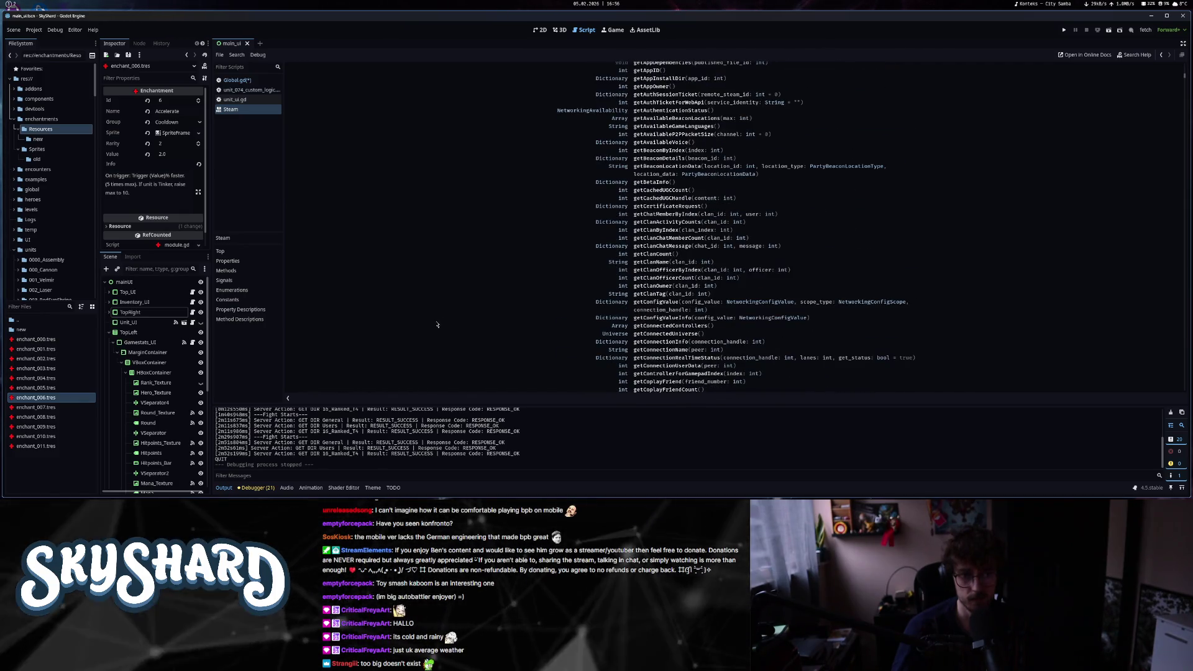
pyautogui.middleClick(246, 113)
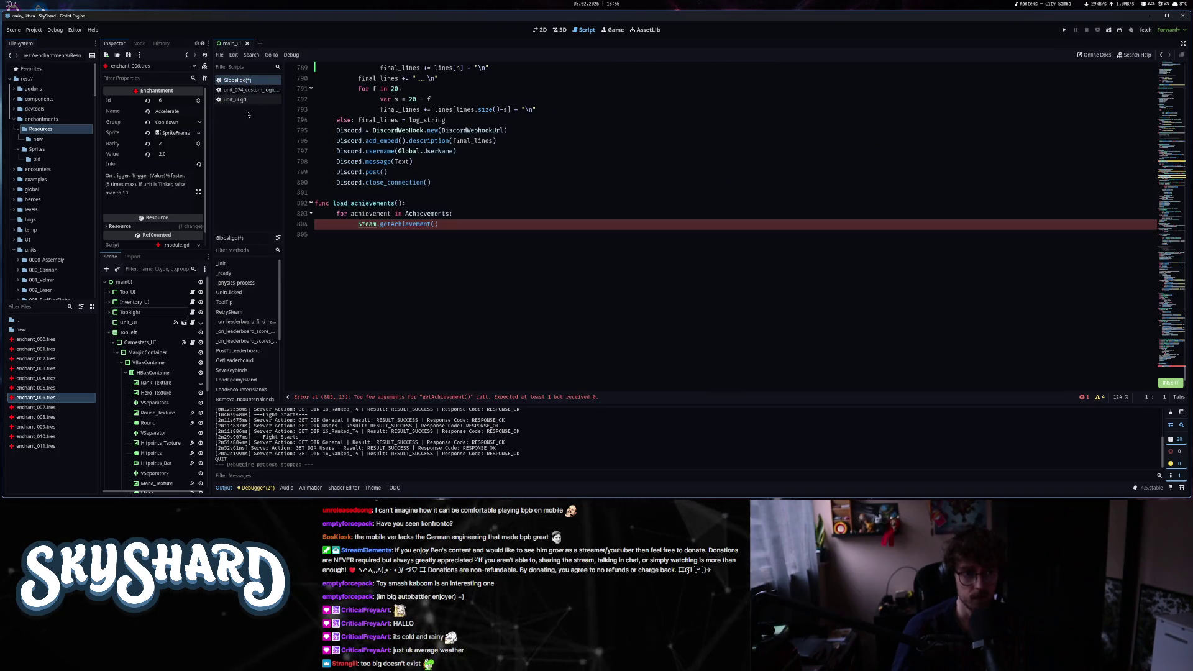
pyautogui.click(450, 224)
pyautogui.click(44, 7)
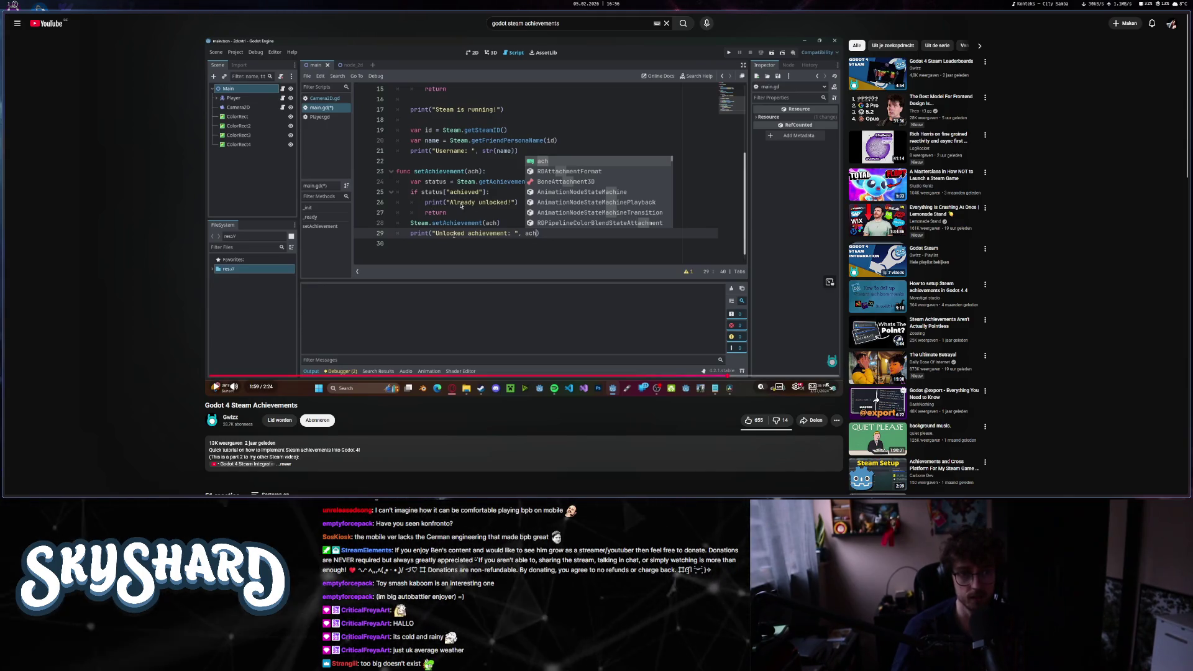
# - Assign Steam.getAchievement(achievement) to 'var ach_data' and add print(ach_data) below, checking the tutorial
pyautogui.click(7, 7)
pyautogui.write('achievement')
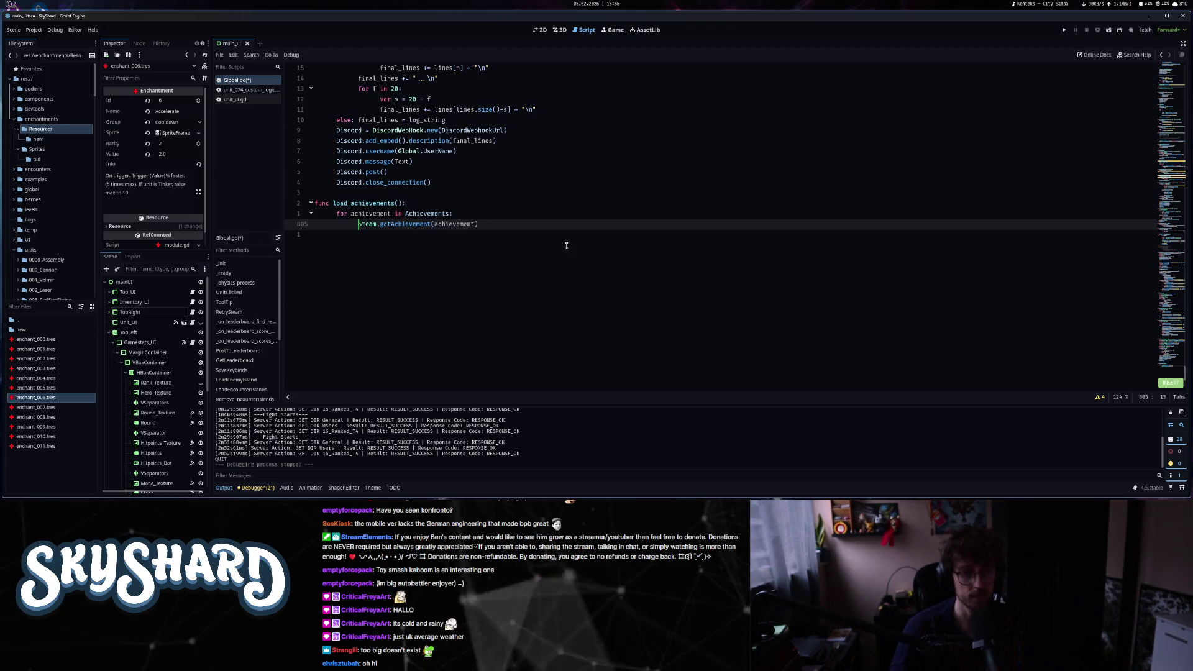
pyautogui.write('var')
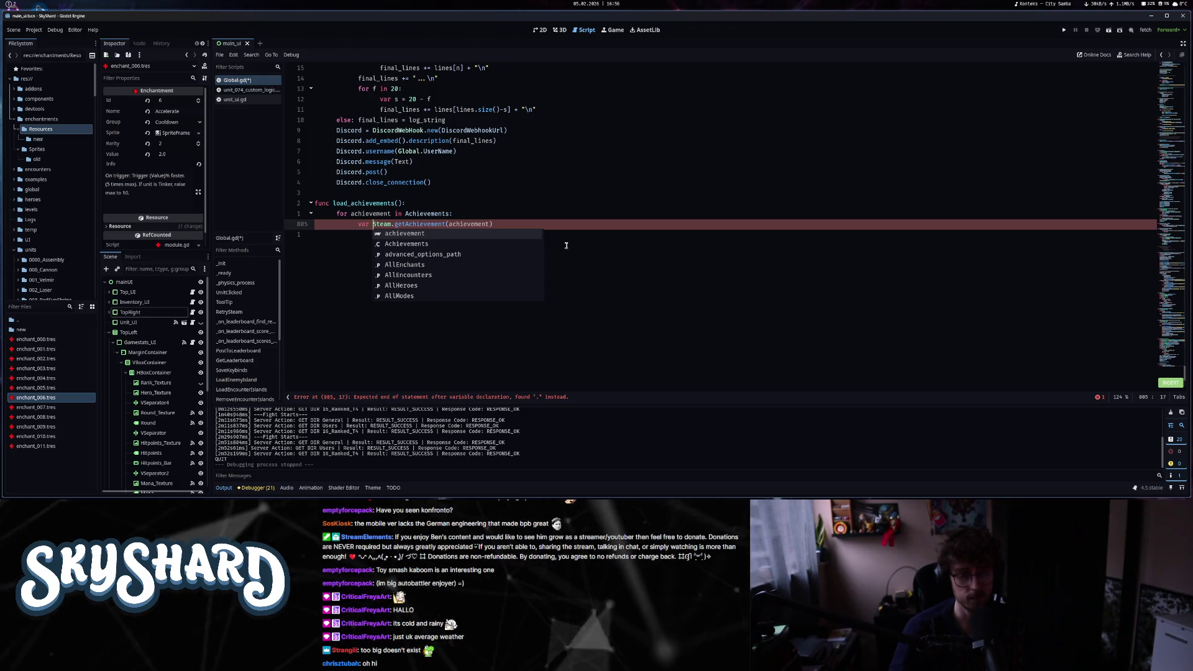
pyautogui.write('ac')
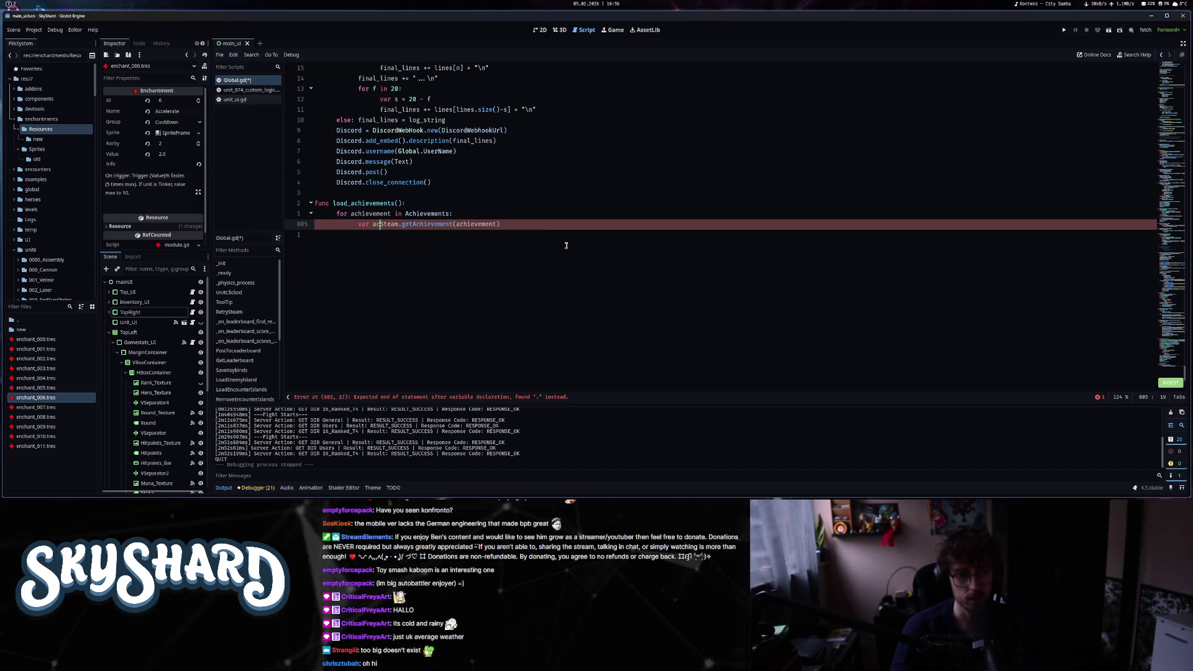
pyautogui.write('data :=')
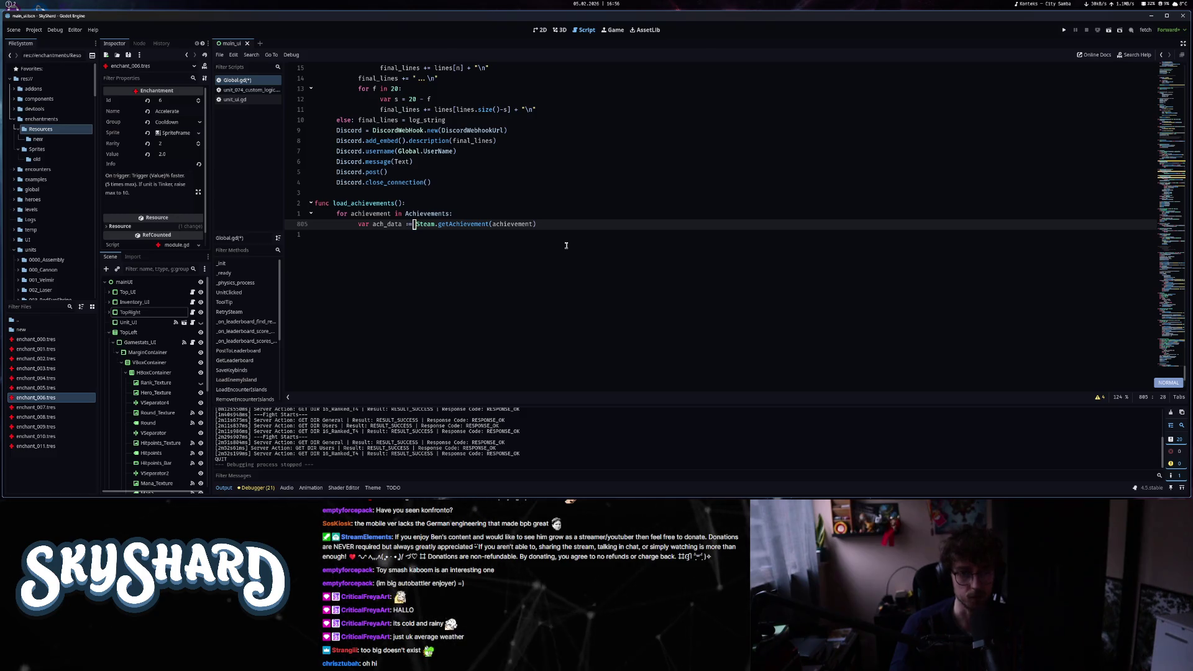
pyautogui.write(' o')
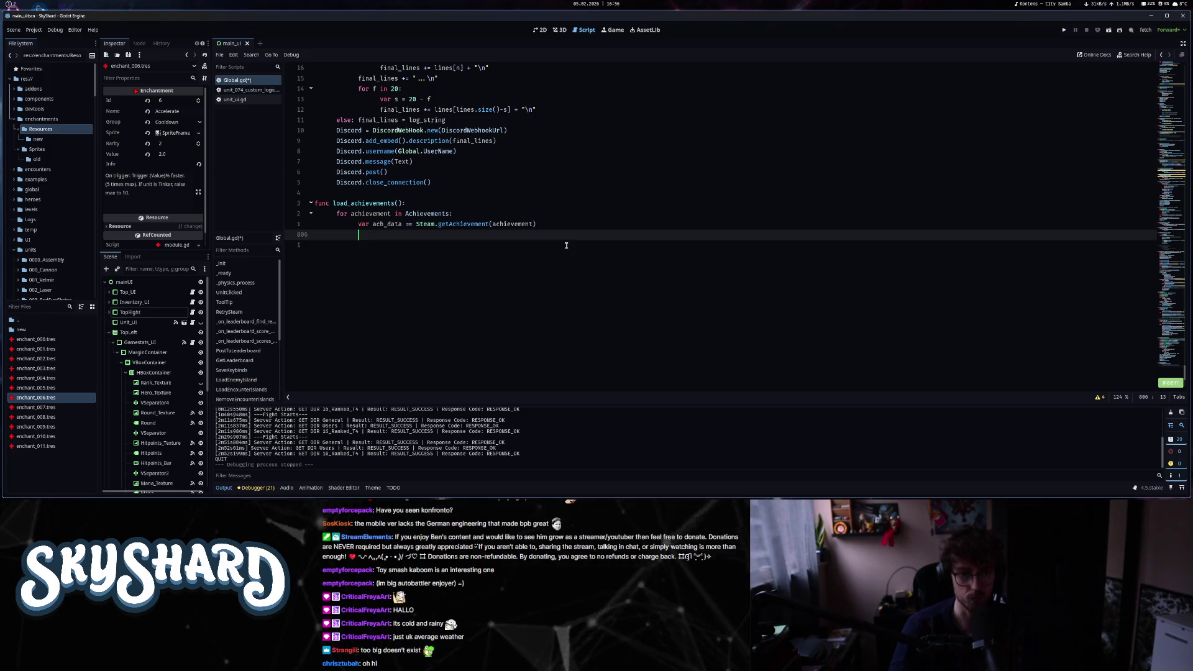
pyautogui.write('print(ach_c')
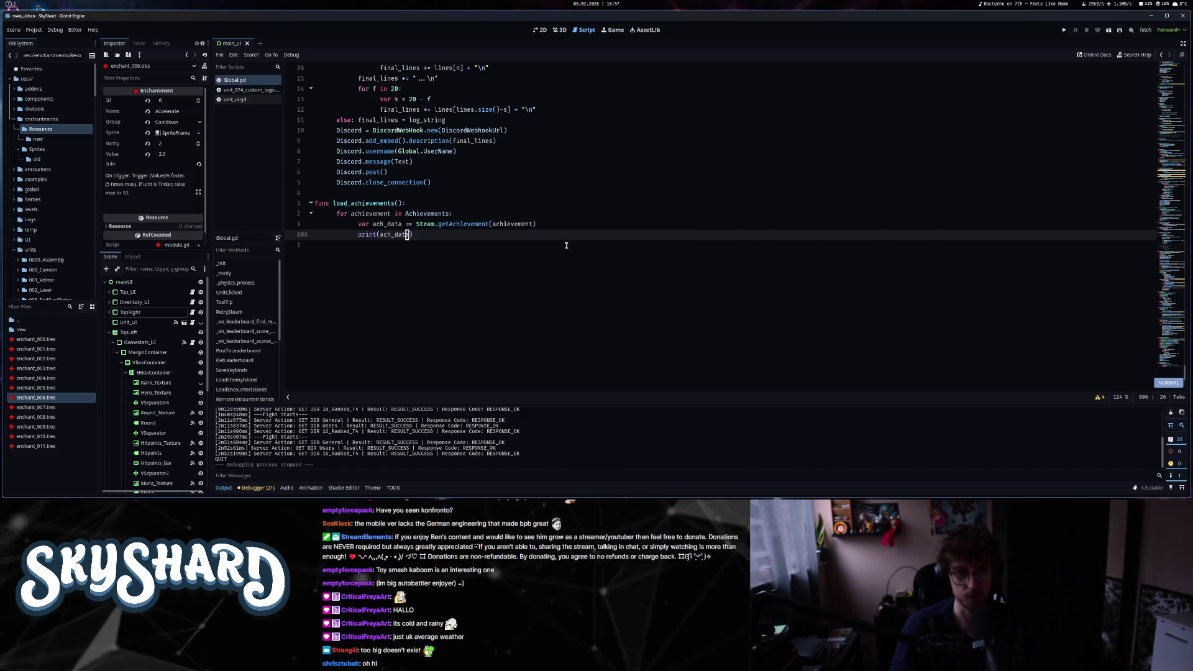
pyautogui.hotkey('alt', 'Tab')
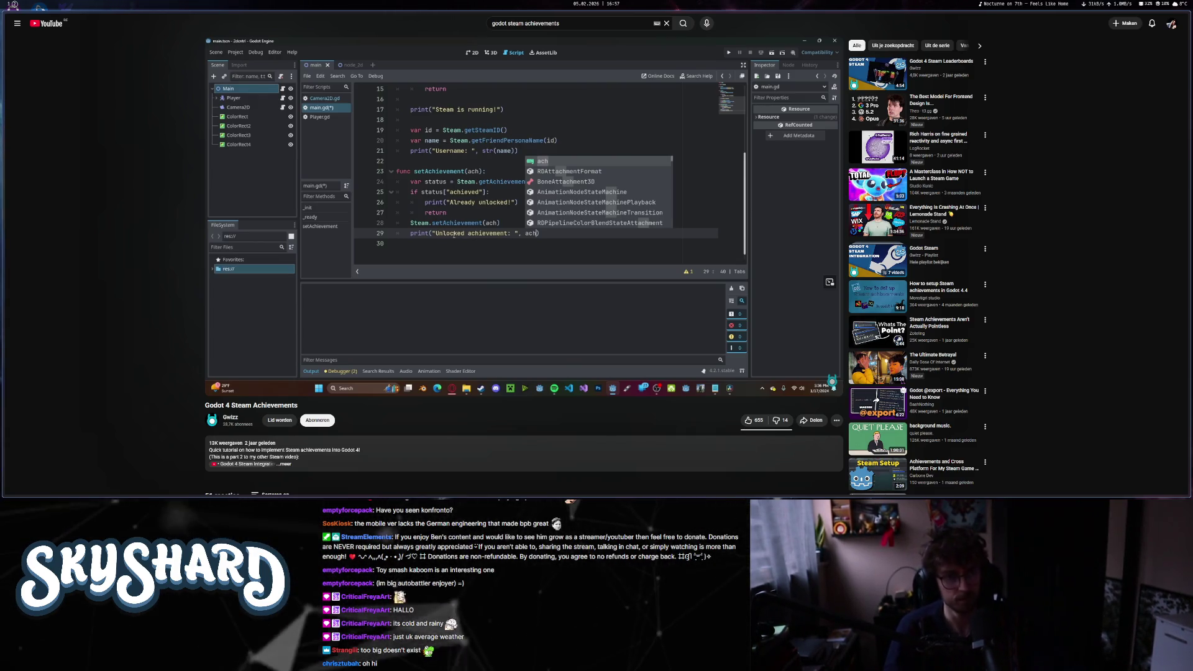
pyautogui.hotkey('alt', 'Tab')
pyautogui.click(557, 225)
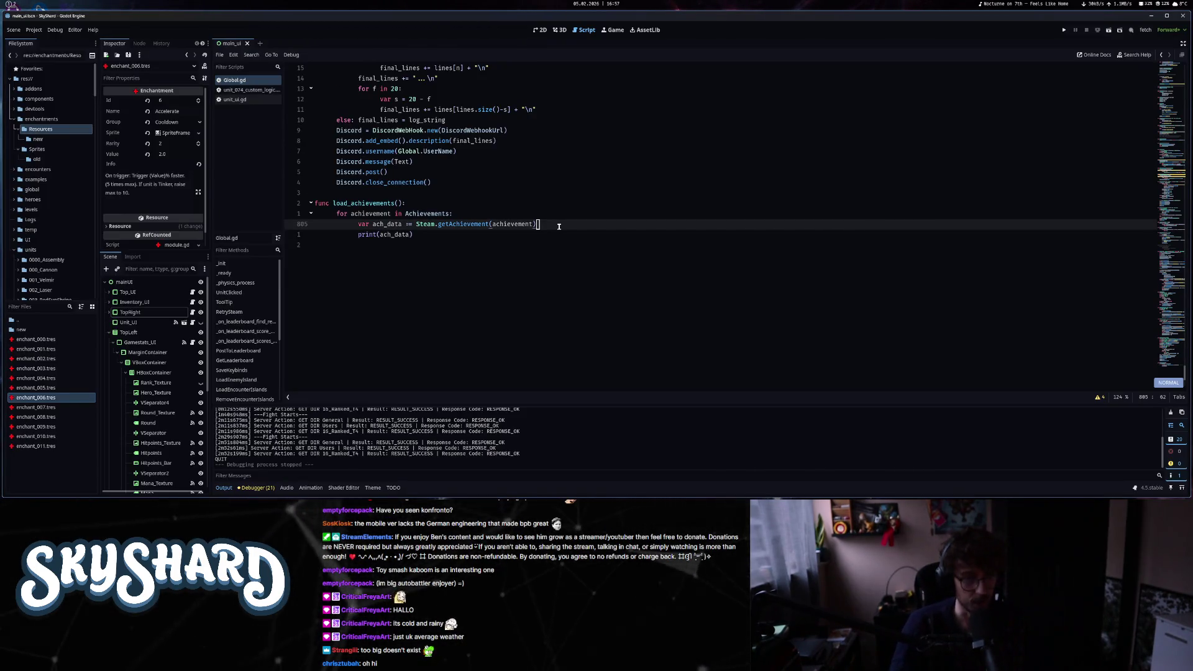
# - Try a Steam.achievement line, browse its autocomplete suggestions, then delete the unfinished line
pyautogui.press('Return')
pyautogui.write('passk')
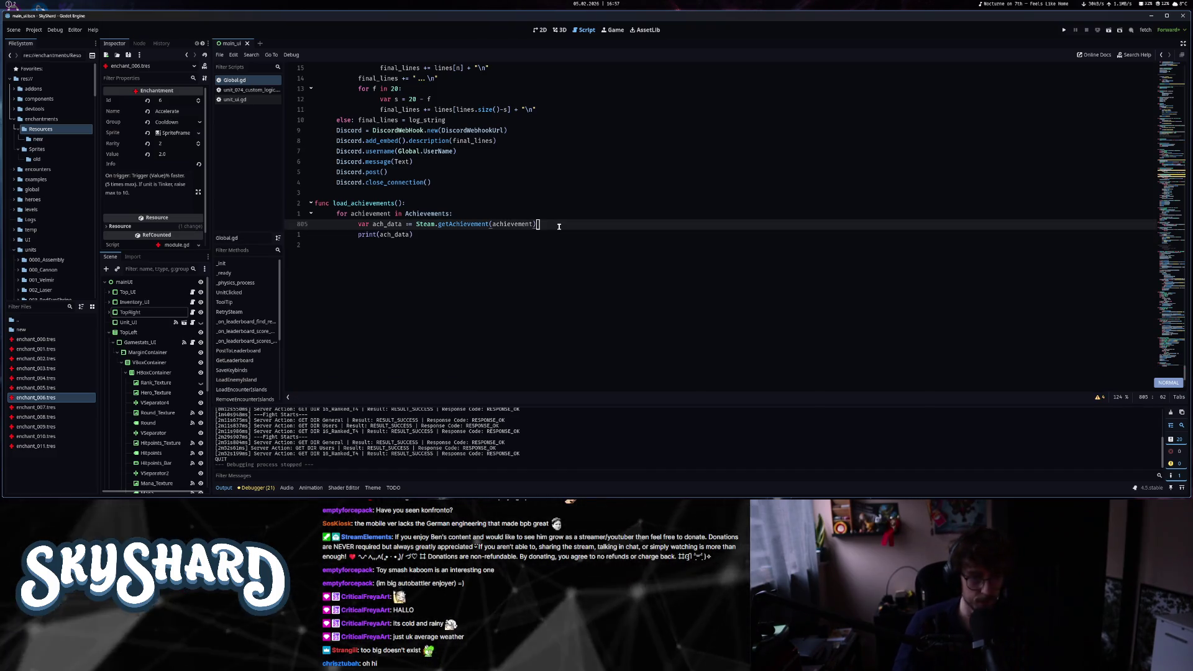
pyautogui.press('c')
pyautogui.press('c')
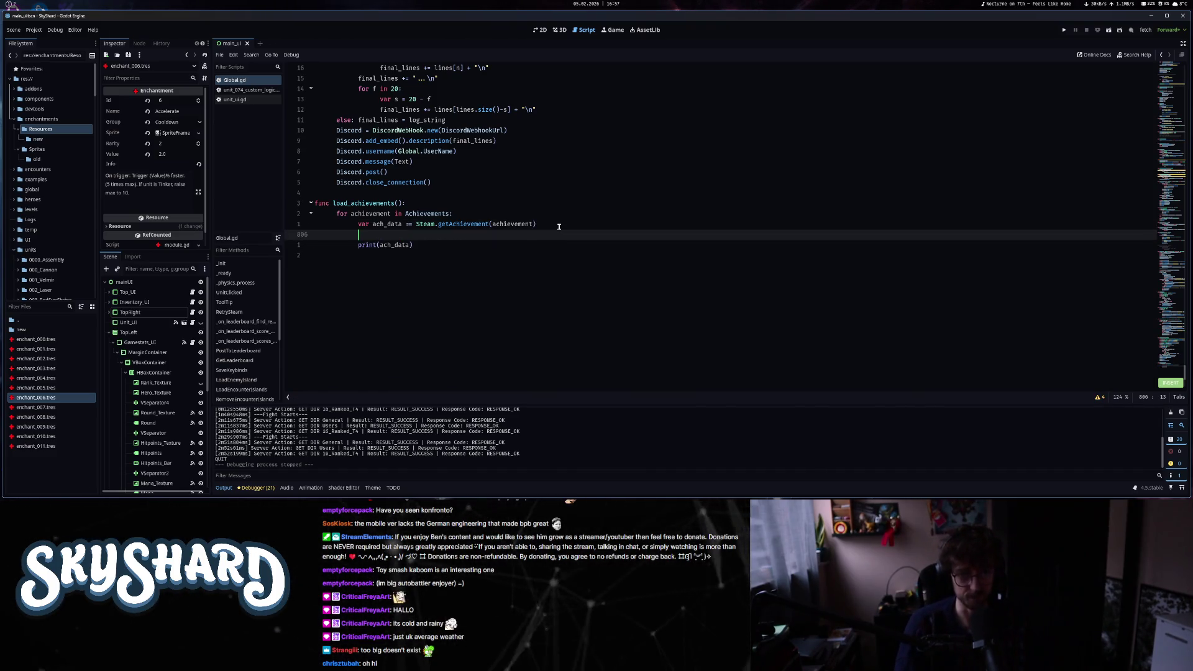
pyautogui.write('Steam.achieve')
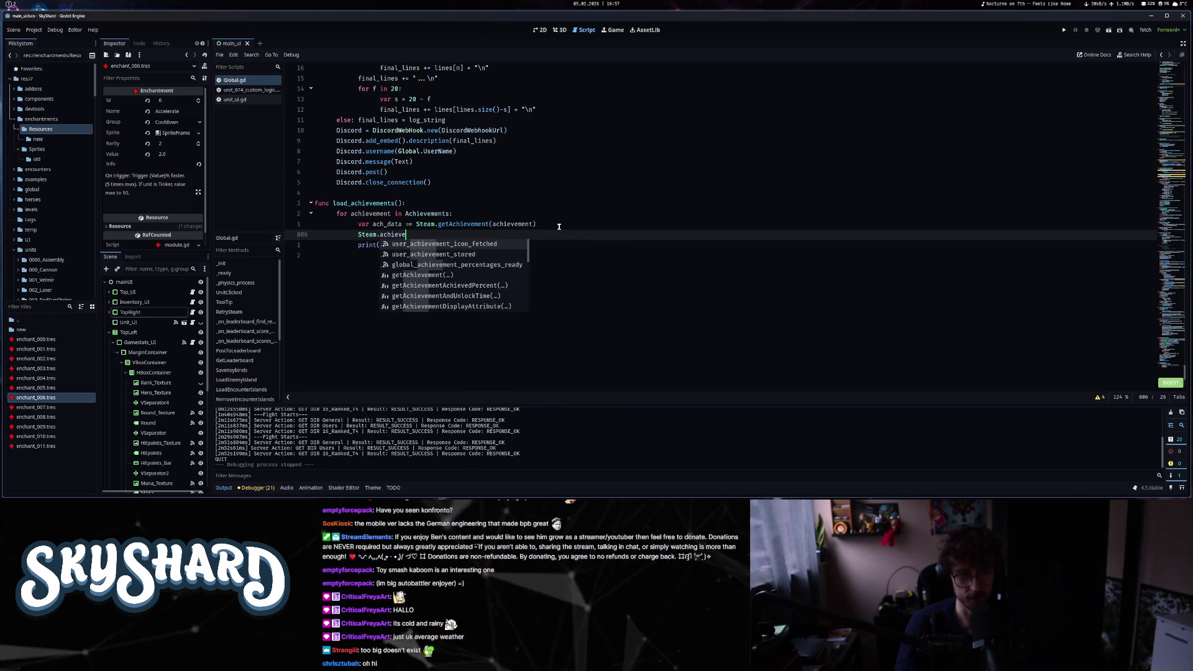
pyautogui.write('ment')
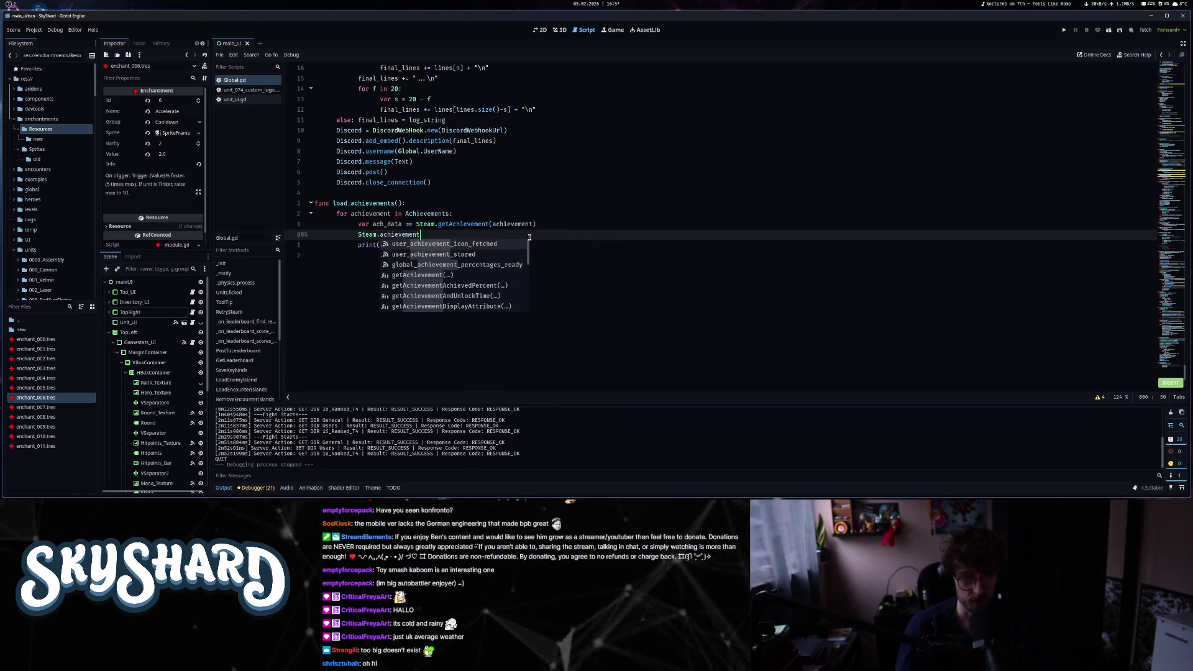
pyautogui.scroll(-1, 492, 300)
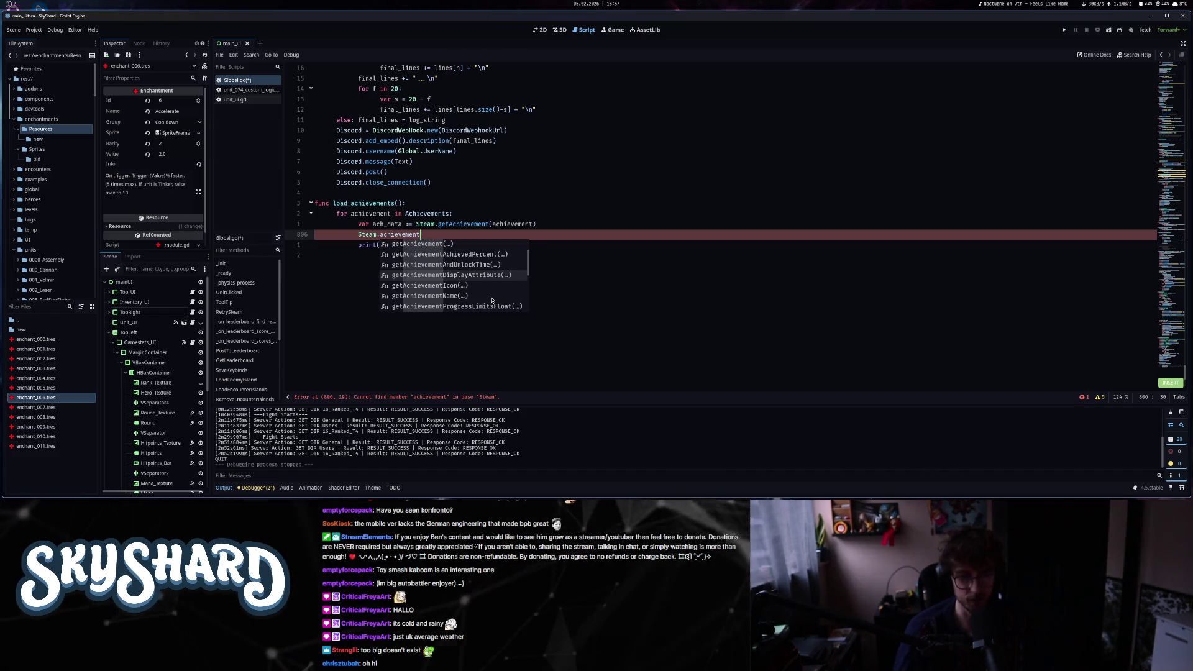
pyautogui.scroll(-2, 493, 300)
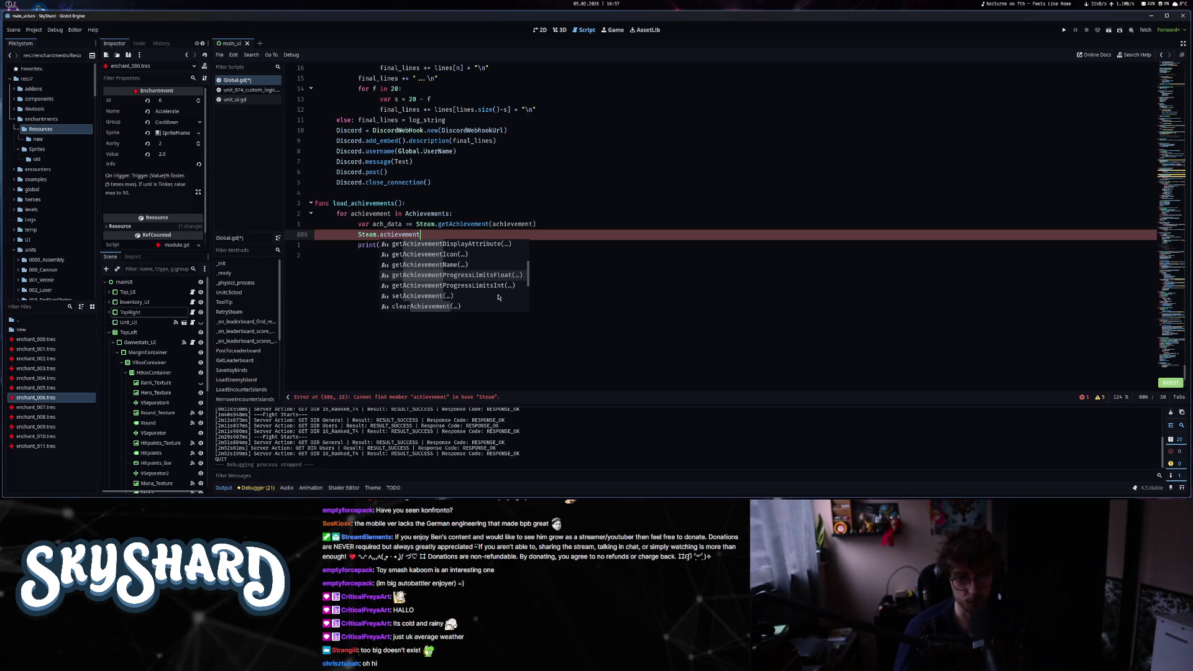
pyautogui.scroll(-3, 499, 297)
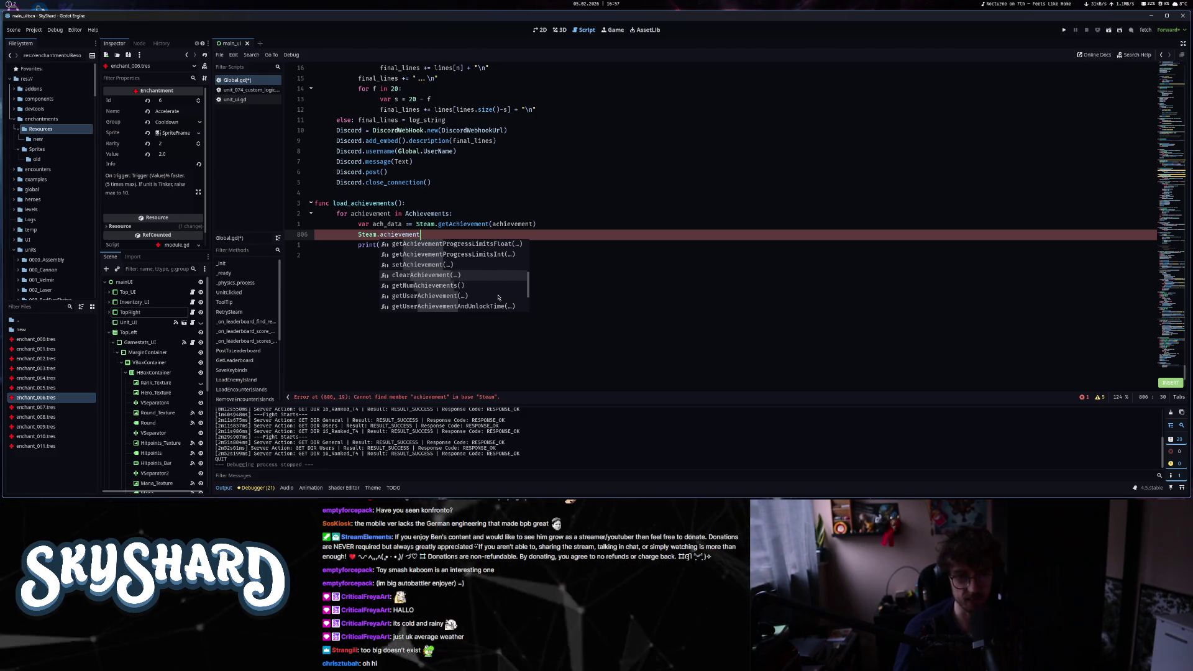
pyautogui.scroll(-1, 497, 297)
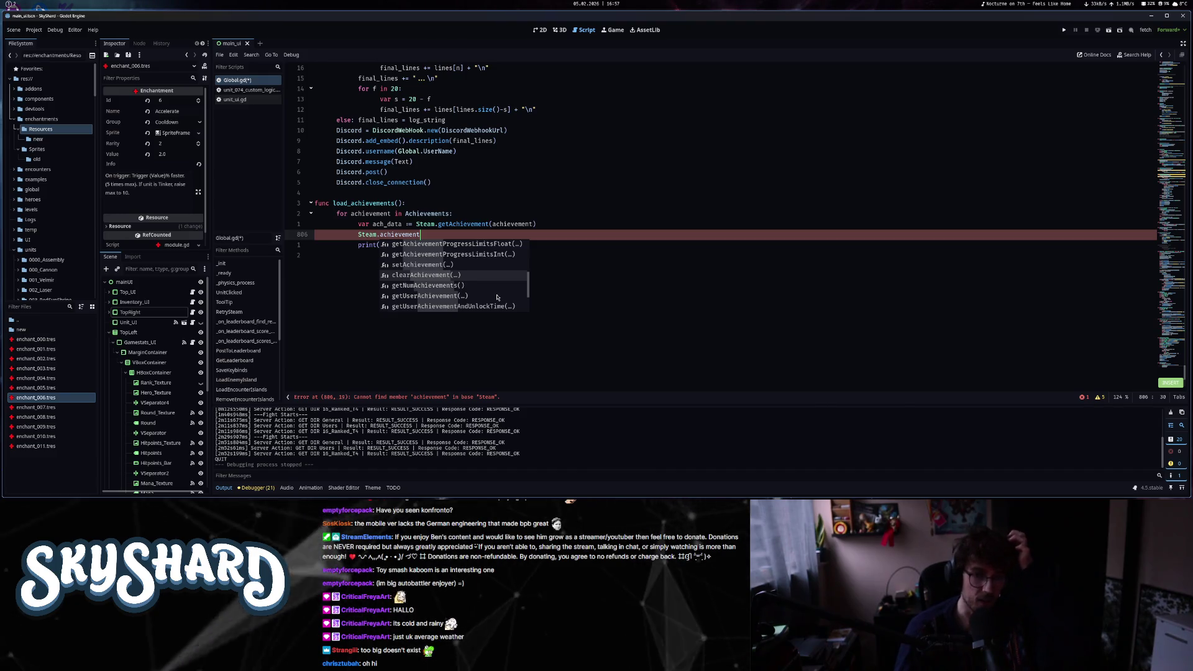
pyautogui.scroll(-2, 498, 297)
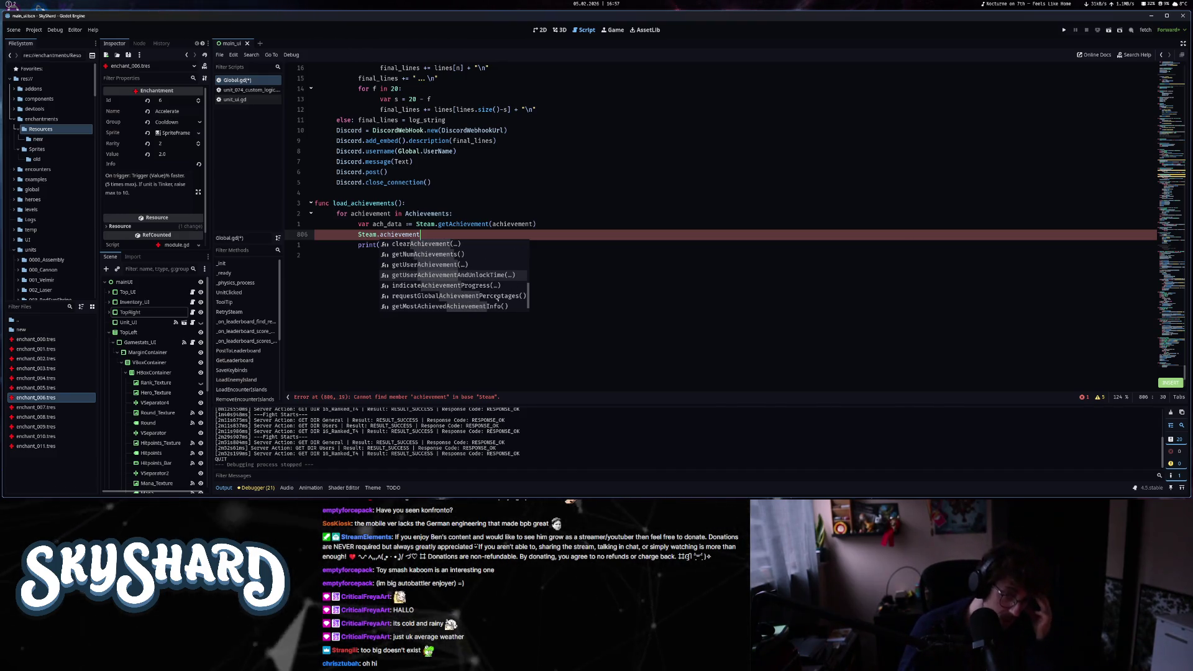
pyautogui.scroll(1, 498, 298)
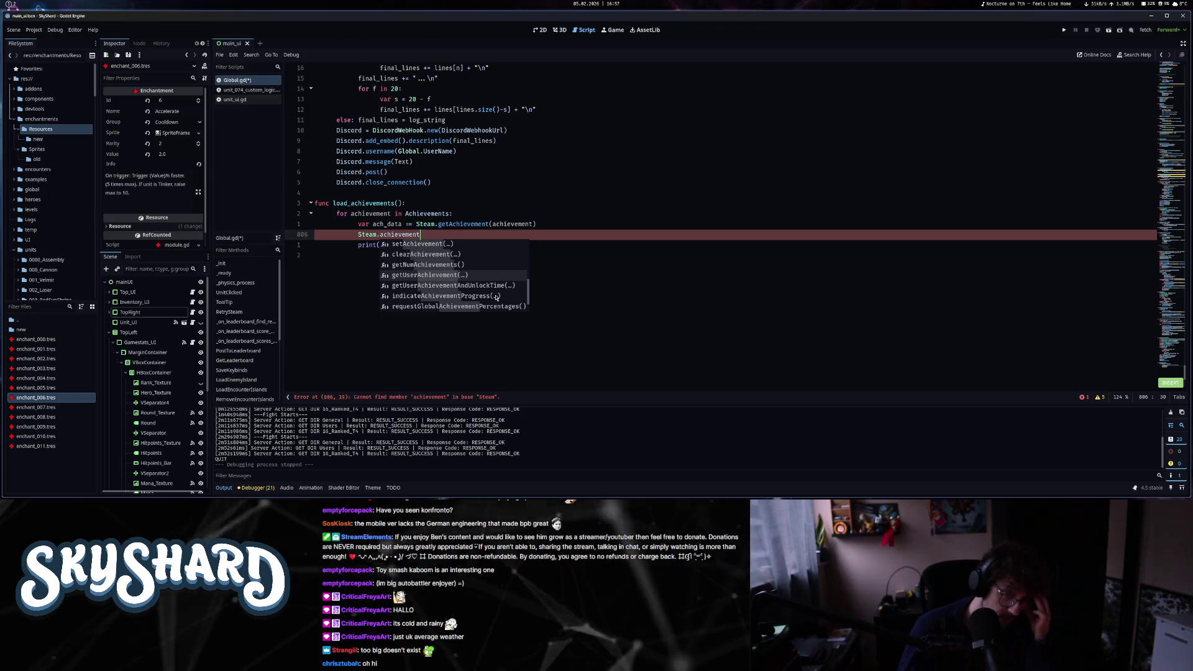
pyautogui.scroll(-1, 497, 297)
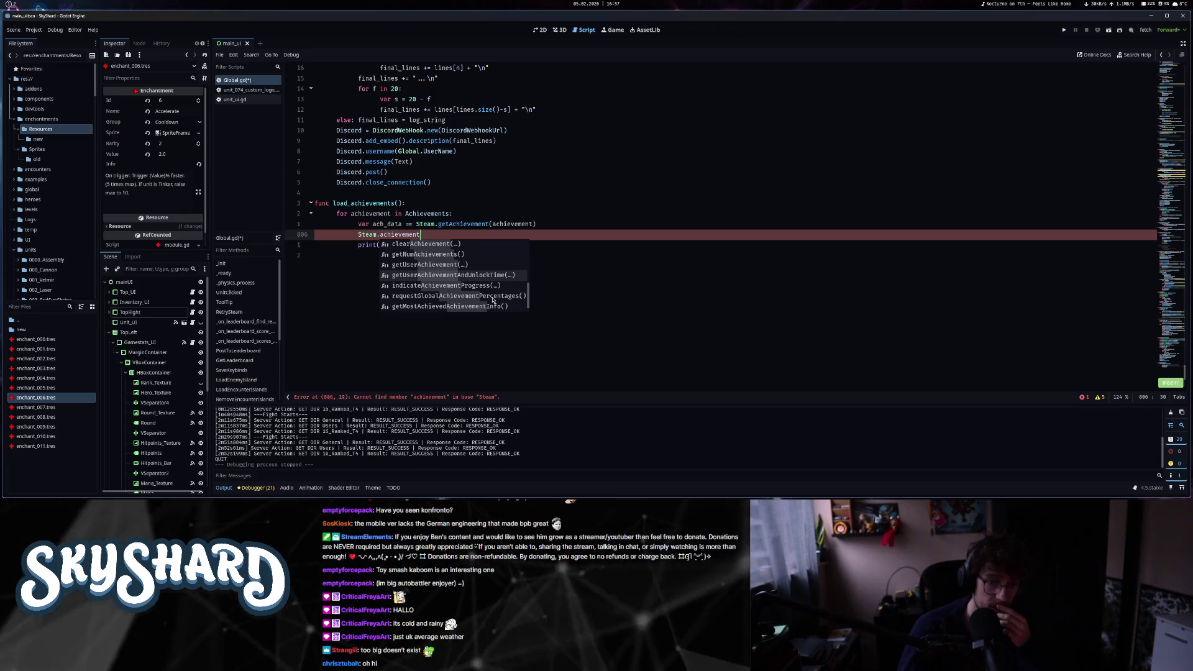
pyautogui.scroll(-1, 492, 301)
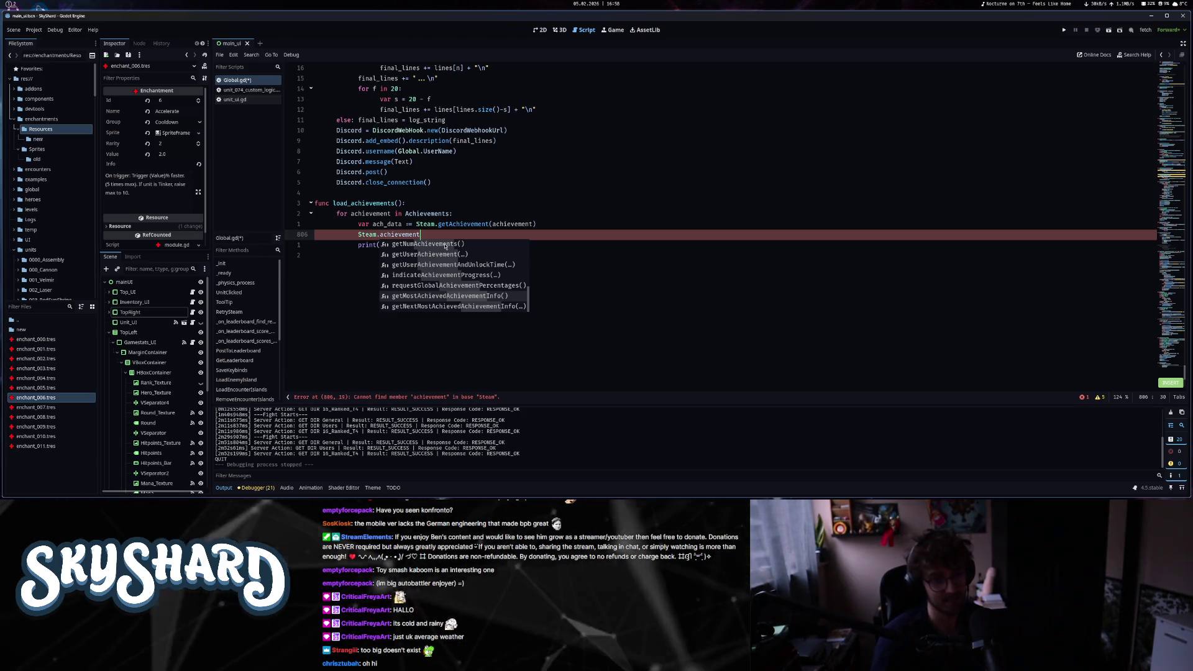
pyautogui.press('BackSpace')
pyautogui.press('BackSpace')
pyautogui.press('BackSpace')
pyautogui.press('BackSpace')
pyautogui.press('BackSpace')
pyautogui.press('BackSpace')
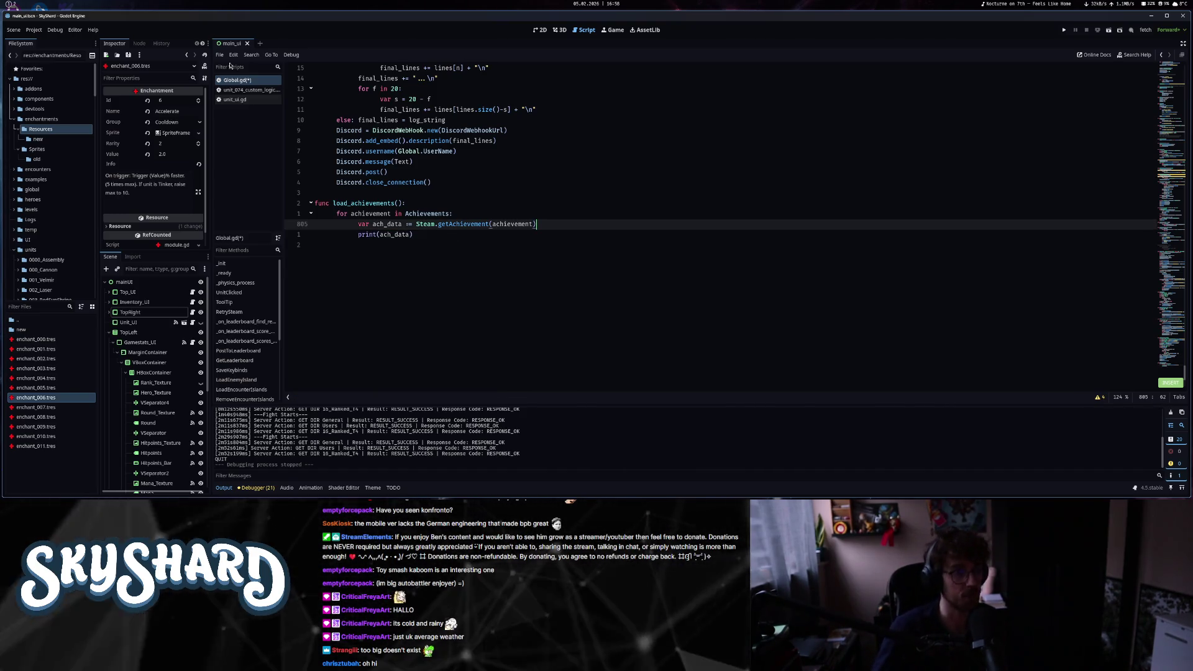
# - In a new browser tab, search for 'Godot steam documentation'
pyautogui.click(17, 4)
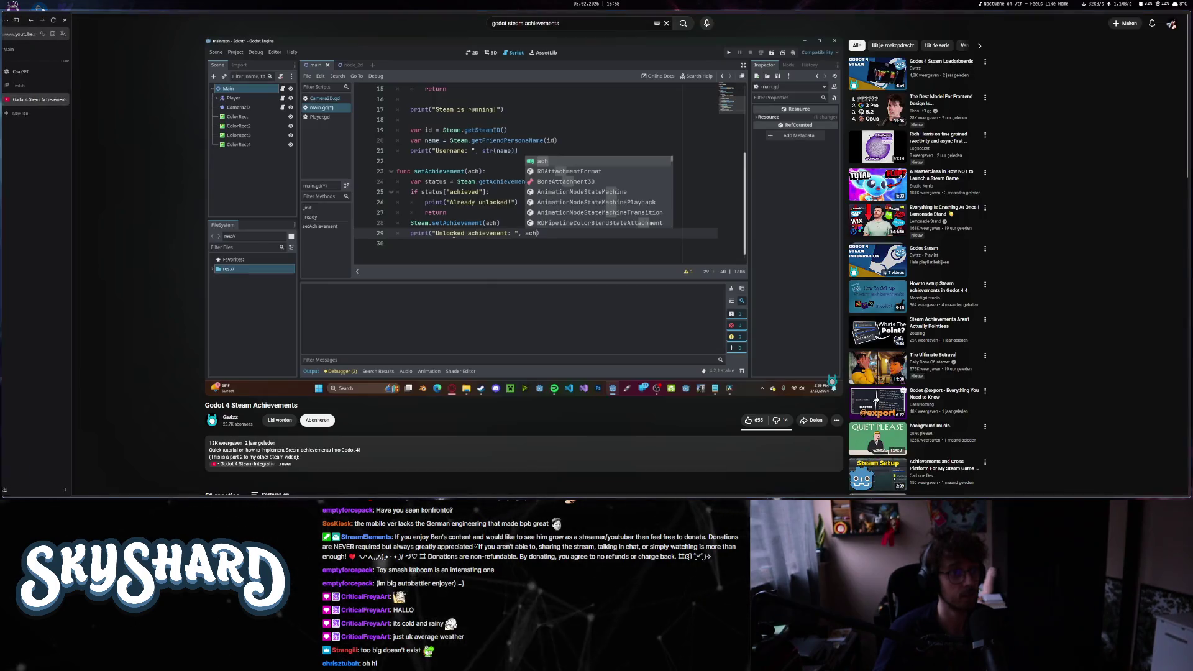
pyautogui.click(35, 115)
pyautogui.write('Godot steam docu')
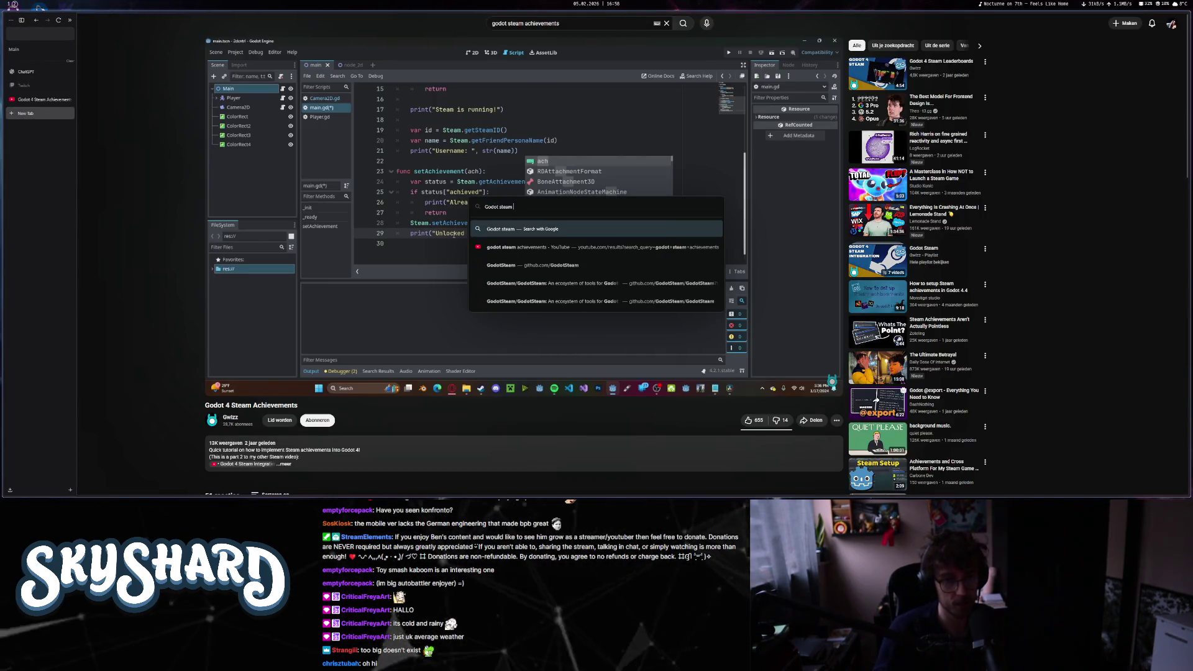
pyautogui.write('mentation')
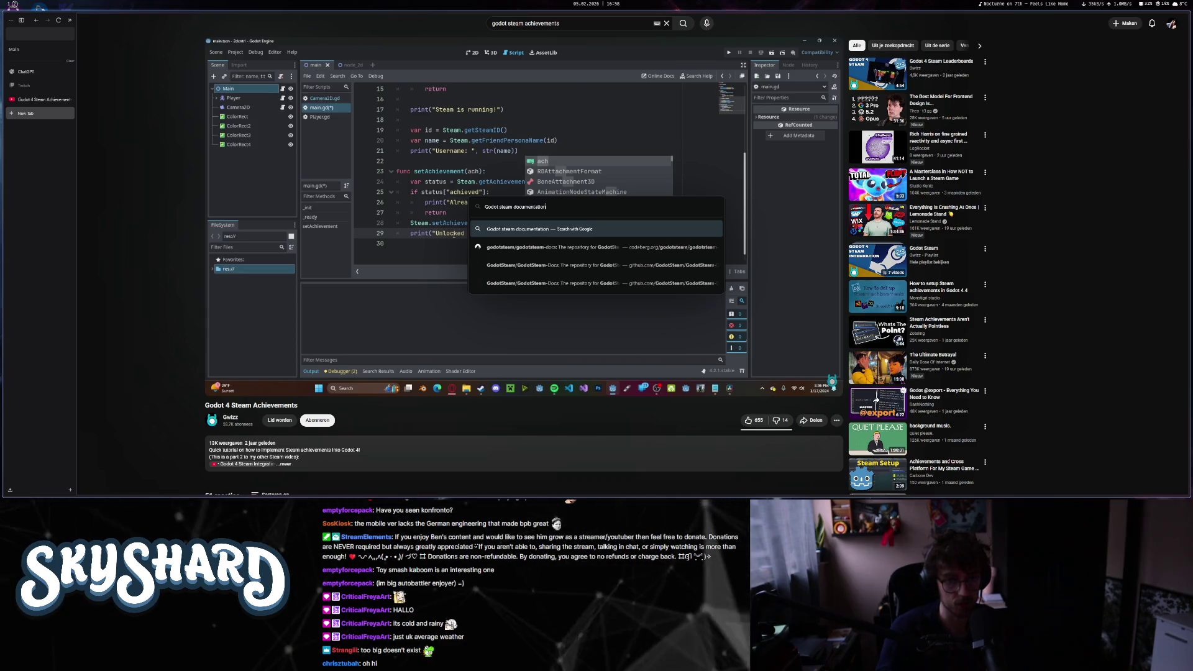
pyautogui.press('Return')
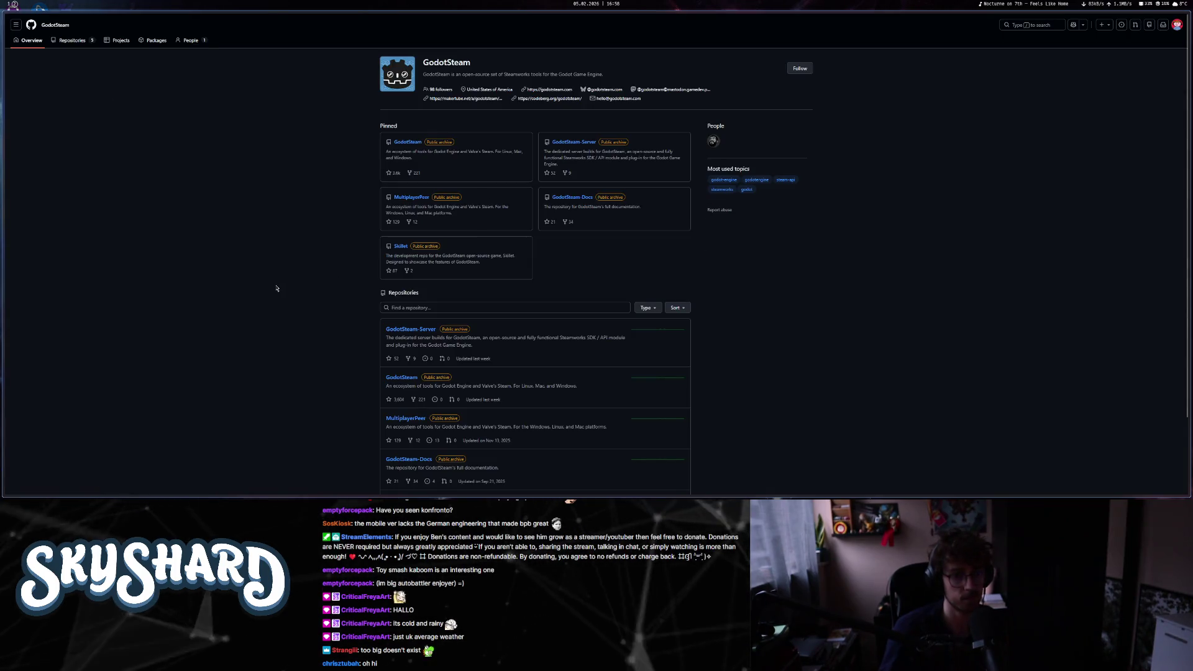
pyautogui.scroll(-3, 554, 232)
pyautogui.scroll(3, 551, 224)
pyautogui.hotkey('alt', 'Left')
# - Open the GodotSteam Codeberg organisation, look at the godotsteam repo, and return to the organisation page
pyautogui.click(113, 143)
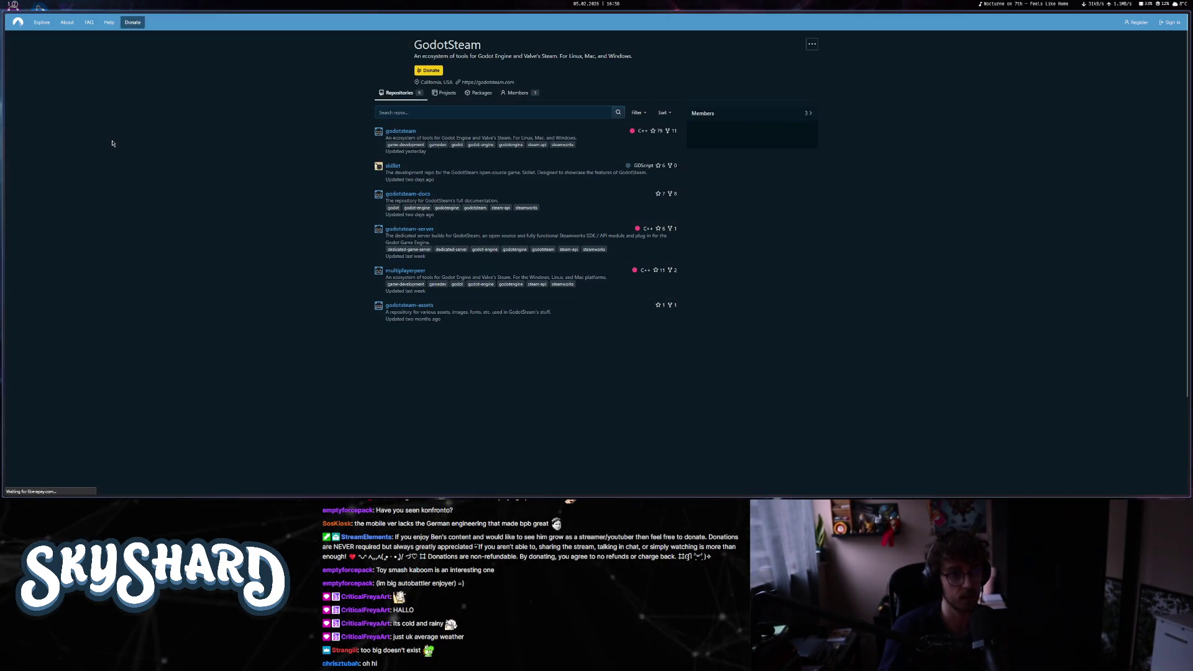
pyautogui.click(411, 133)
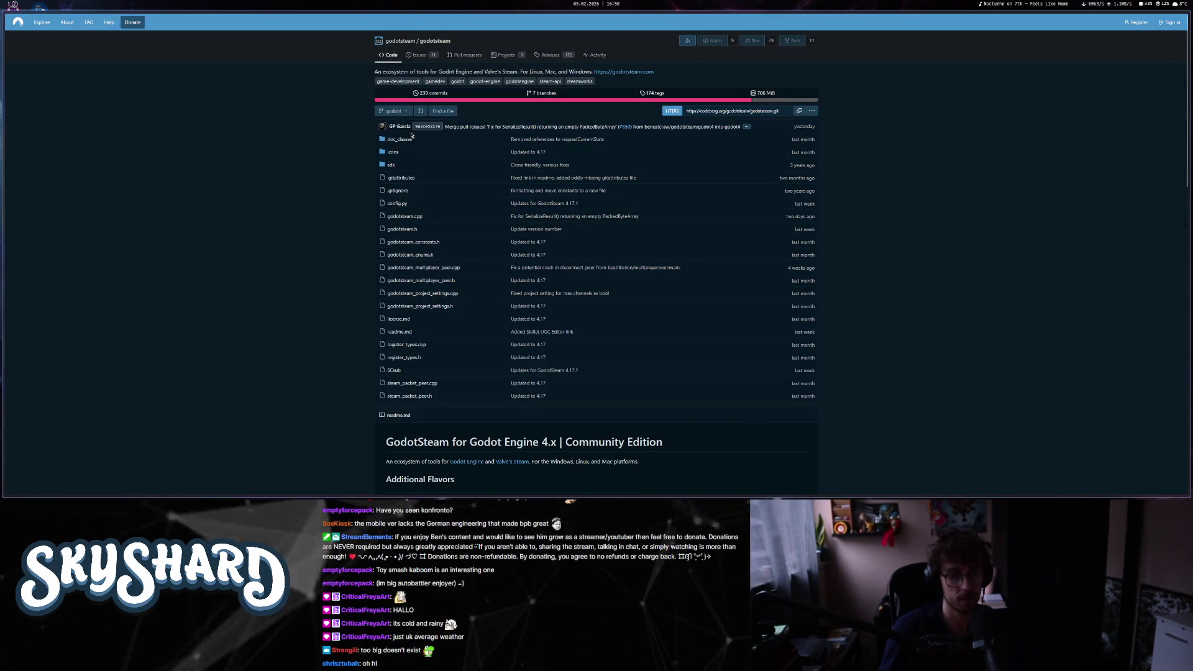
pyautogui.scroll(-4, 354, 133)
pyautogui.scroll(1, 354, 133)
pyautogui.hotkey('alt', 'Left')
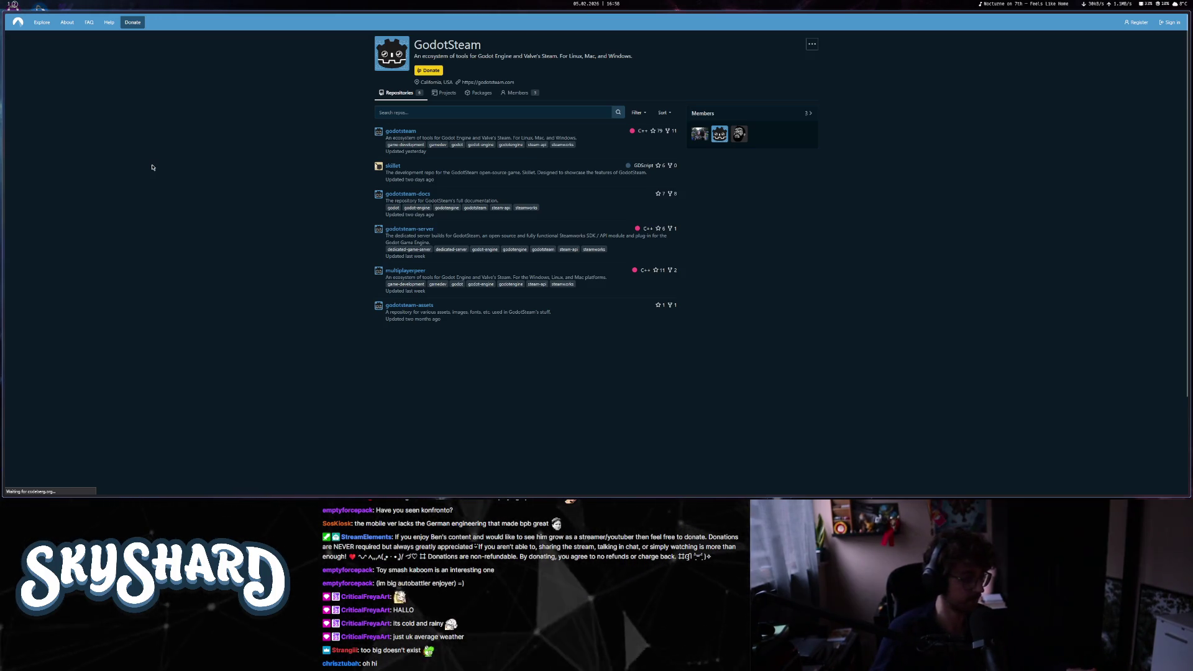
pyautogui.rightClick(152, 167)
pyautogui.press('Escape')
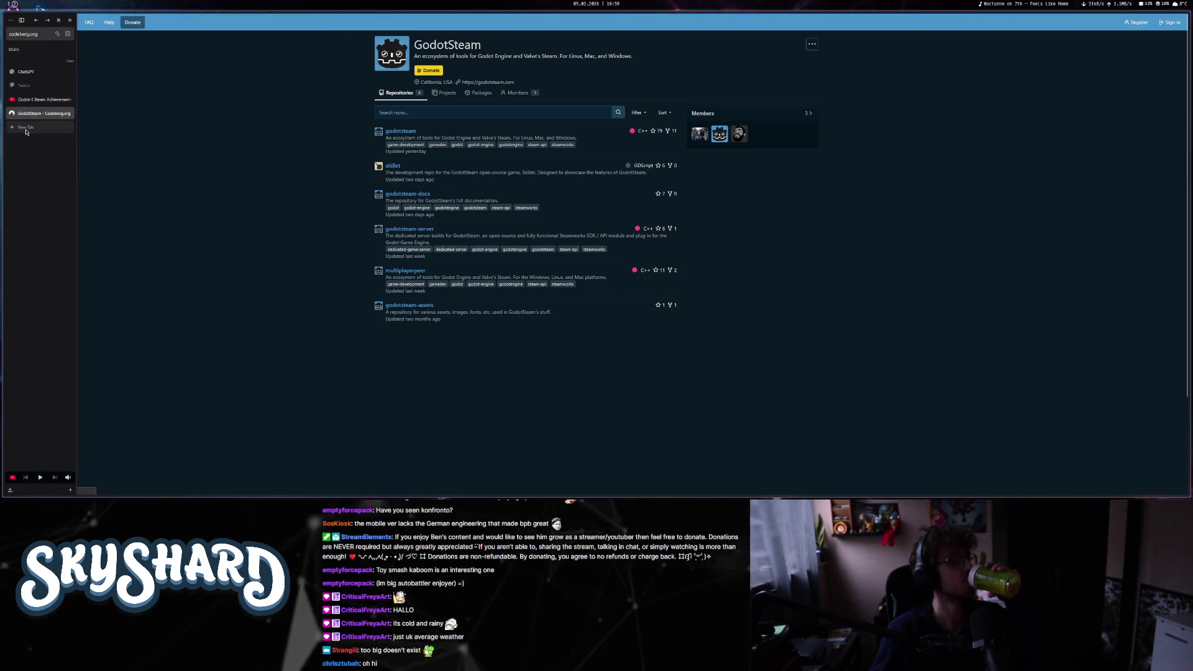
# - Via godotengine.org's Asset Library, watch the Godex CLI demo video and browse its GitHub source, then go back
pyautogui.click(27, 128)
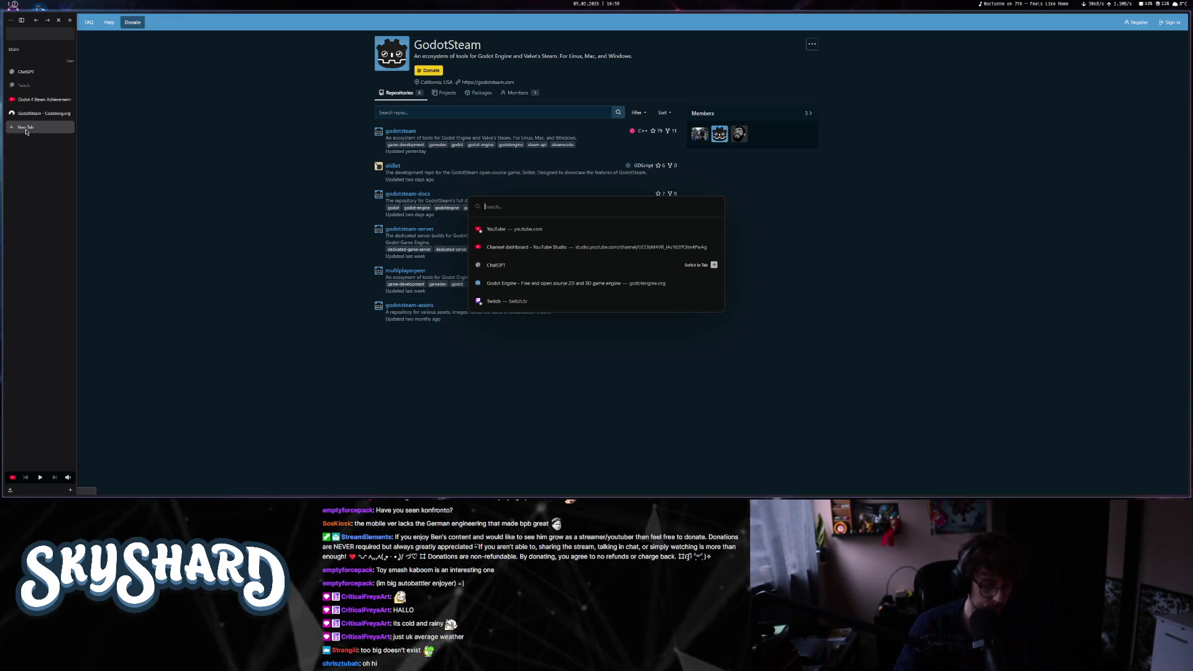
pyautogui.write('godote')
pyautogui.press('Return')
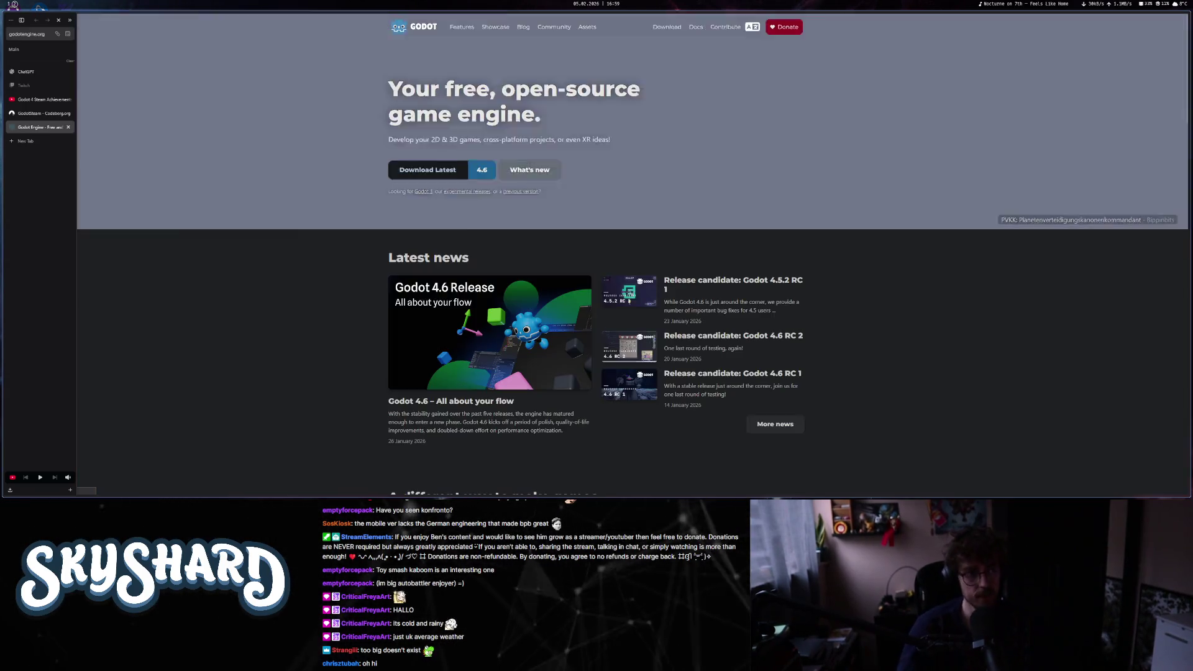
pyautogui.click(581, 31)
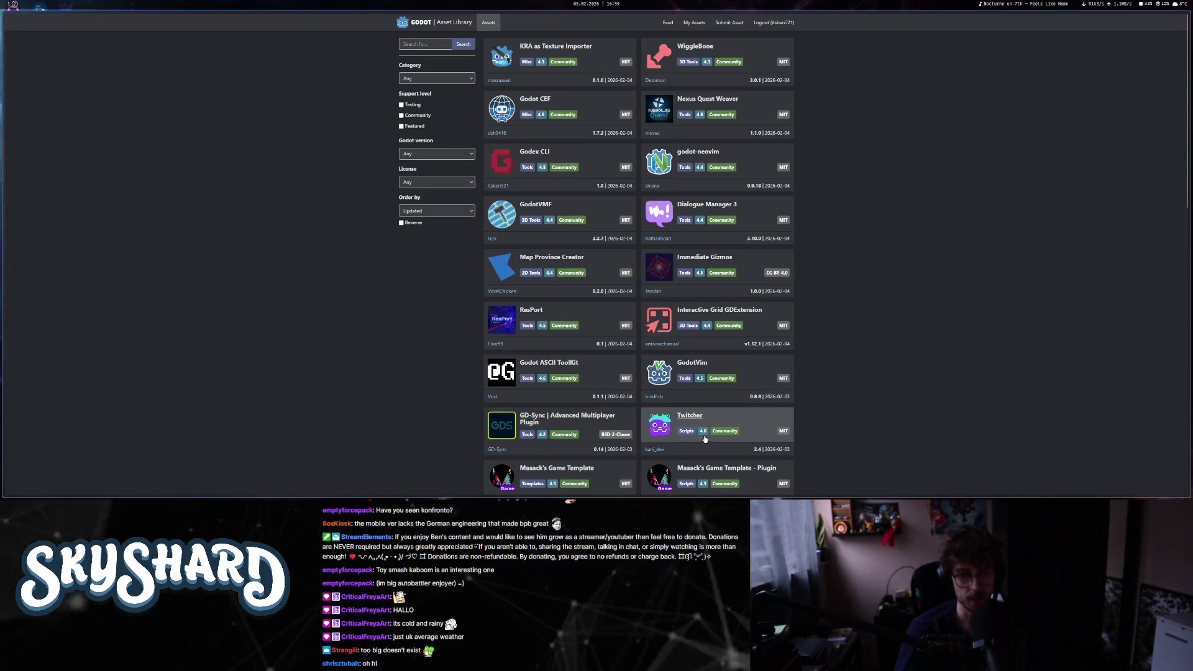
pyautogui.click(542, 156)
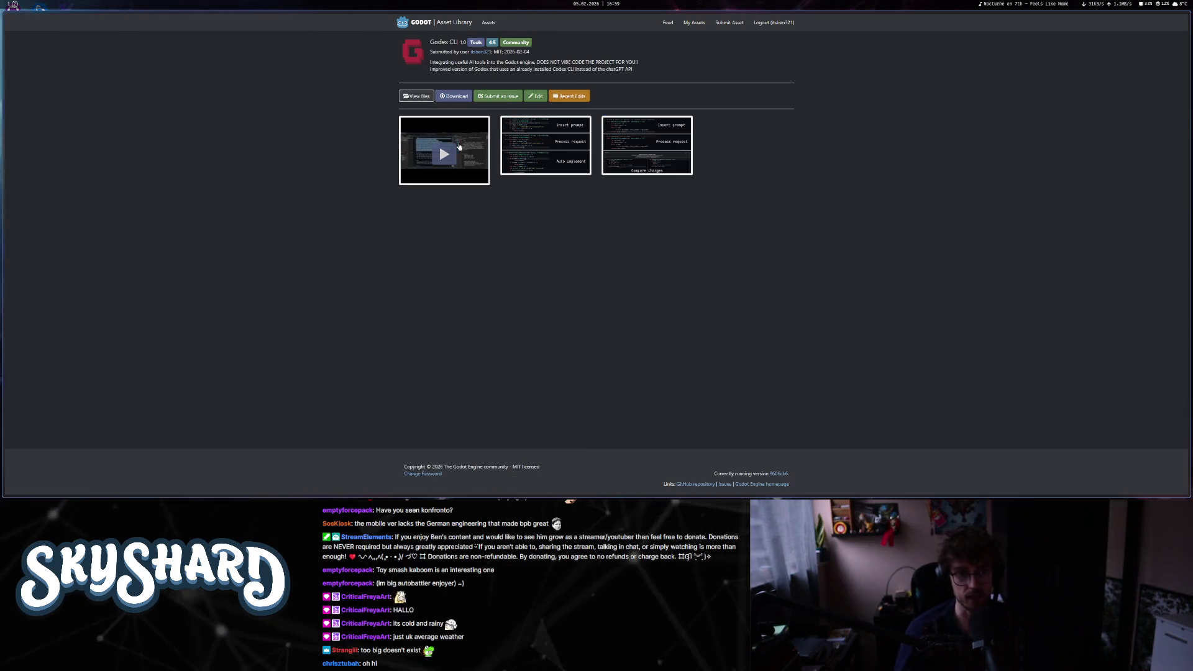
pyautogui.click(459, 147)
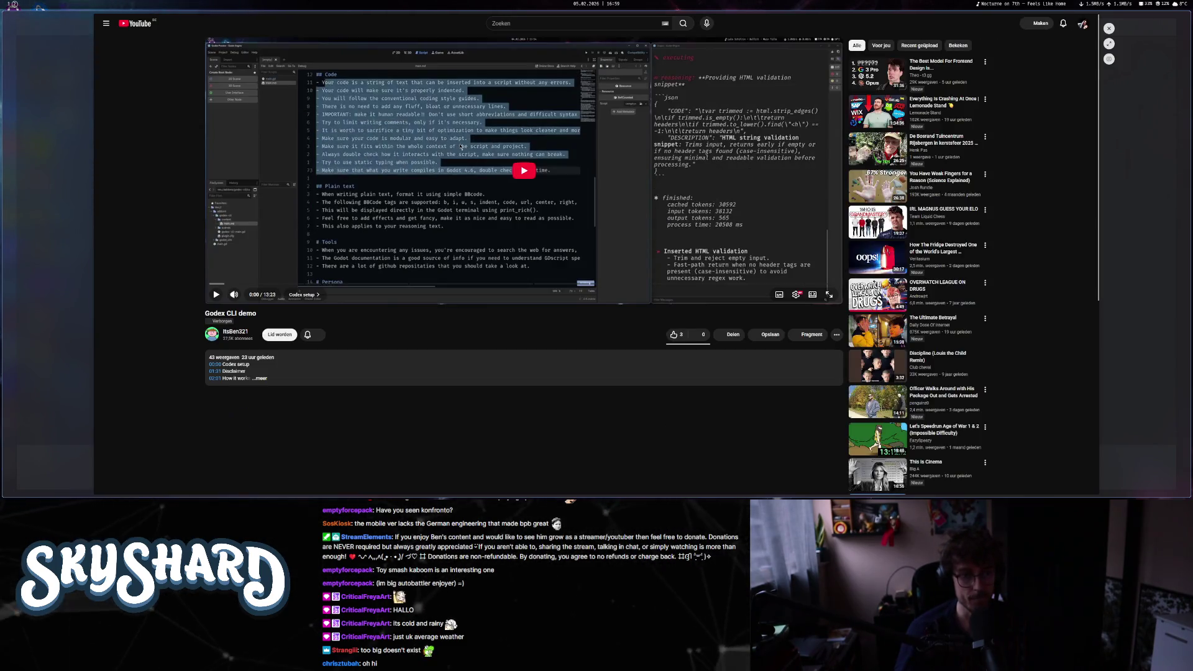
pyautogui.click(1110, 28)
pyautogui.click(410, 98)
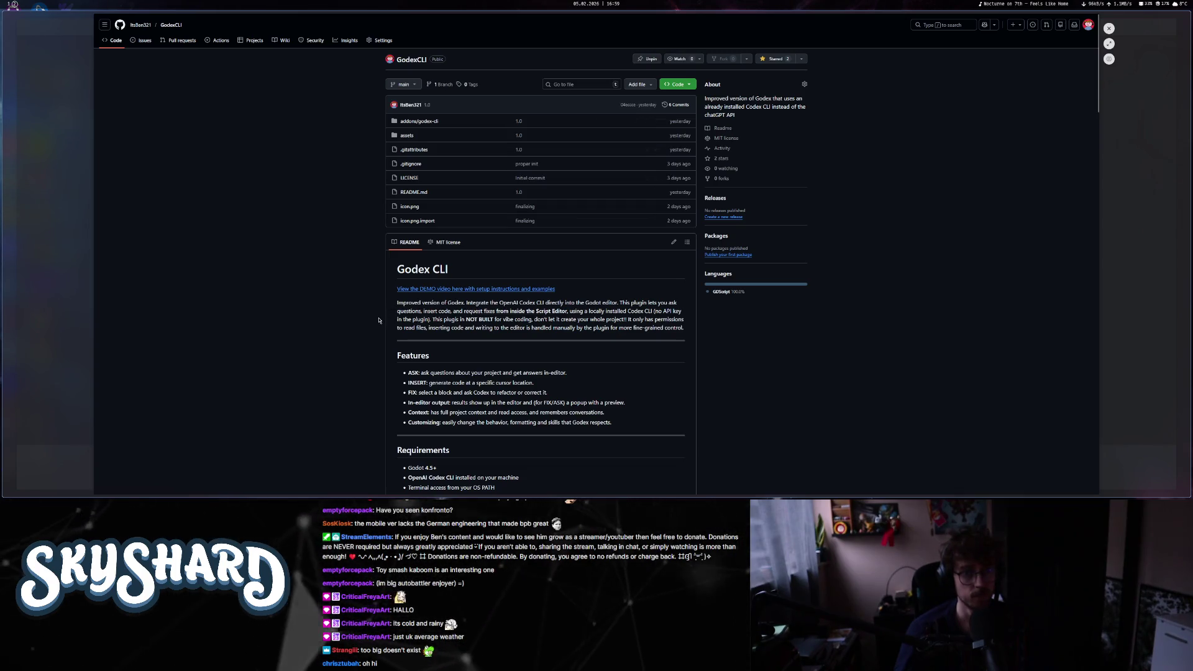
pyautogui.click(443, 84)
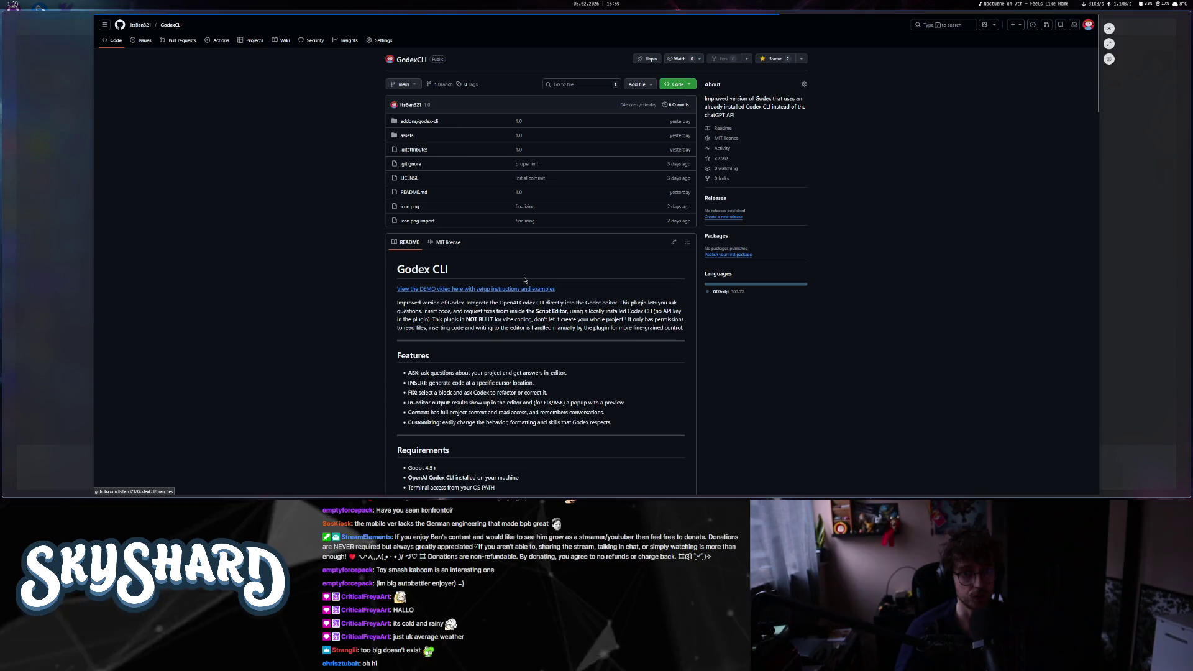
pyautogui.click(1109, 28)
pyautogui.hotkey('alt', 'Left')
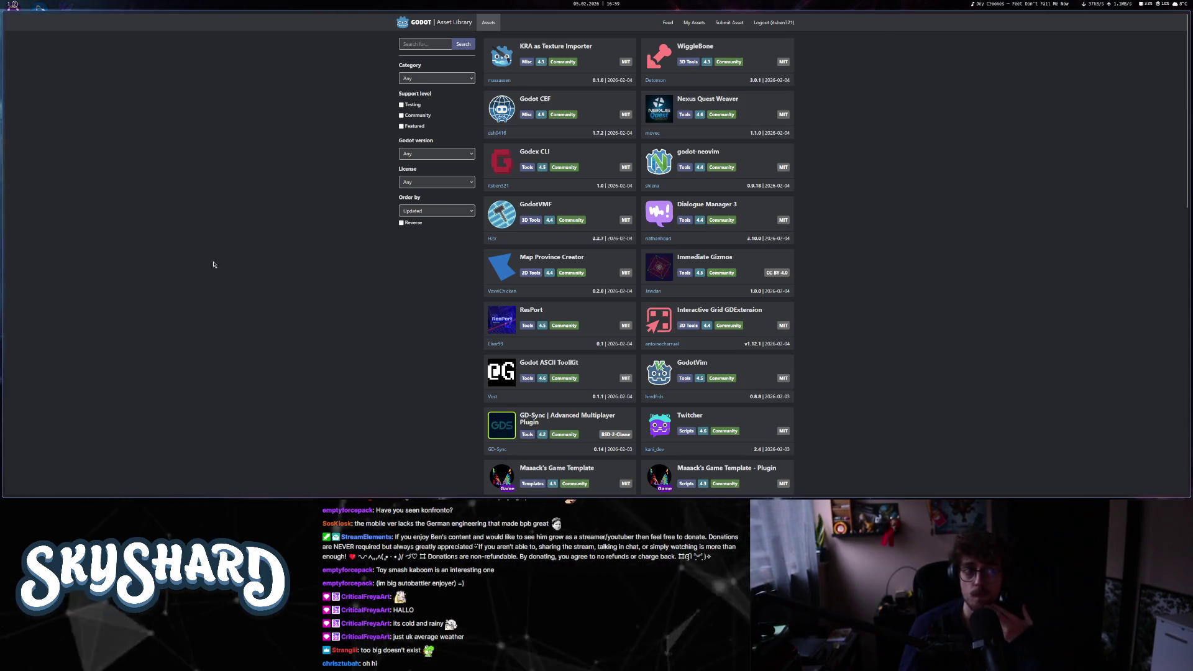
# - Switch to and reload the GodotSteam Codeberg tab, then bring up the app launcher to search for Google Chrome
pyautogui.click(37, 118)
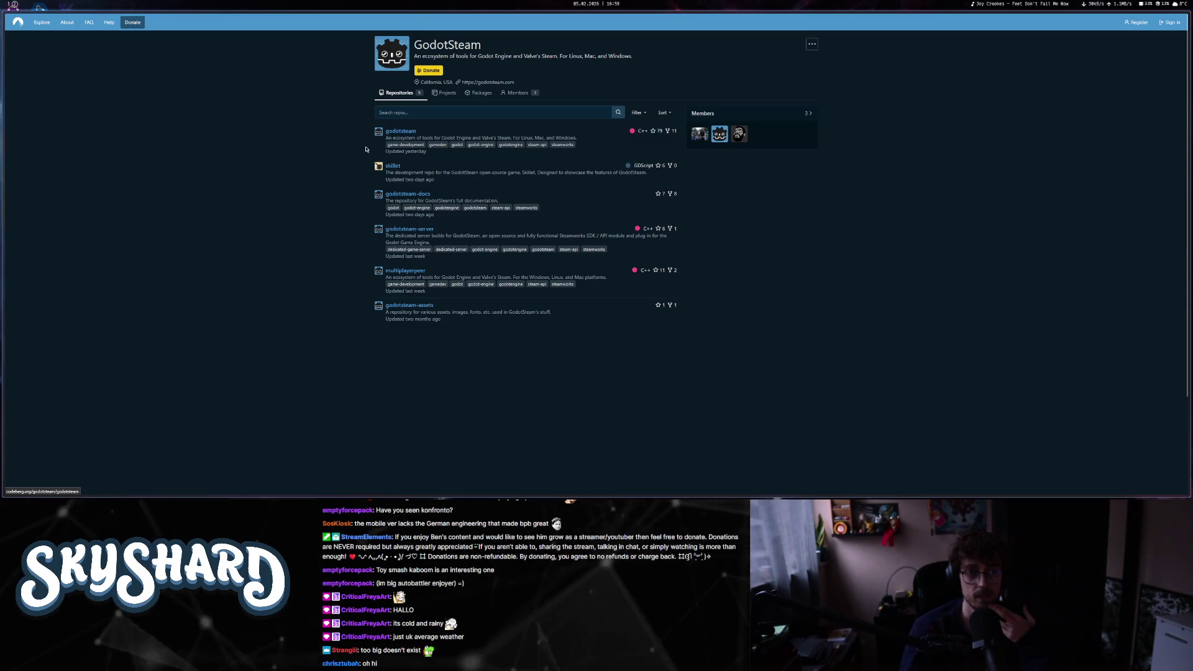
pyautogui.moveTo(5, 37)
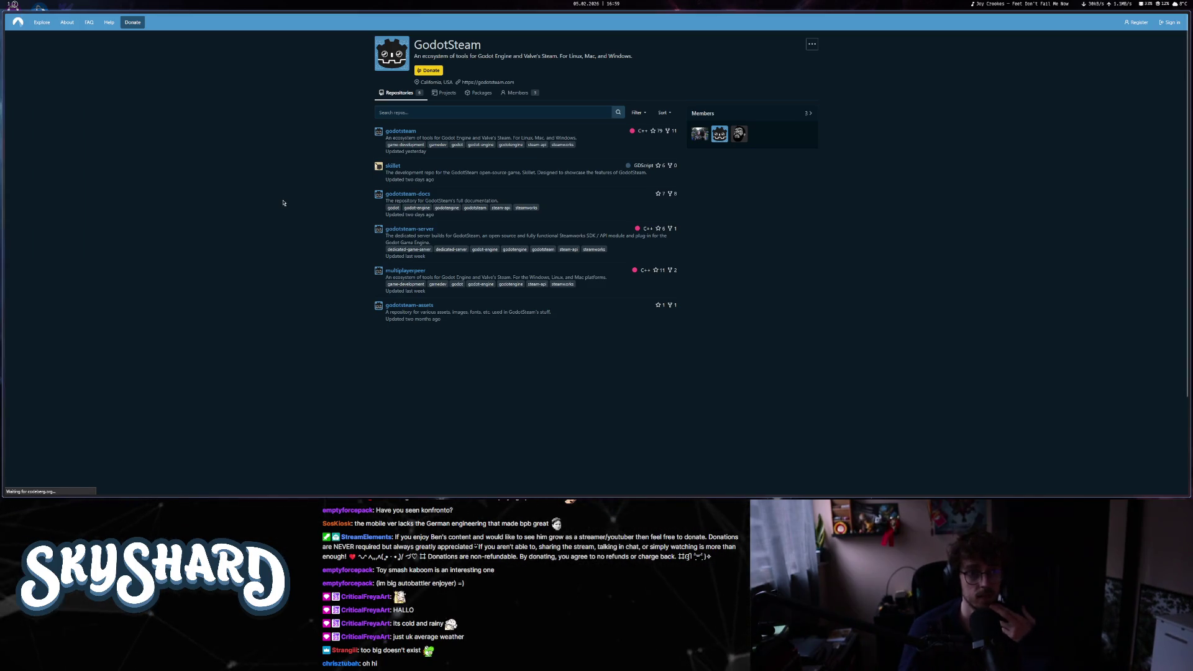
pyautogui.moveTo(5, 87)
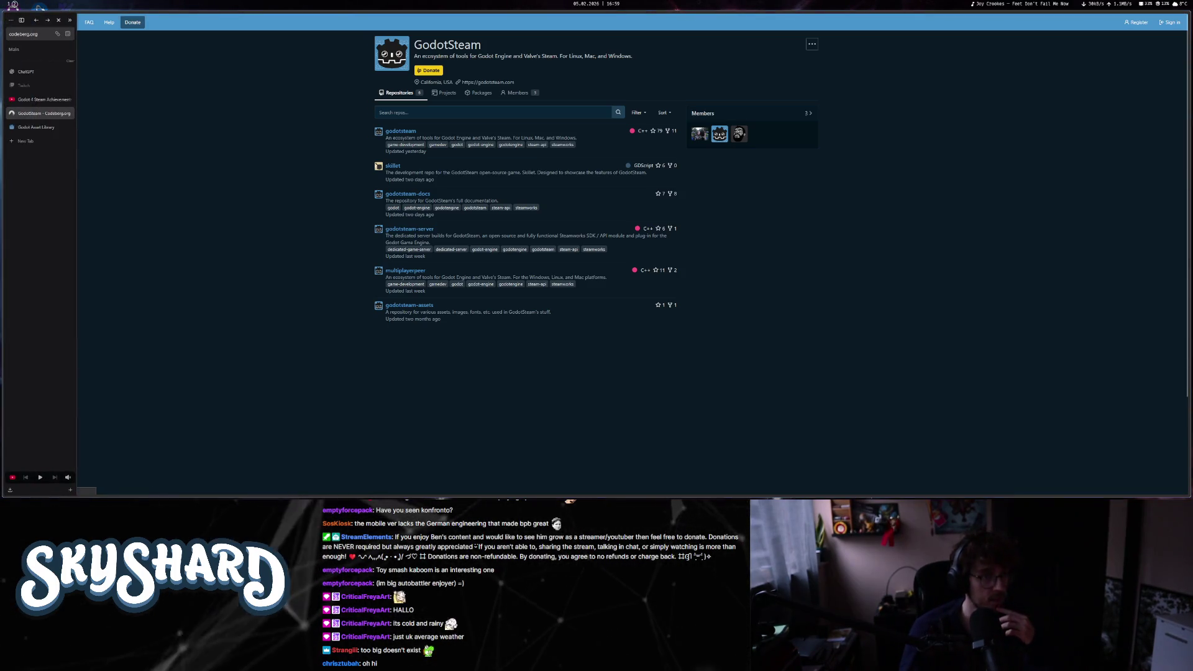
pyautogui.click(18, 22)
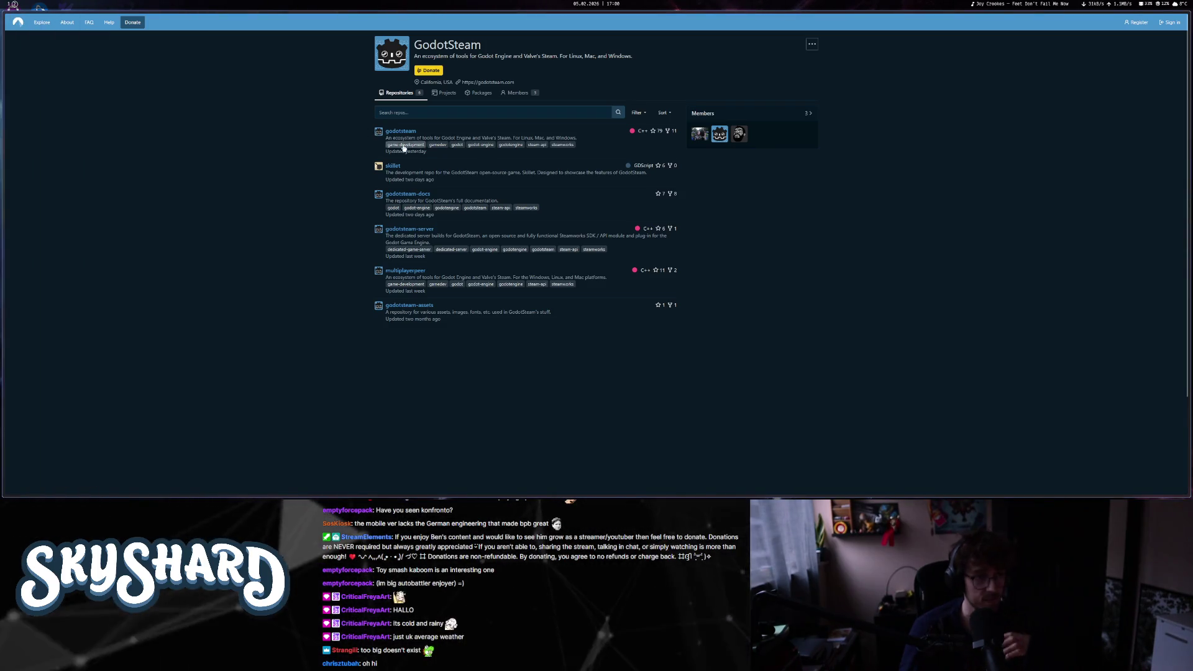
pyautogui.press('super')
# - Search Google for 'godotsteam documentation' in a new Chrome window
pyautogui.write('steam')
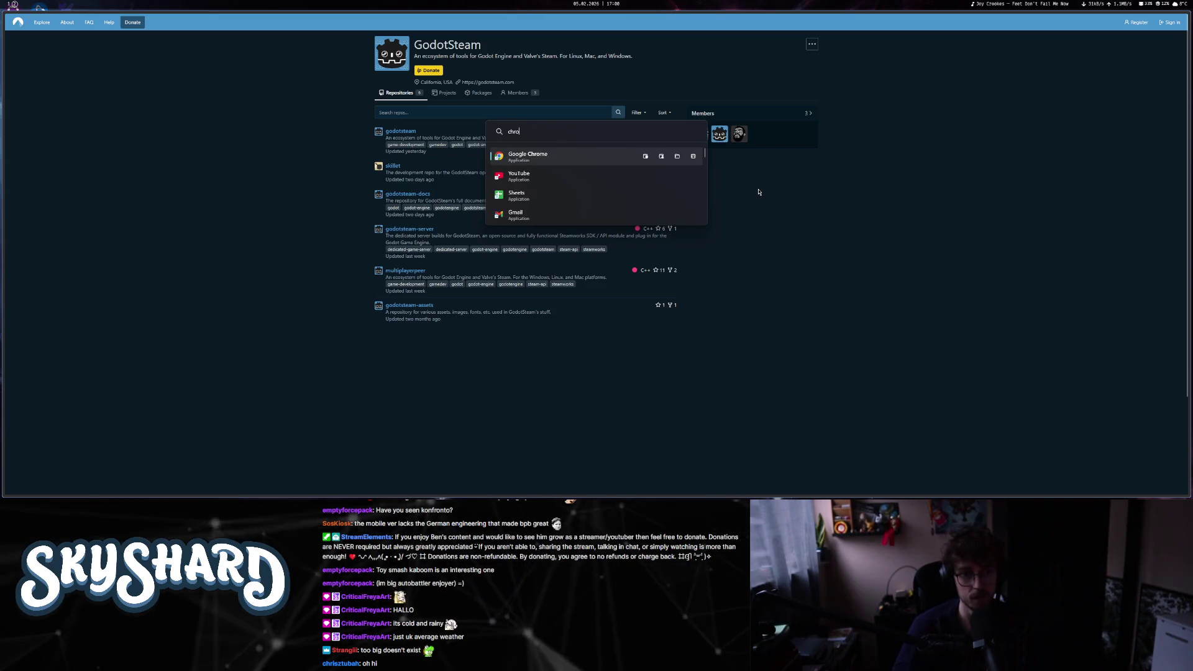
pyautogui.press('Return')
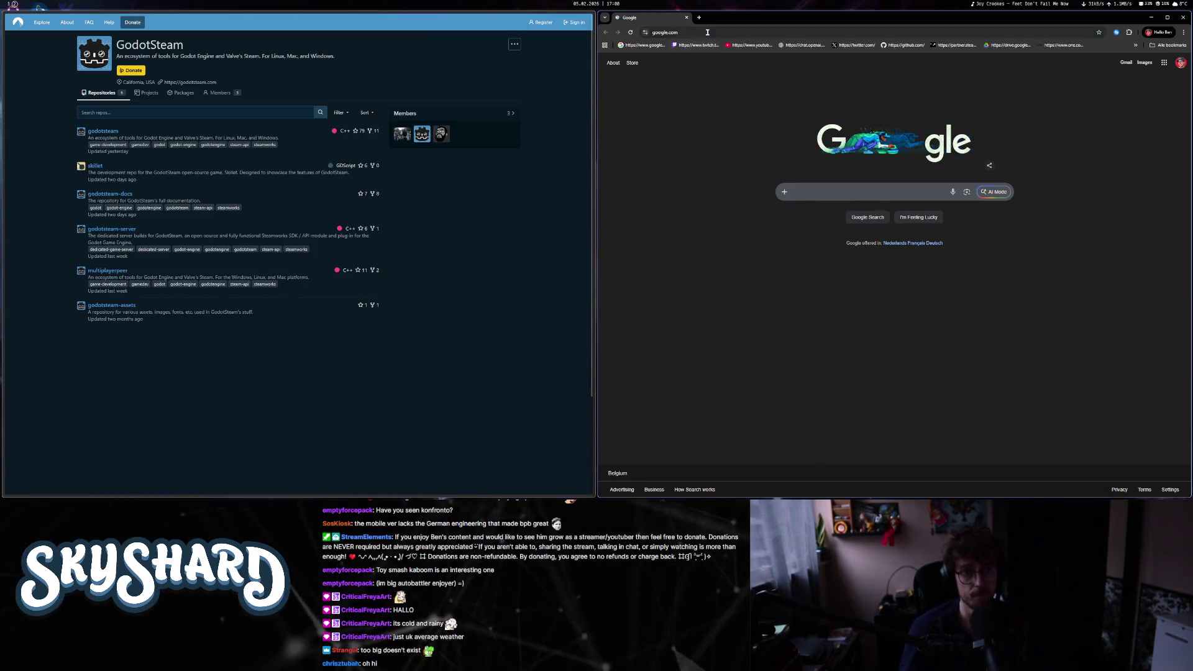
pyautogui.click(707, 33)
pyautogui.write('godotsteam')
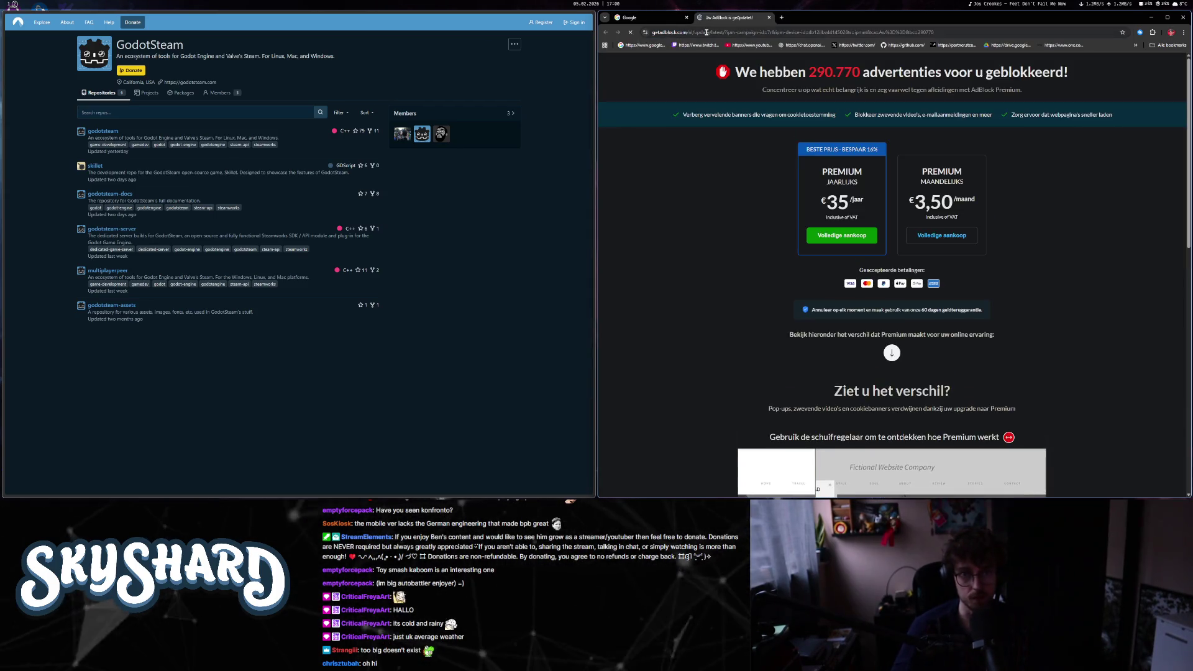
pyautogui.click(768, 18)
pyautogui.write('doc')
pyautogui.press('Down')
pyautogui.press('Return')
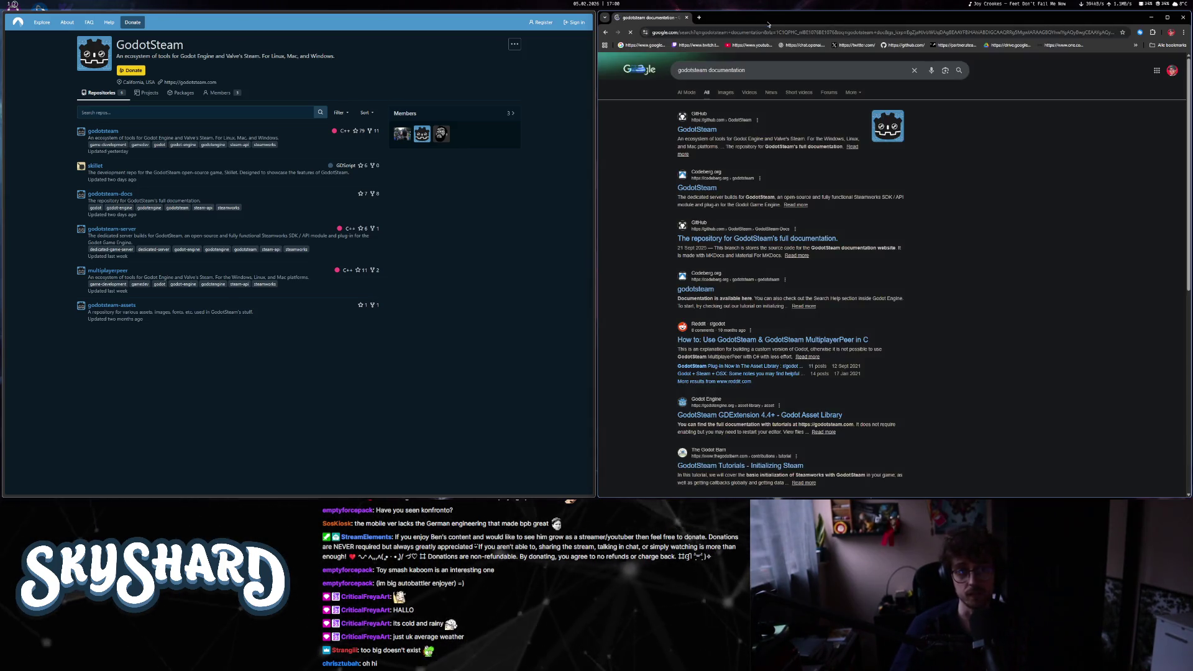
# - Open the Codeberg GodotSteam result and its godotsteam-docs repository
pyautogui.click(709, 187)
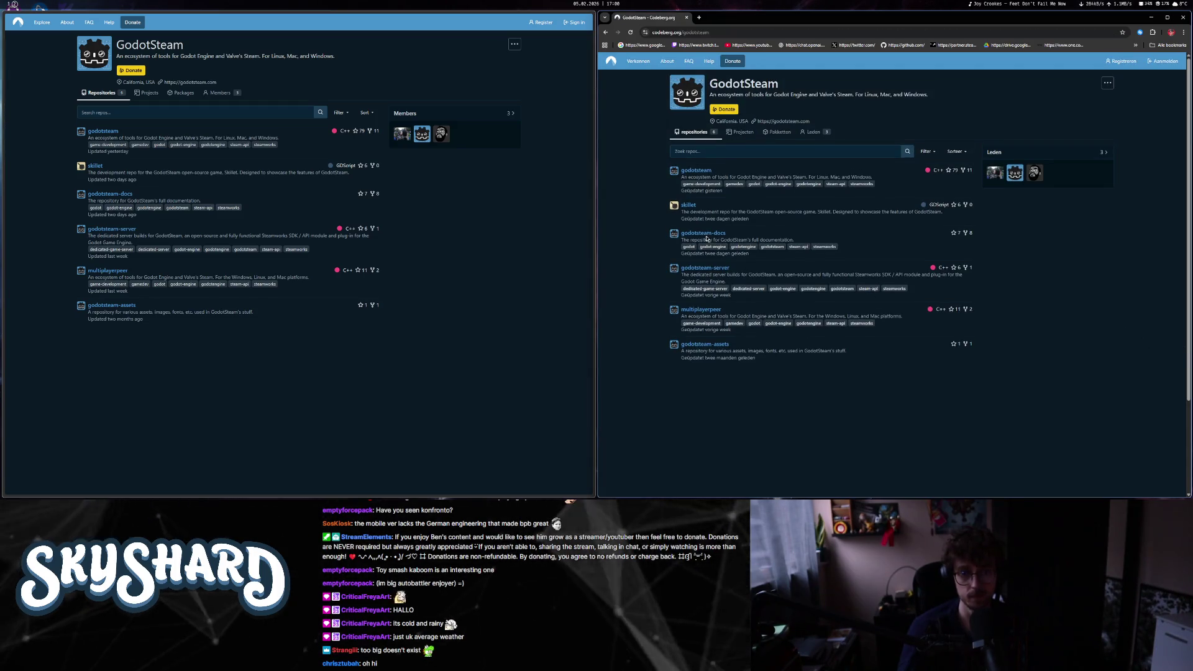
pyautogui.click(703, 233)
pyautogui.moveTo(3, 161)
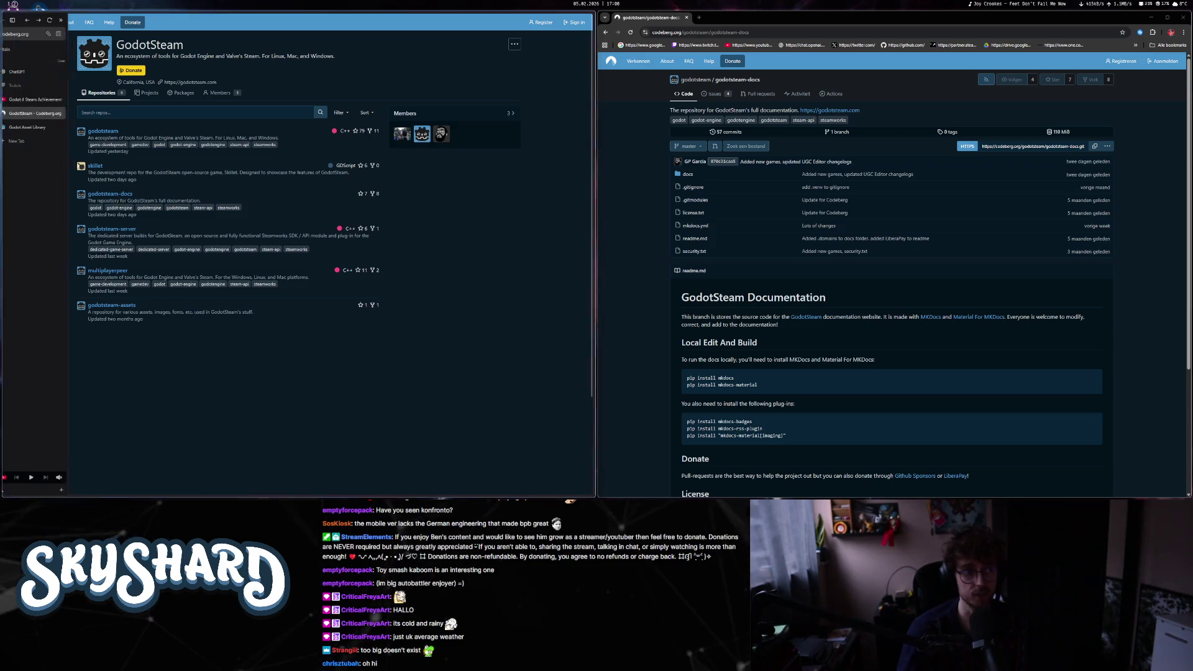
# - Browse godotsteam-docs/docs, check howto, then open tutorials/achievement_icons.md
pyautogui.click(116, 195)
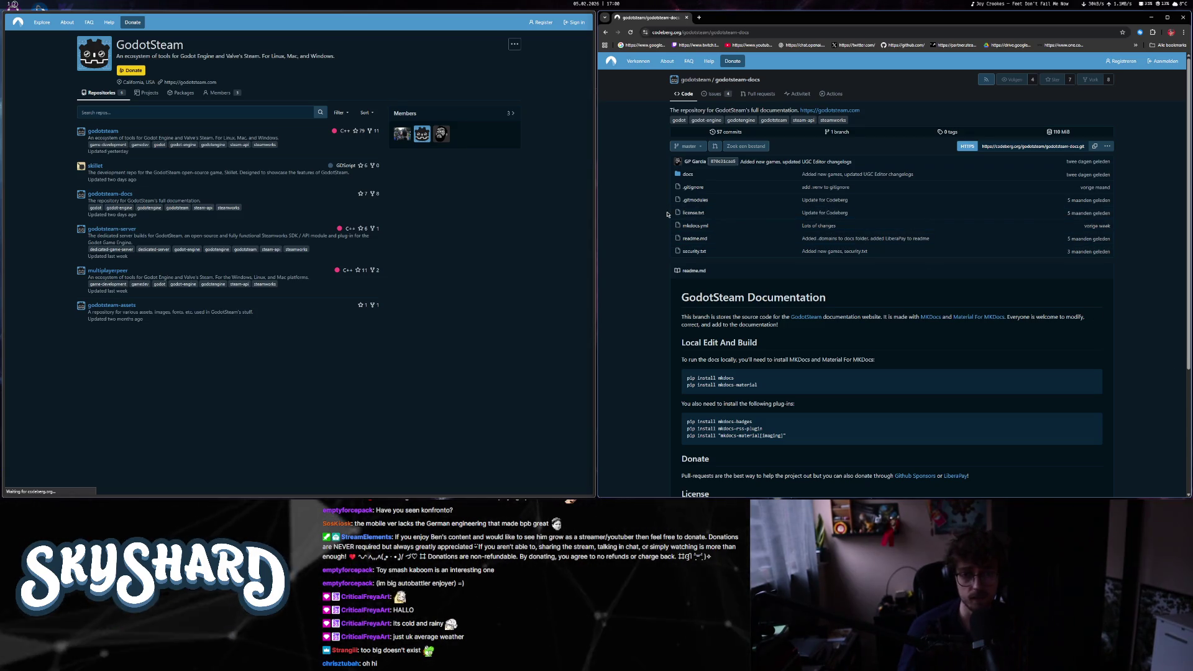
pyautogui.click(688, 175)
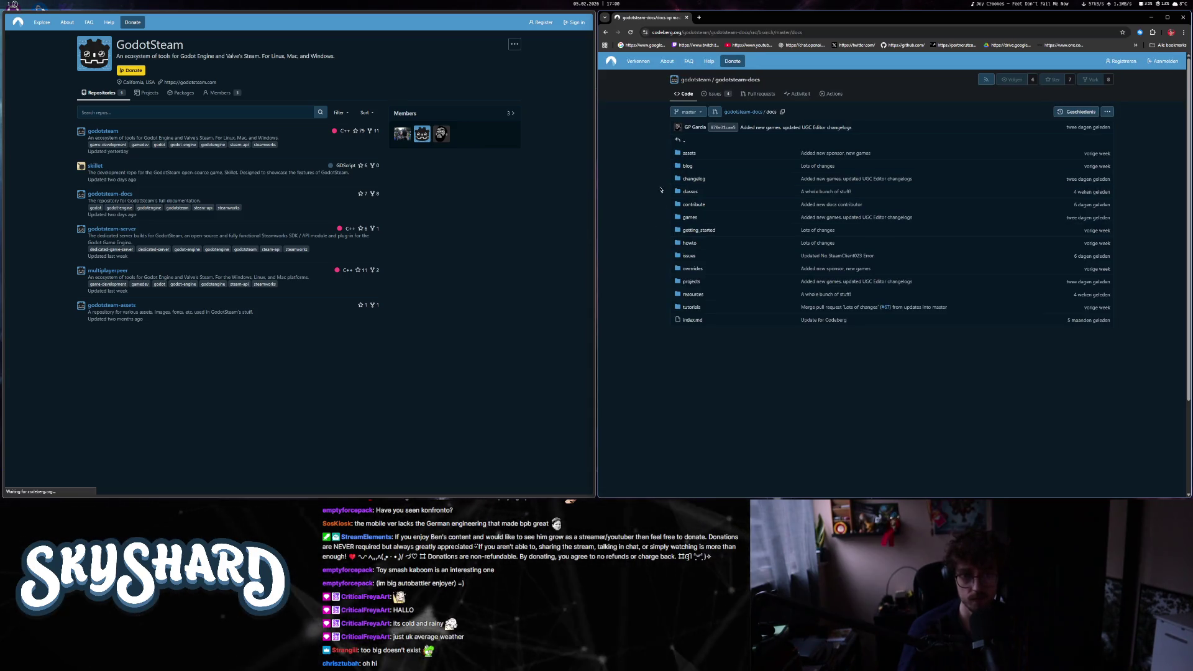
pyautogui.click(688, 244)
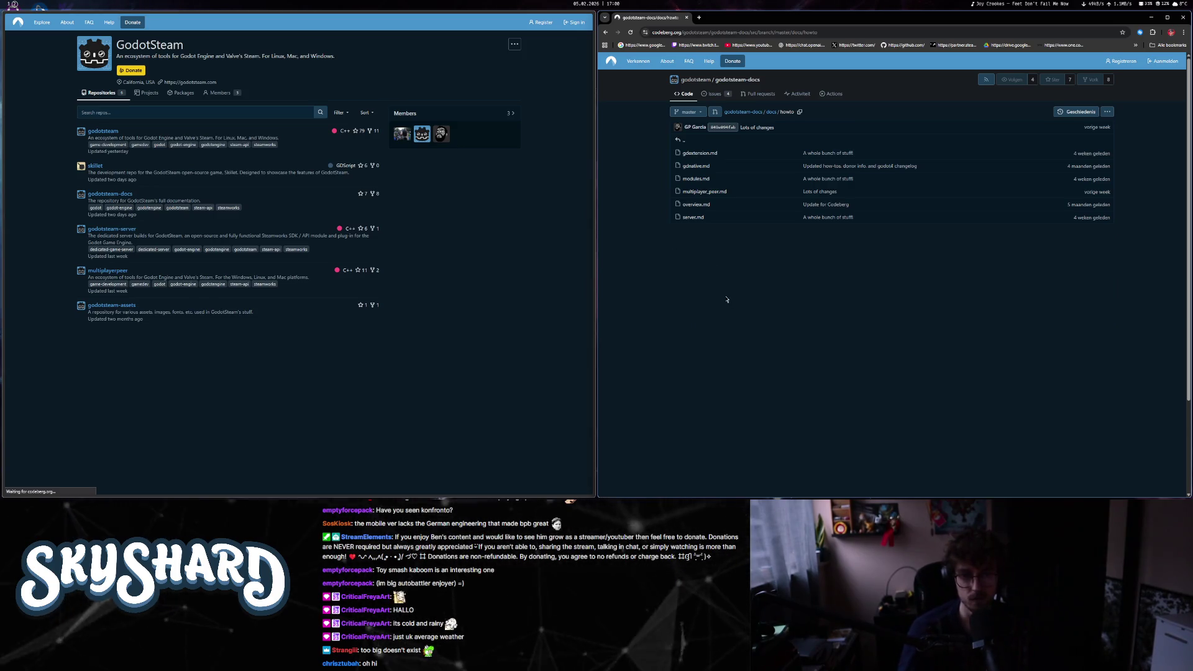
pyautogui.hotkey('alt', 'Left')
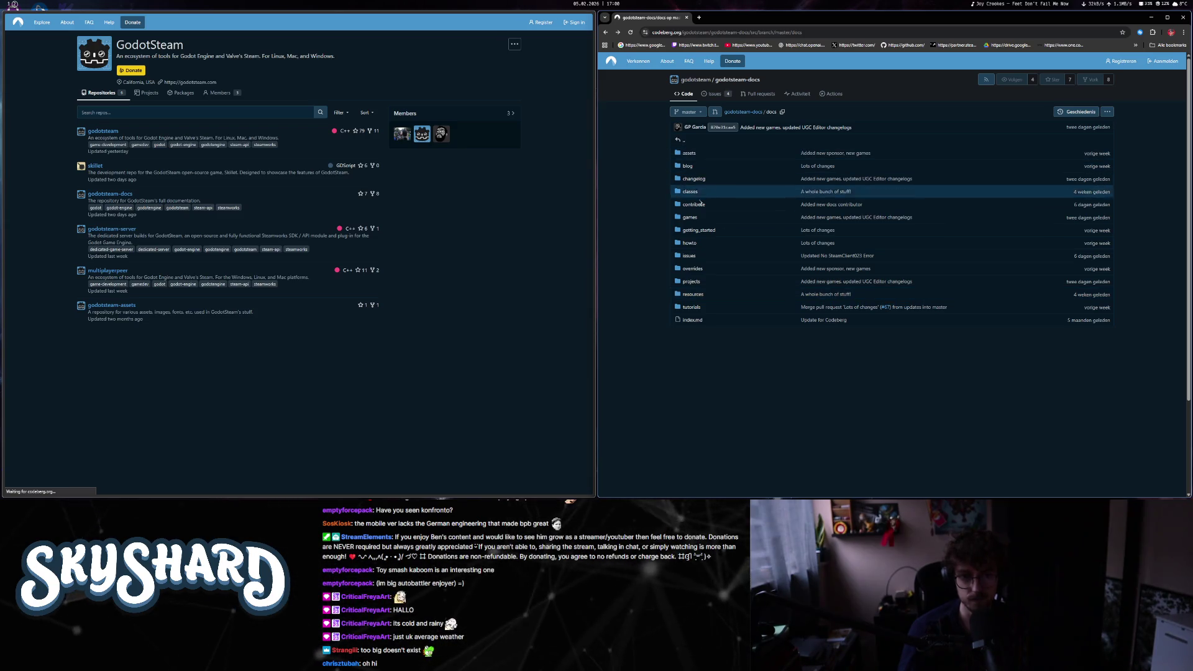
pyautogui.click(692, 307)
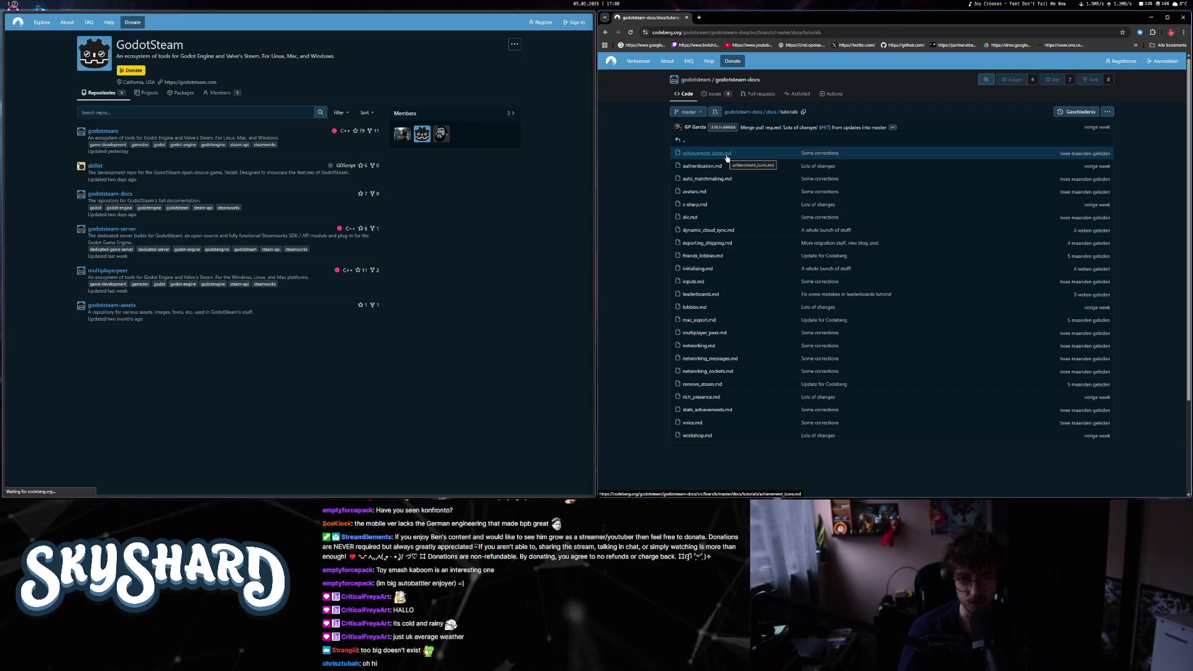
pyautogui.click(725, 155)
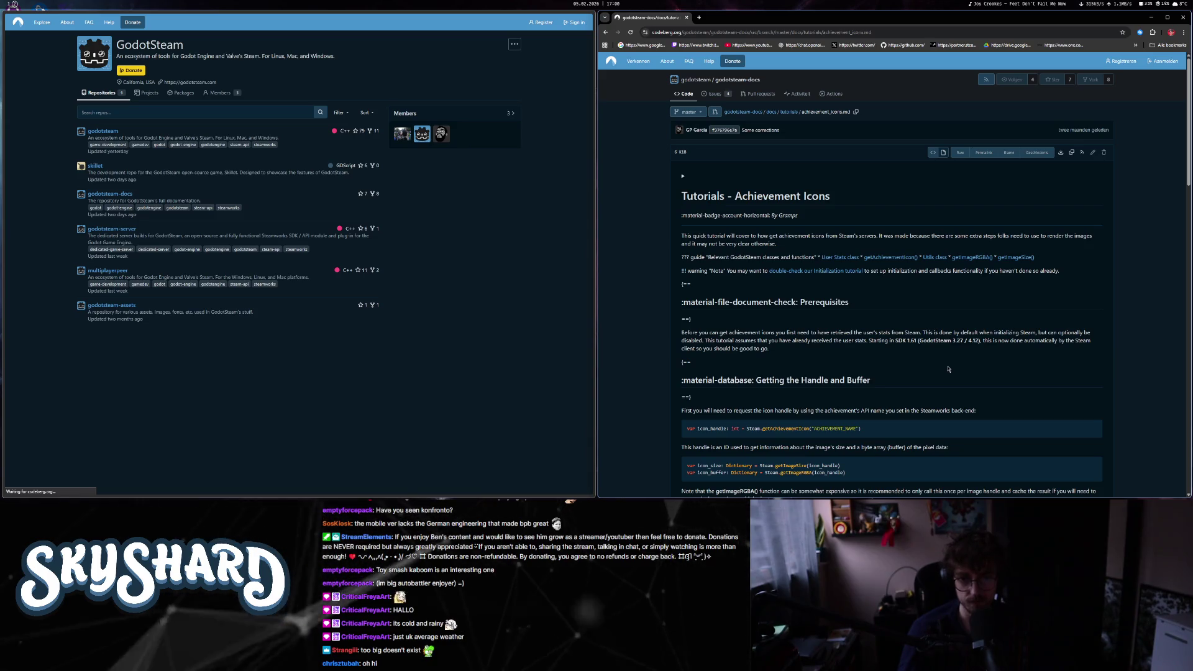
# - Read the Achievement Icons code, highlighting the icon handle and Godot 2.x/4.x Image calls
pyautogui.scroll(-3, 948, 369)
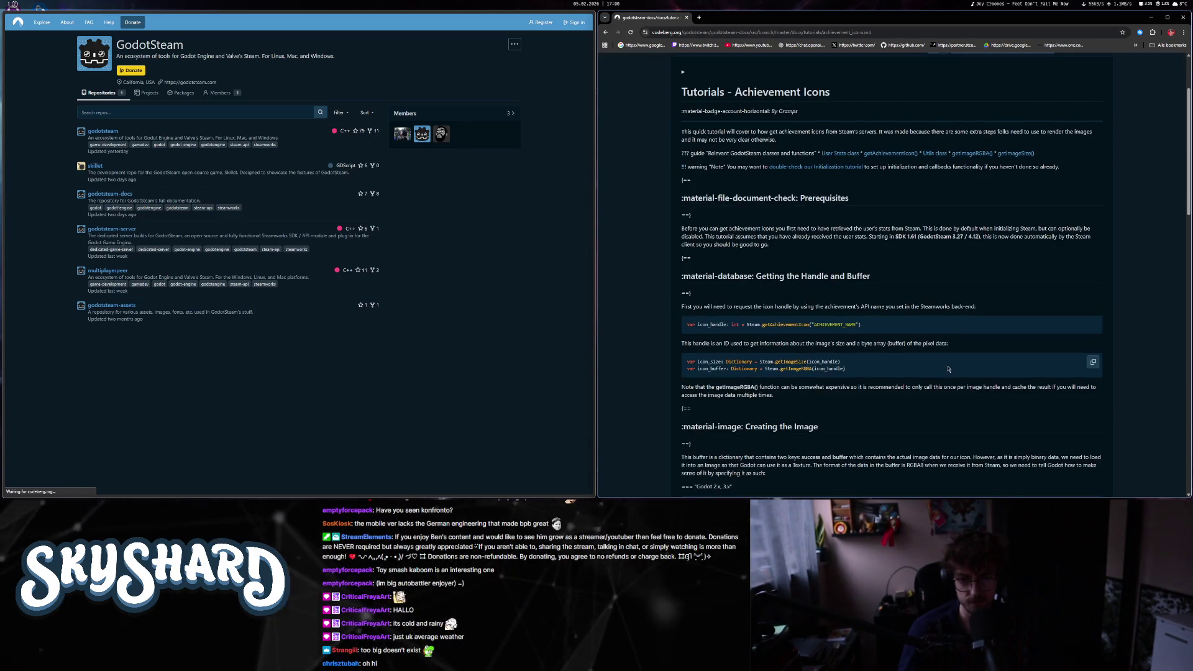
pyautogui.scroll(-1, 949, 369)
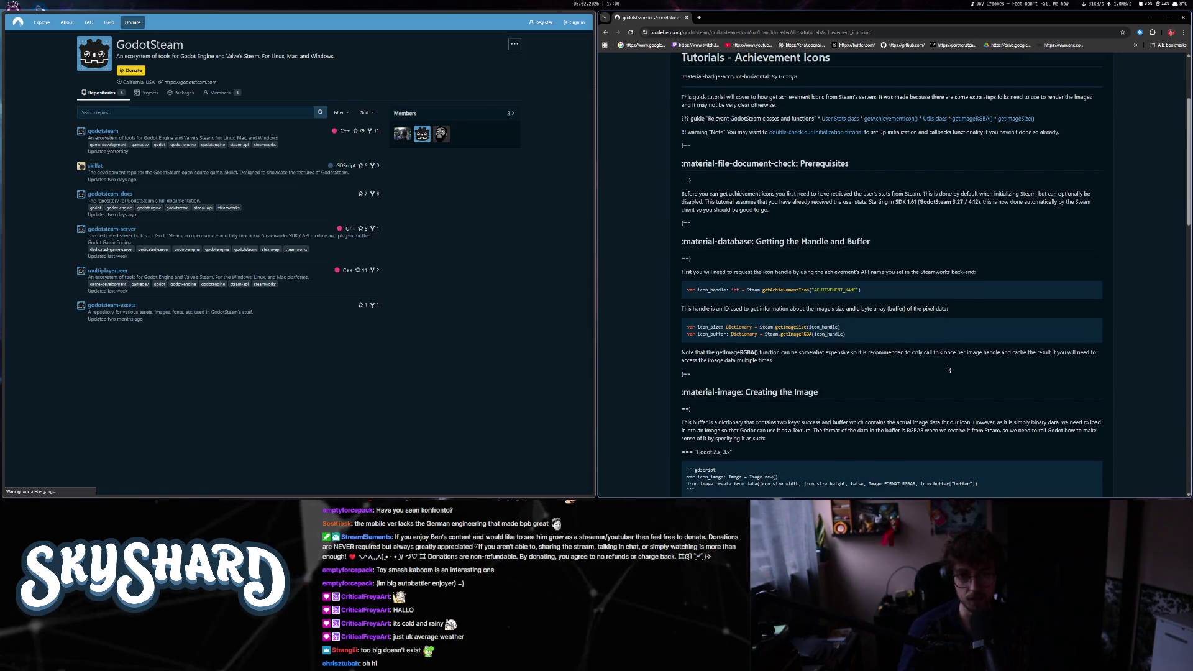
pyautogui.scroll(-4, 948, 369)
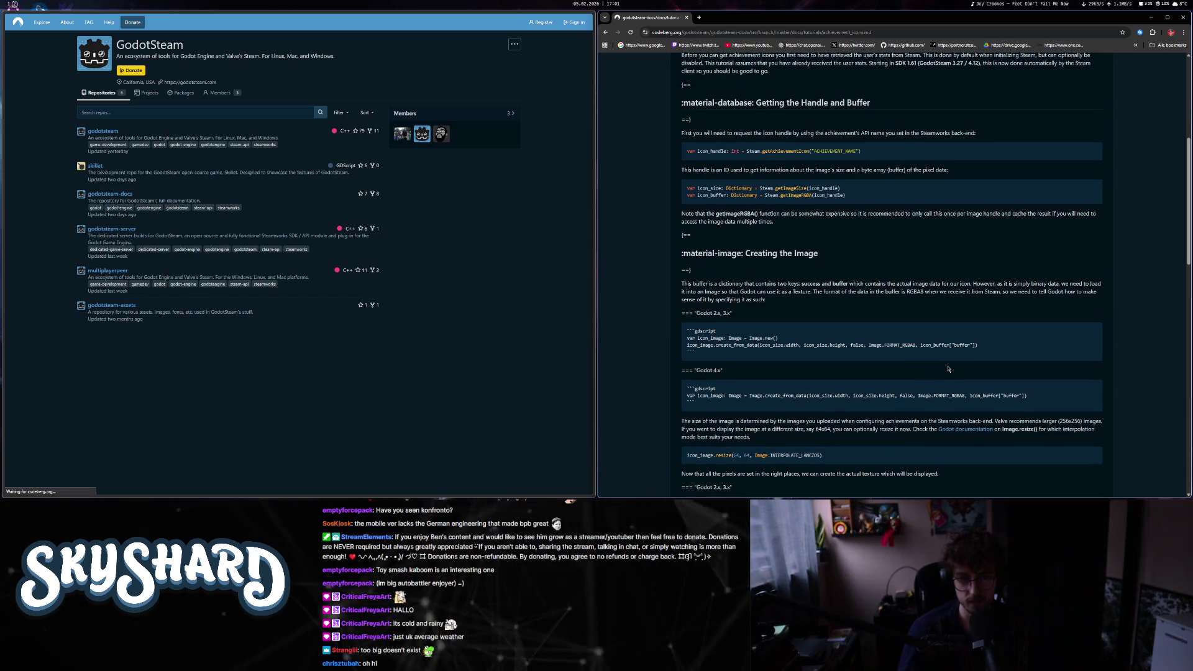
pyautogui.scroll(-6, 949, 370)
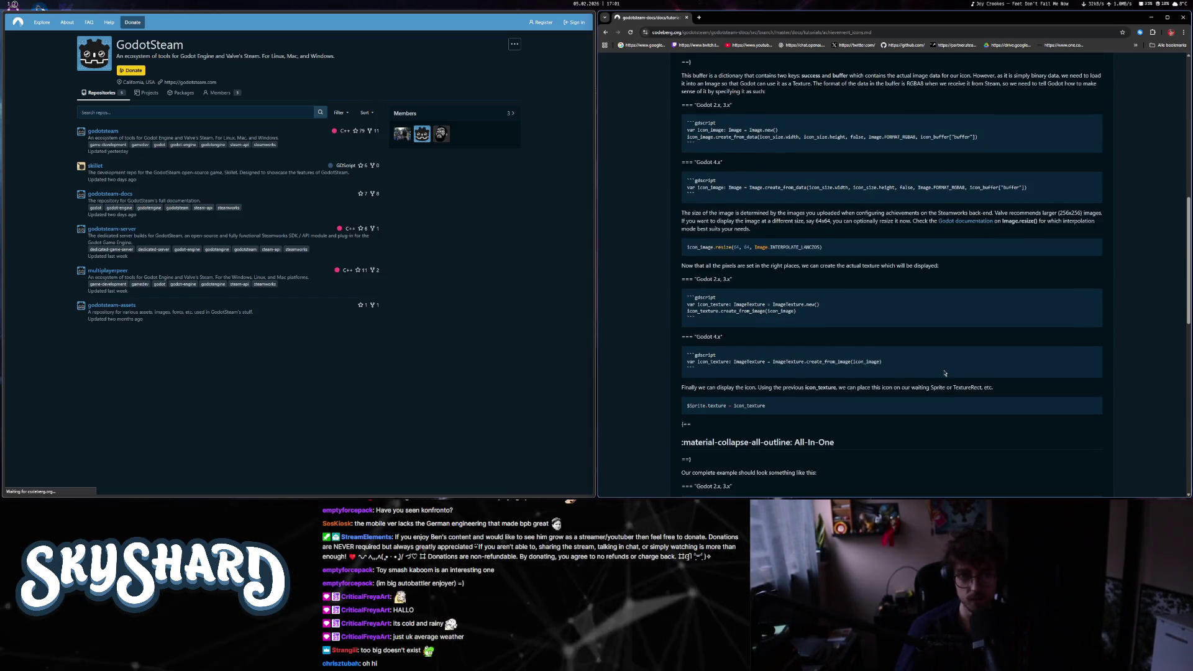
pyautogui.scroll(6, 810, 237)
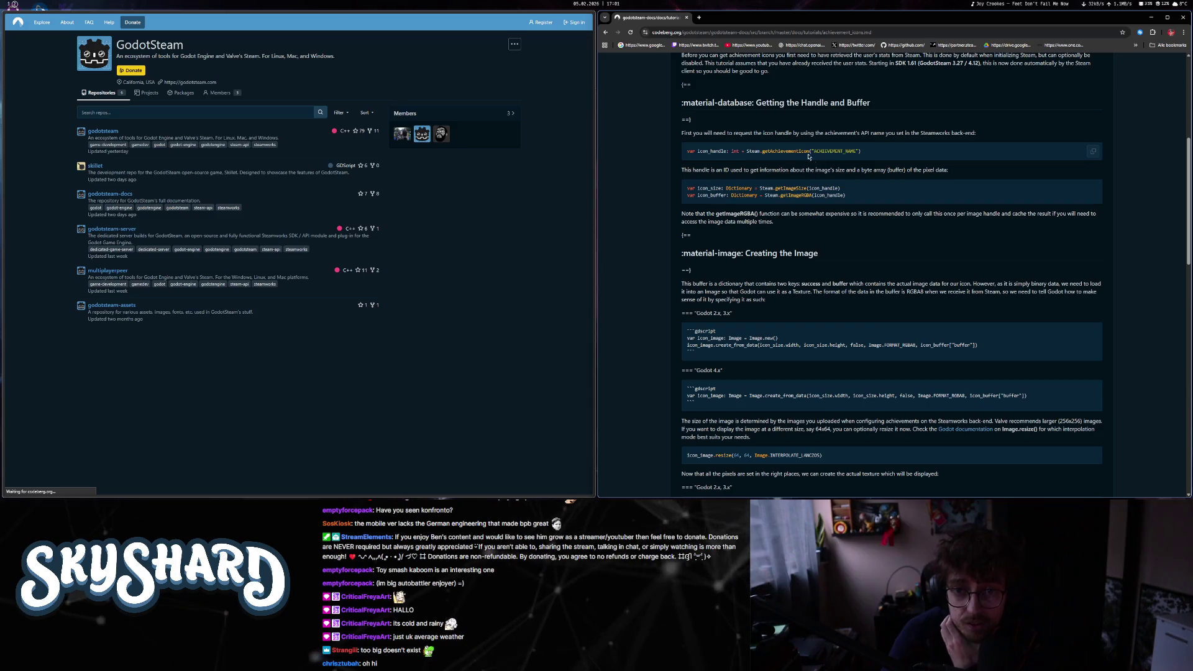
pyautogui.moveTo(822, 151); pyautogui.dragTo(861, 151)
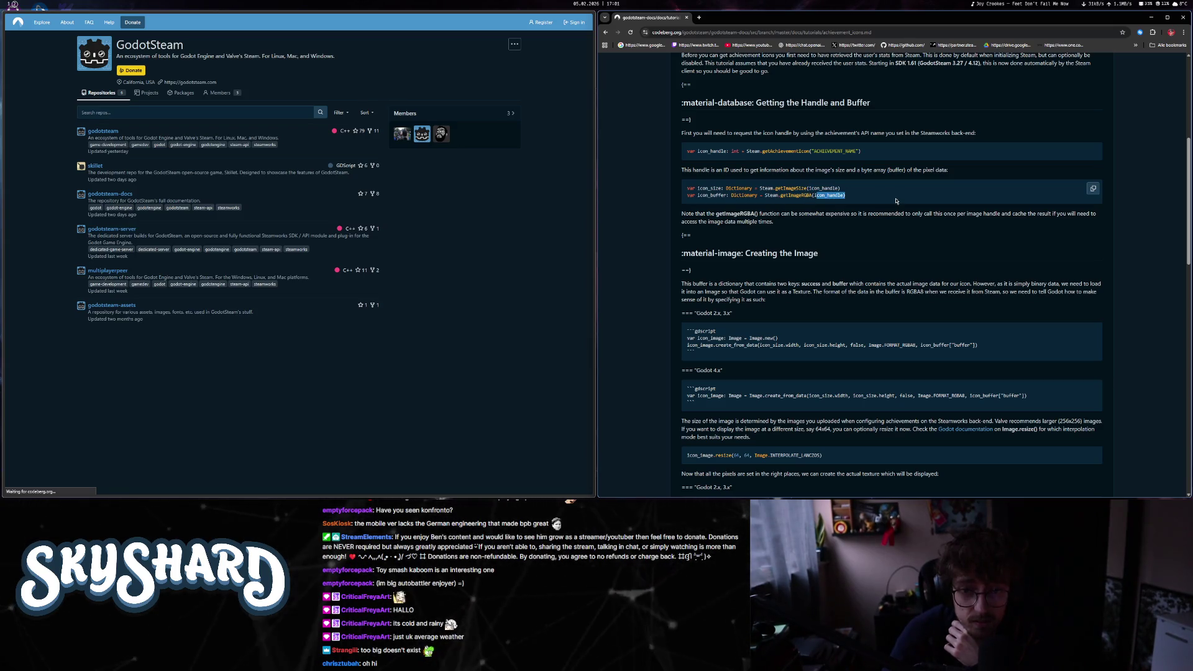
pyautogui.click(872, 199)
pyautogui.scroll(-1, 886, 214)
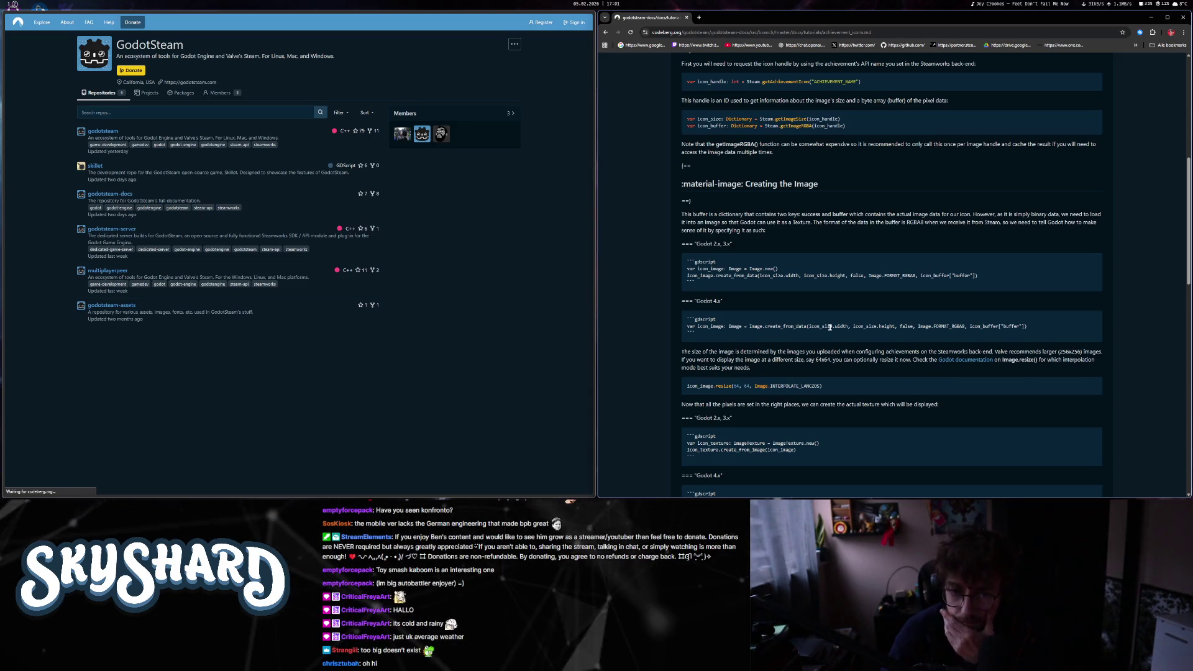
pyautogui.moveTo(701, 276); pyautogui.dragTo(730, 277)
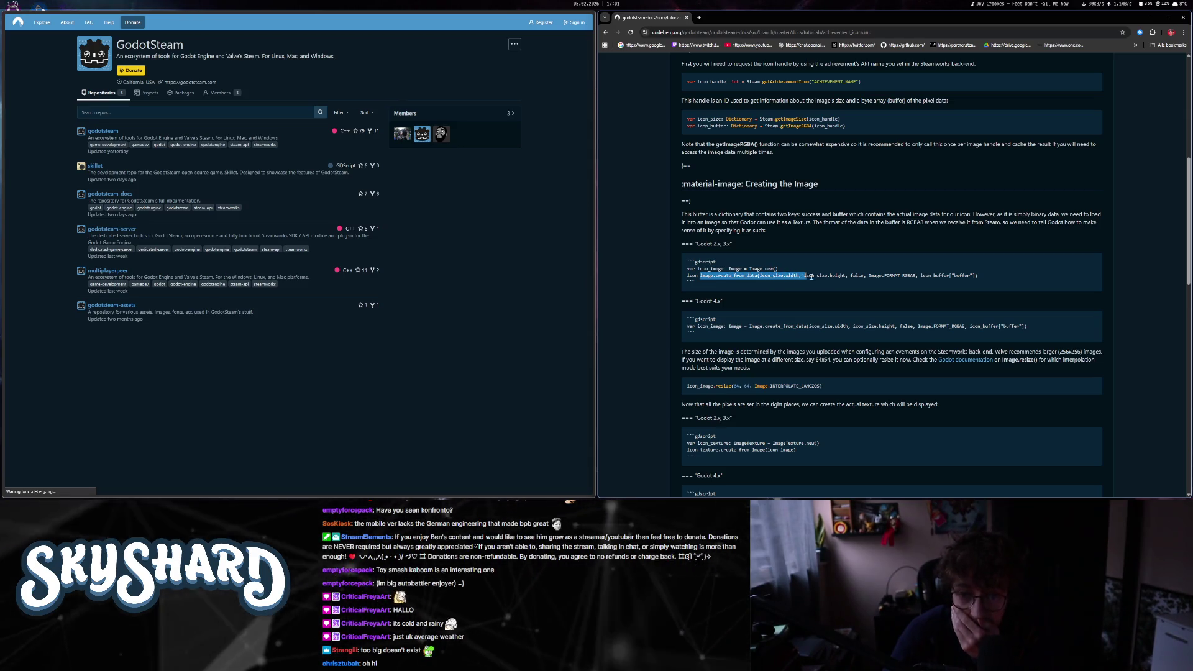
pyautogui.click(895, 276)
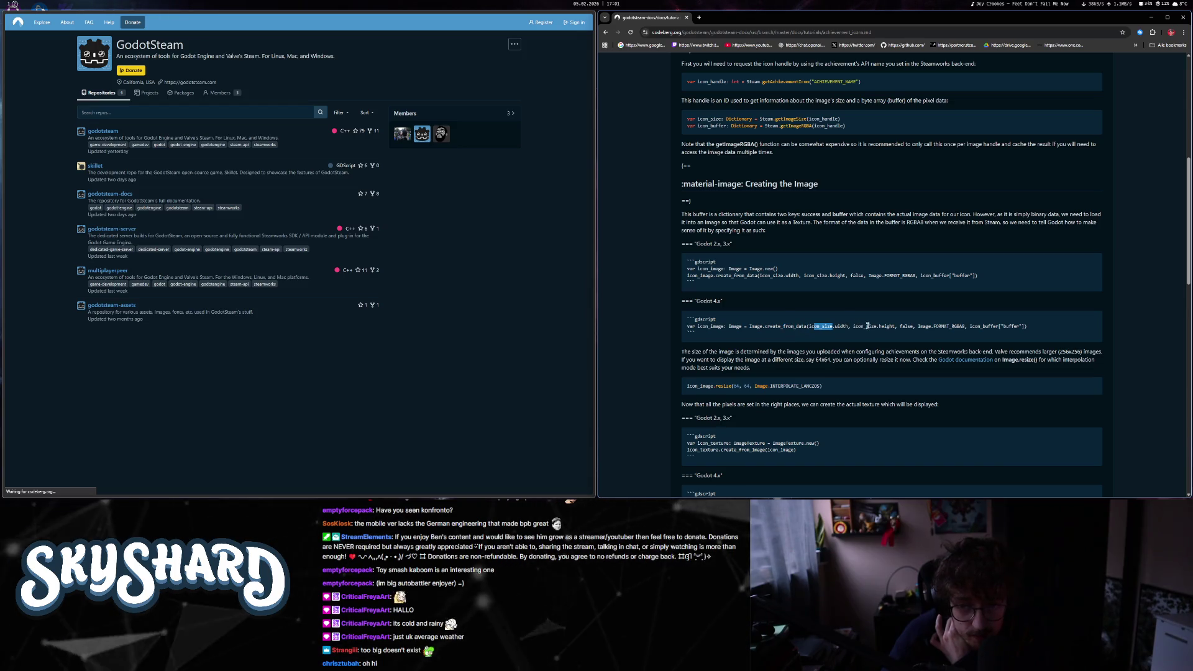
pyautogui.click(908, 326)
pyautogui.moveTo(919, 326); pyautogui.dragTo(935, 326)
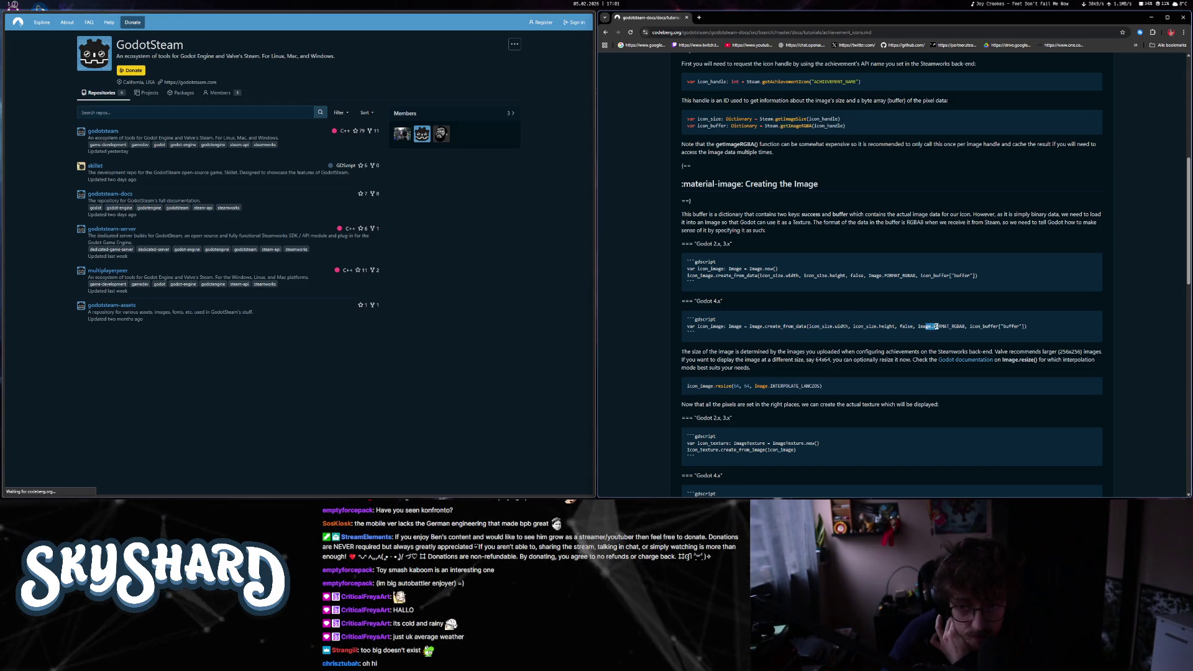
pyautogui.click(993, 326)
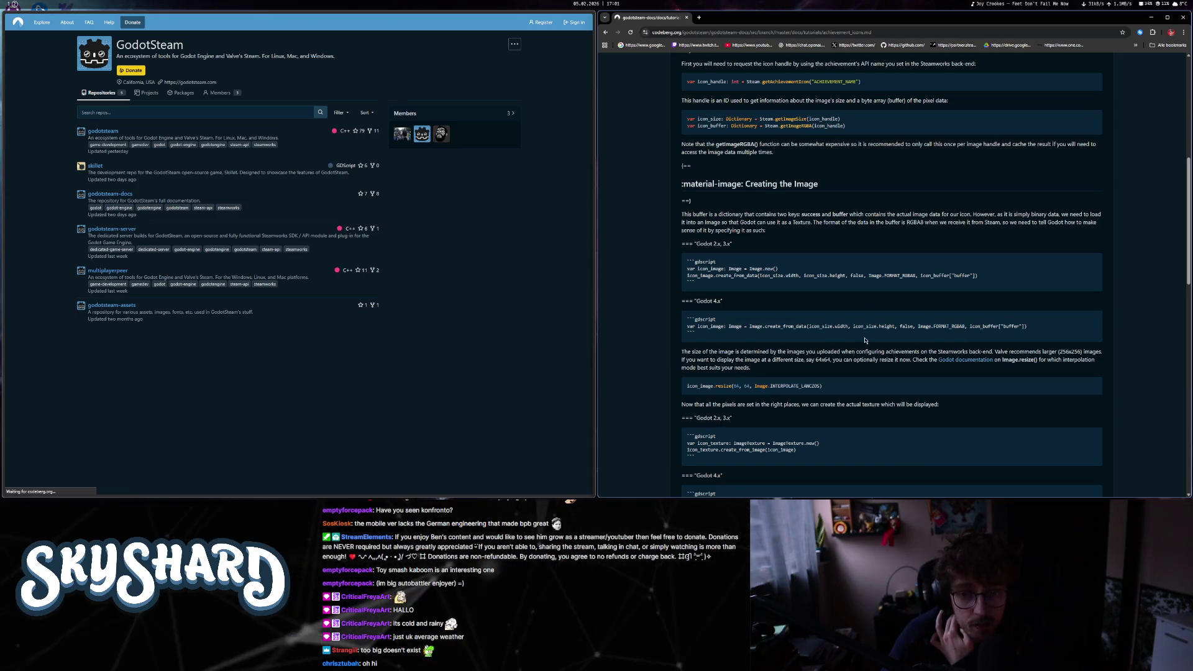
# - Skim the rest of the page, then open the Stats And Achievements tutorial
pyautogui.scroll(-1, 864, 340)
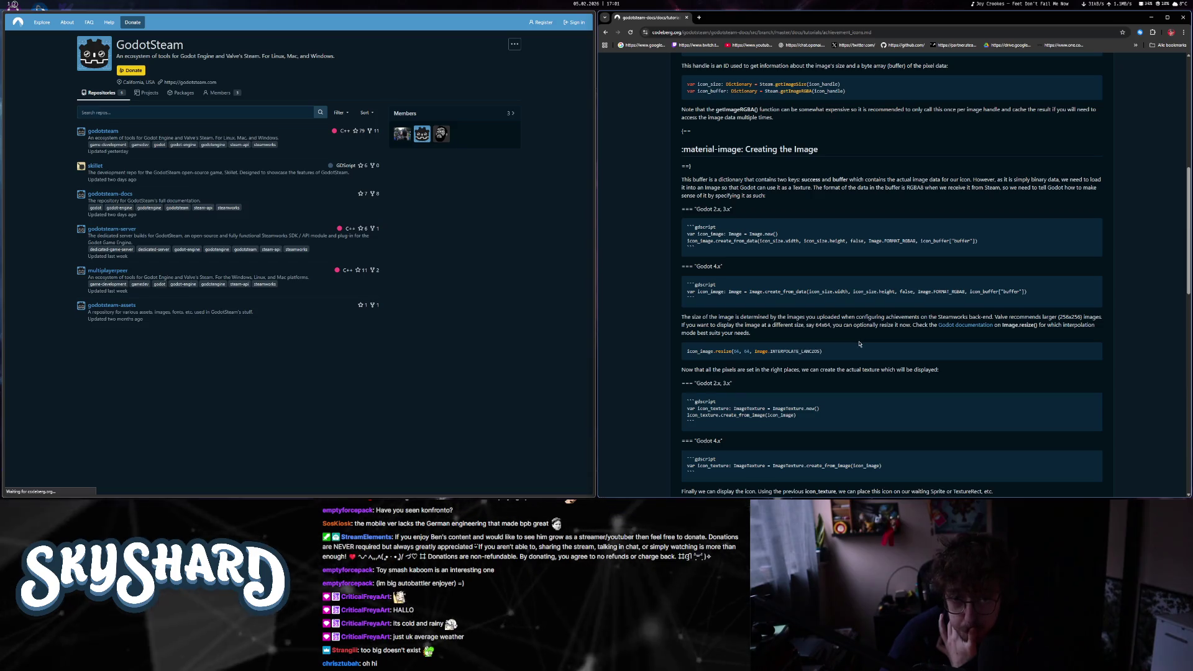
pyautogui.scroll(-7, 860, 344)
pyautogui.scroll(-10, 858, 345)
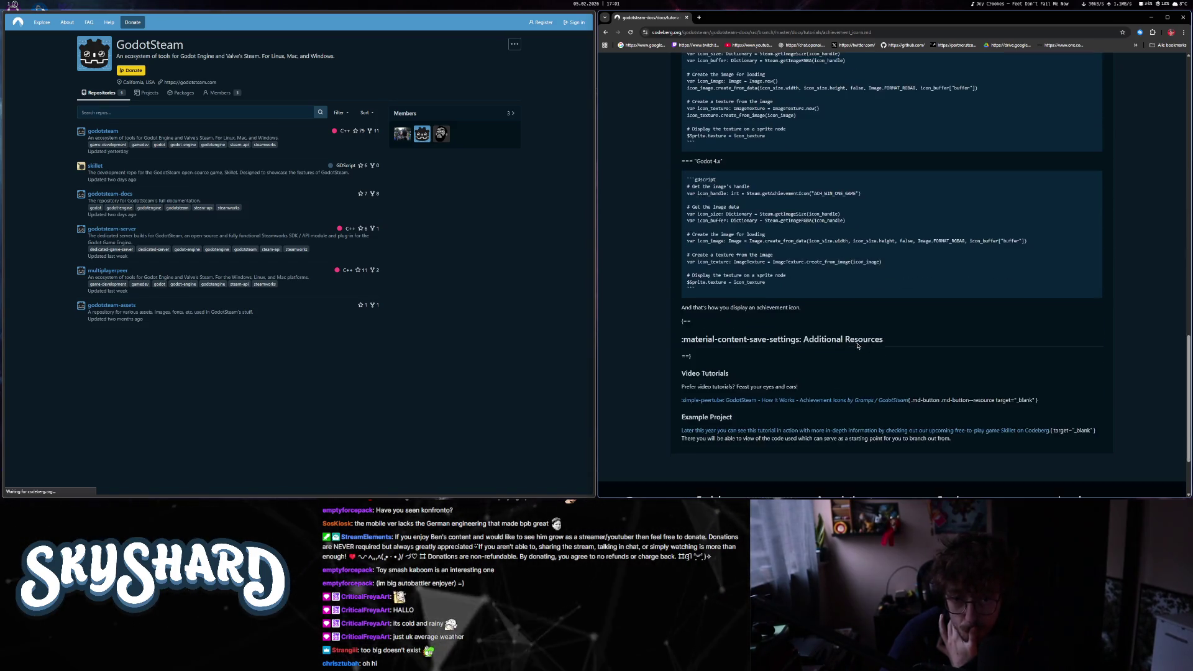
pyautogui.scroll(-3, 856, 343)
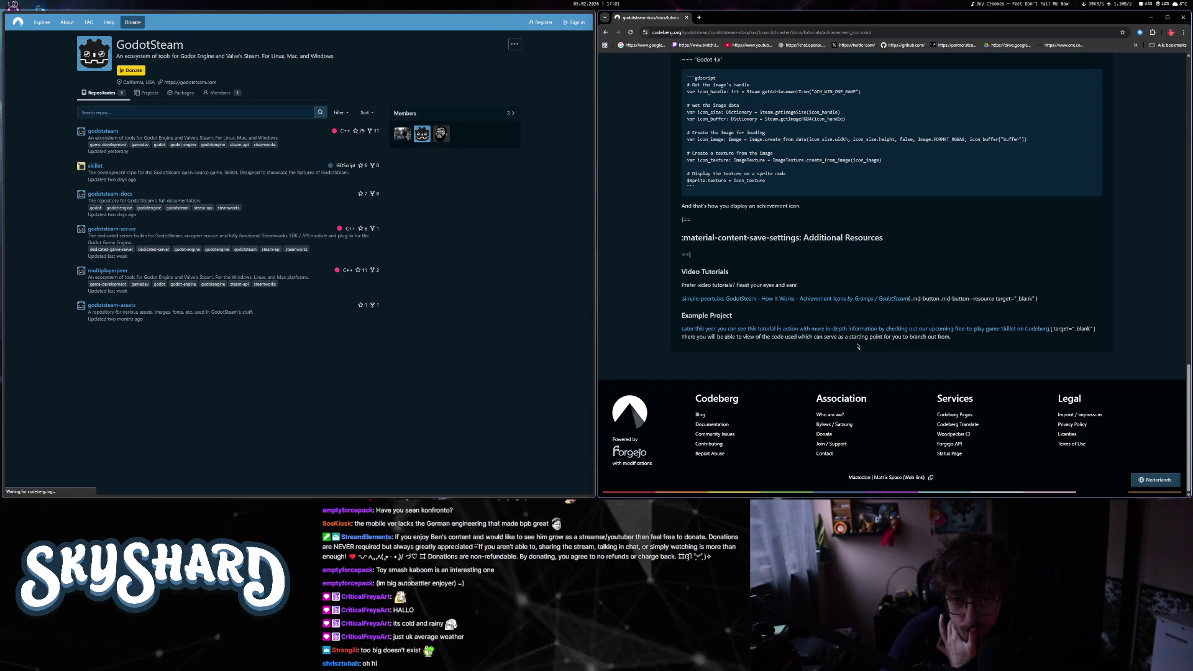
pyautogui.scroll(20, 851, 360)
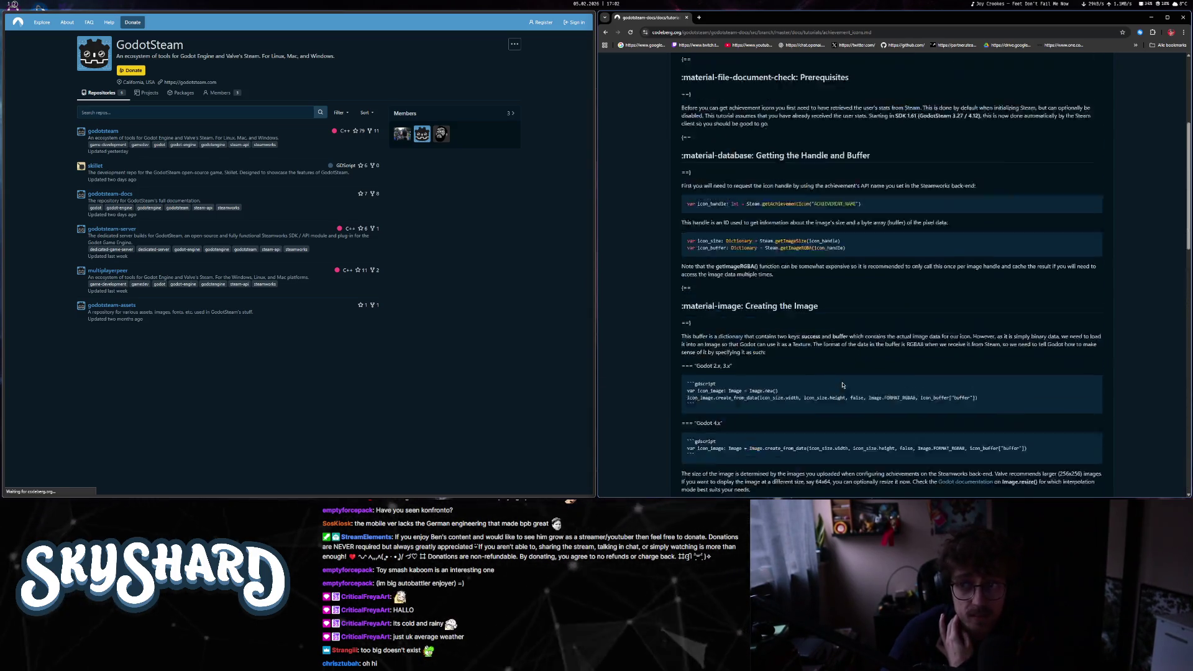
pyautogui.hotkey('alt', 'Left')
pyautogui.click(733, 350)
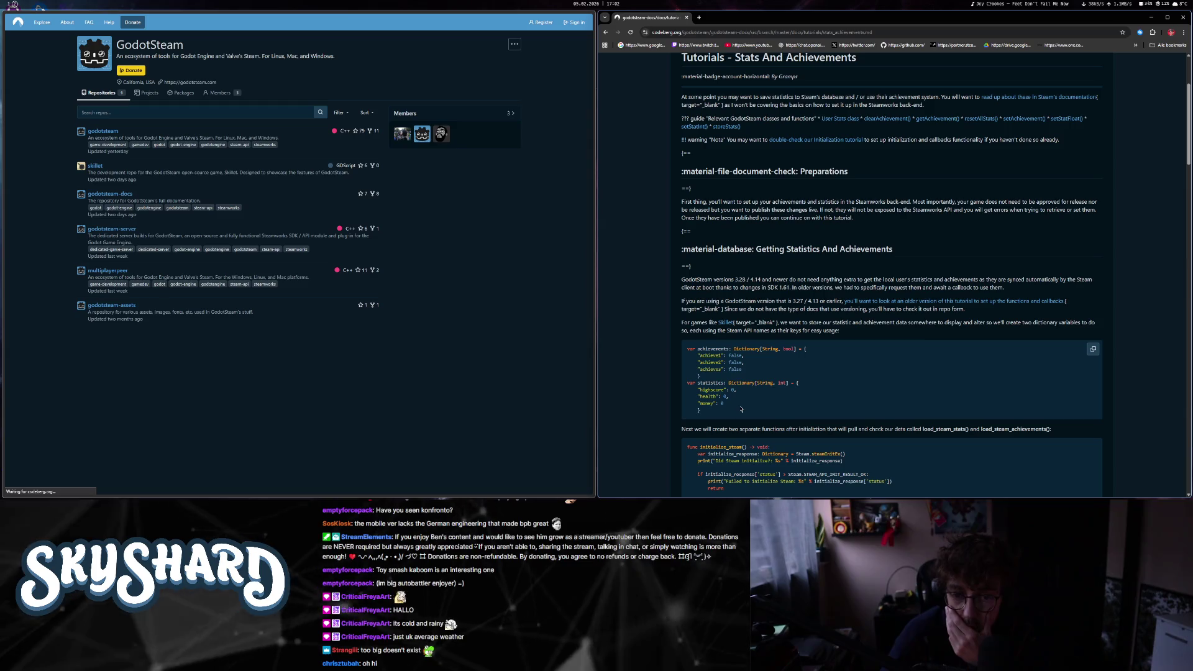
# - Scroll into the Stats And Achievements tutorial and highlight load_steam_stats()
pyautogui.scroll(-1, 739, 407)
pyautogui.scroll(-2, 741, 409)
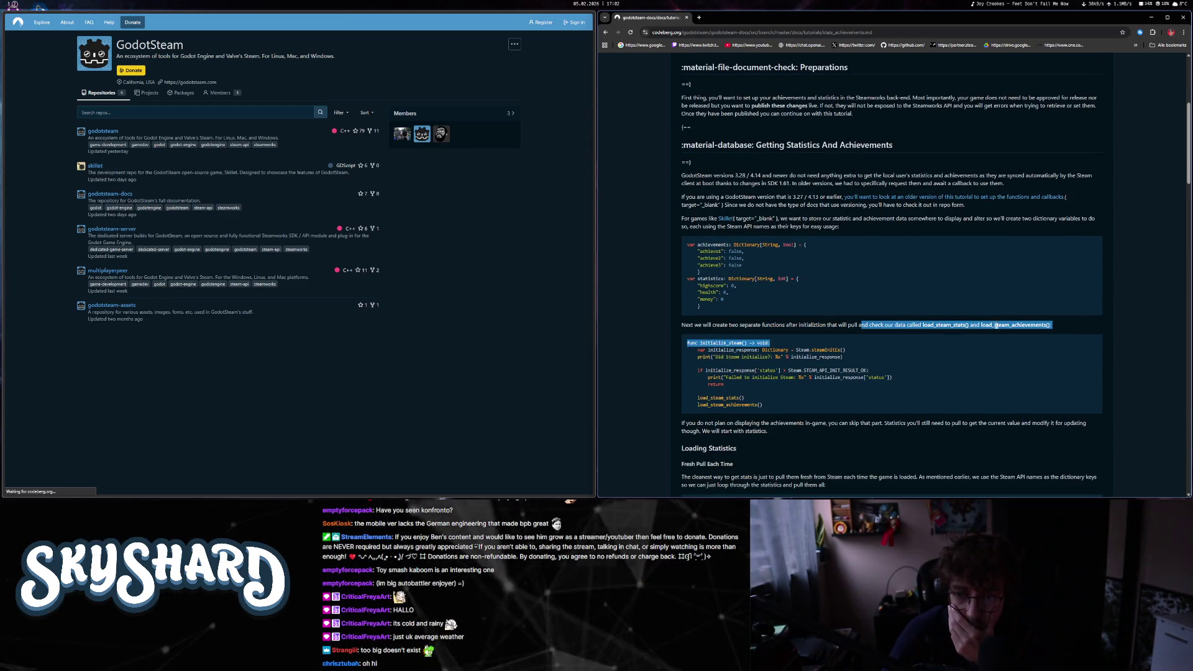
pyautogui.click(939, 324)
pyautogui.doubleClick(943, 324)
pyautogui.click(954, 328)
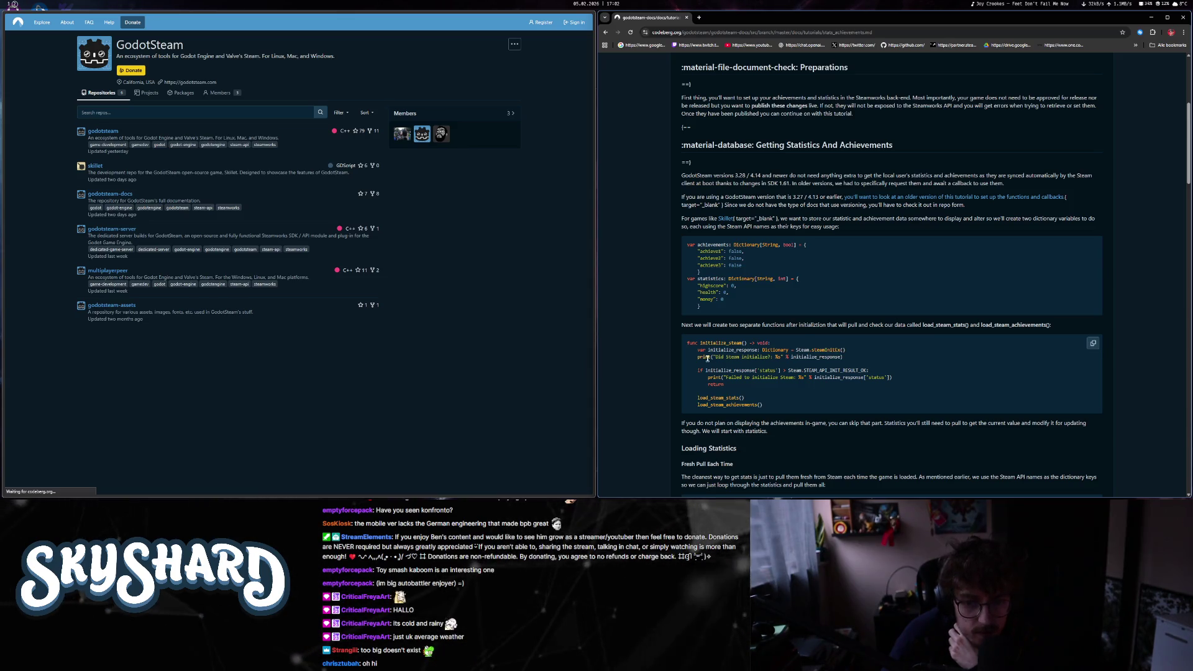
pyautogui.click(801, 371)
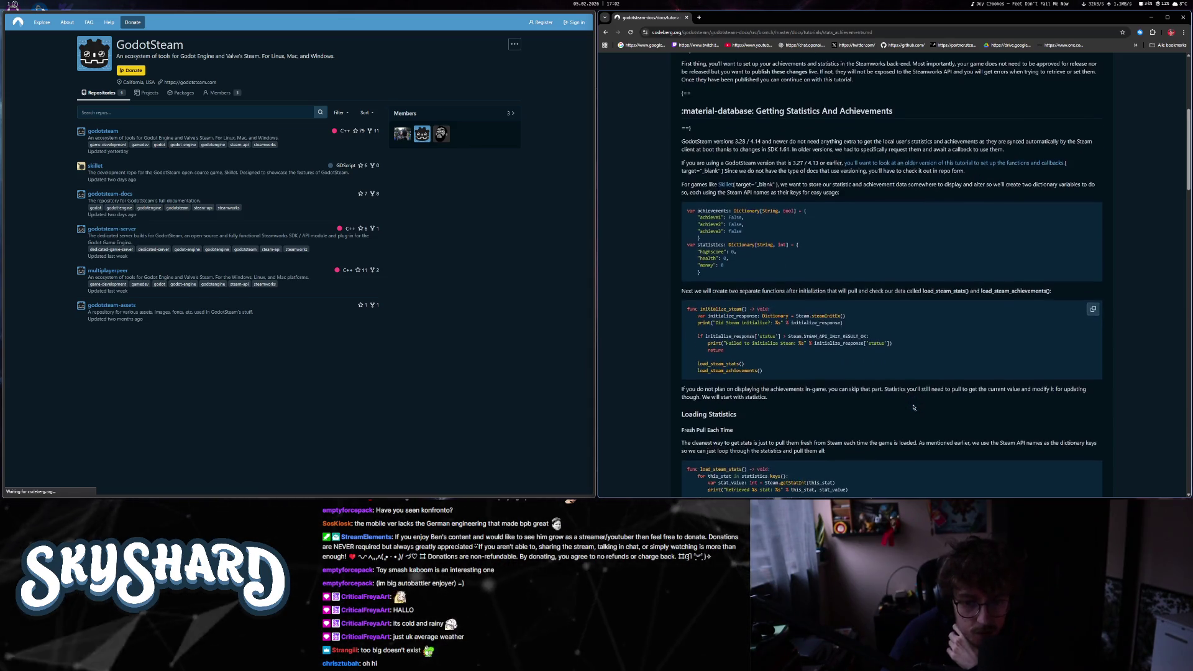
# - Scroll down to the achievement-loading example and select a block of its code
pyautogui.scroll(-1, 902, 405)
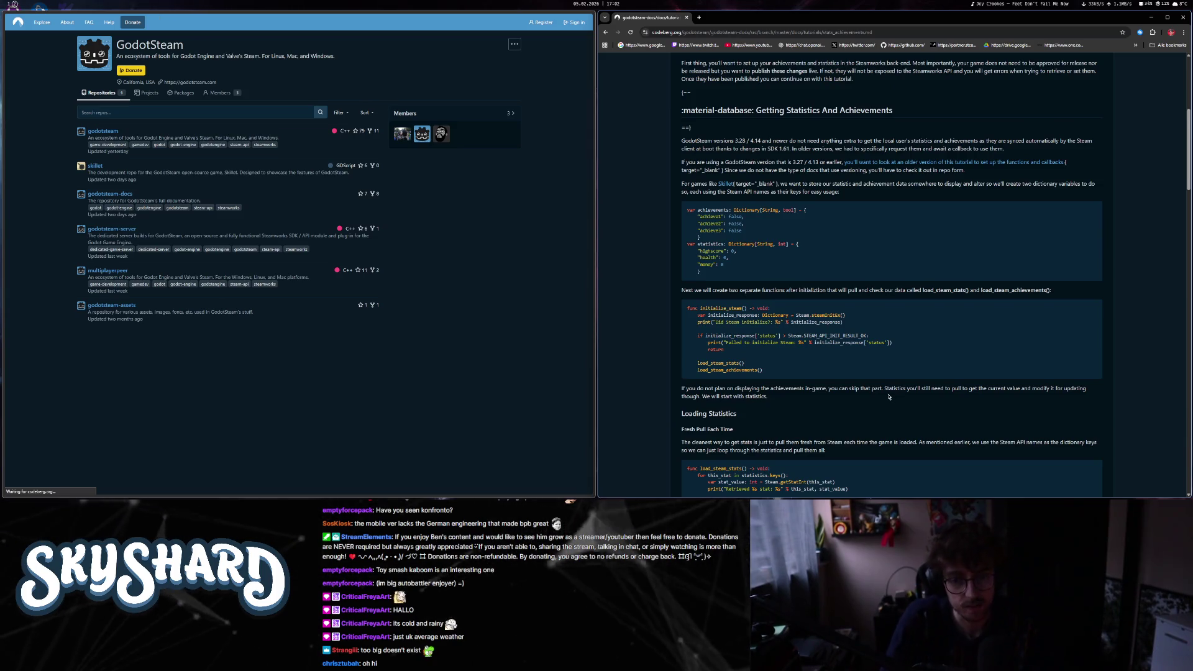
pyautogui.scroll(-3, 832, 368)
pyautogui.scroll(-2, 753, 339)
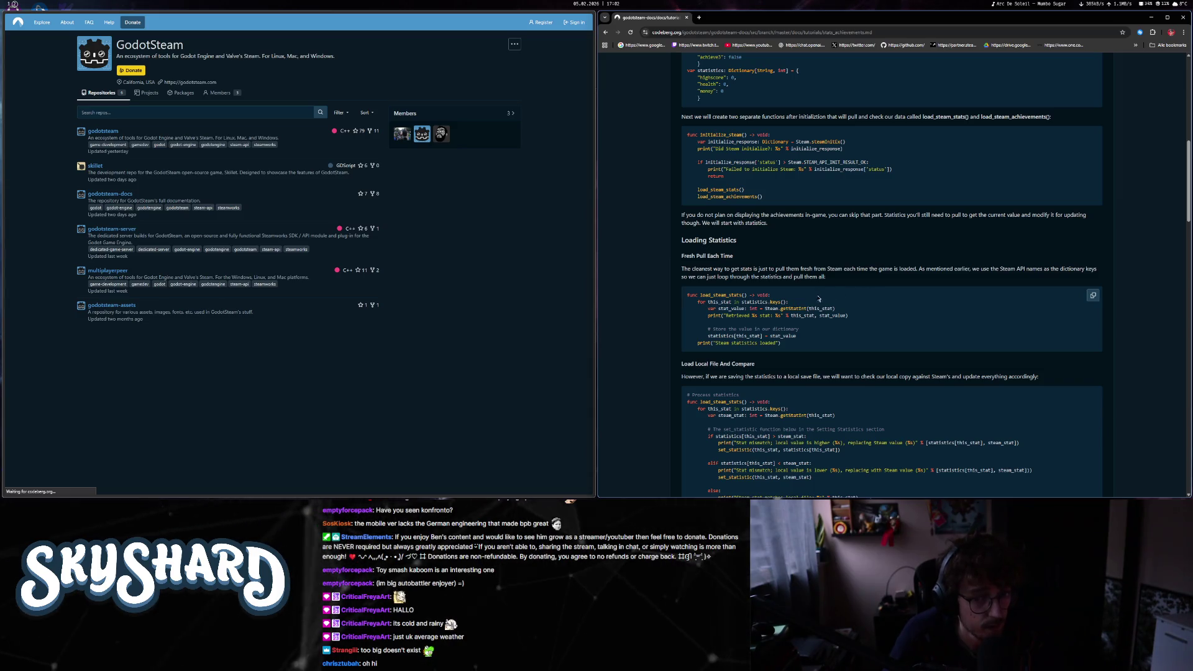
pyautogui.scroll(-3, 789, 308)
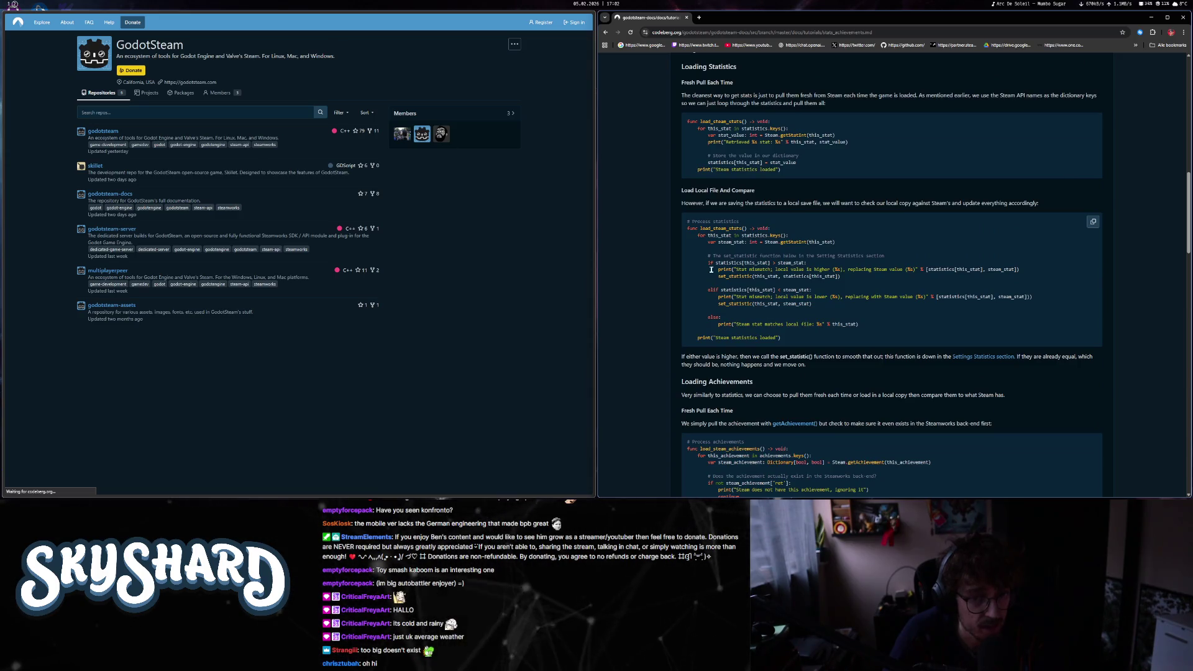
pyautogui.moveTo(689, 219); pyautogui.dragTo(783, 338)
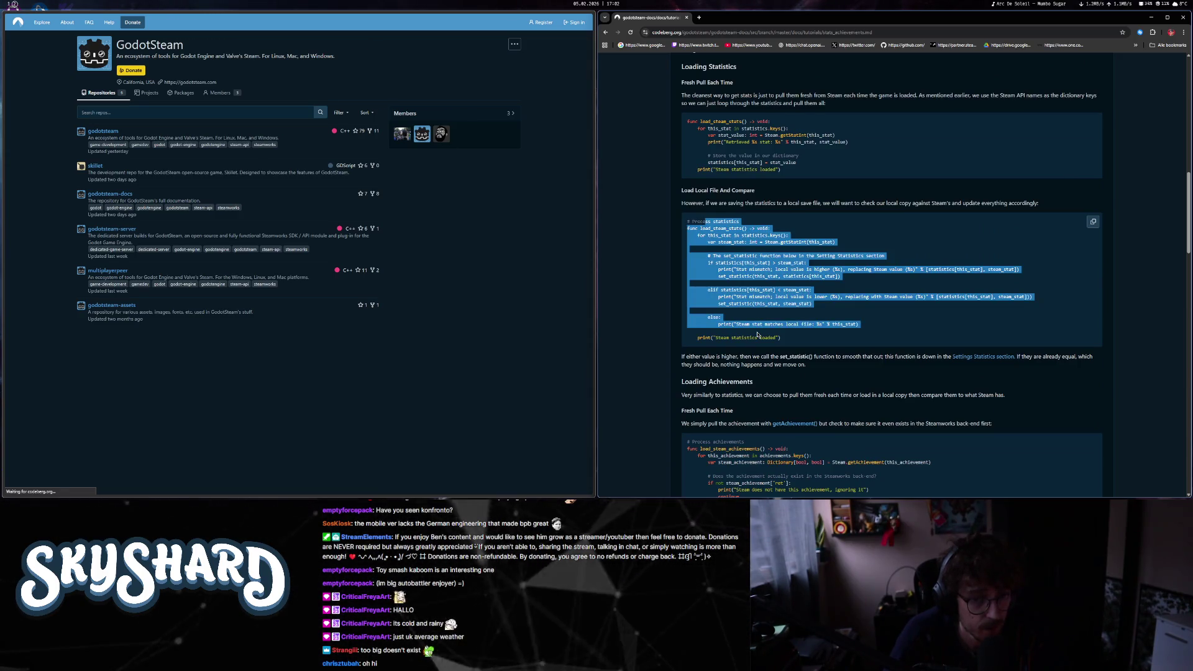
pyautogui.scroll(-2, 758, 335)
pyautogui.click(758, 335)
pyautogui.scroll(-1, 758, 335)
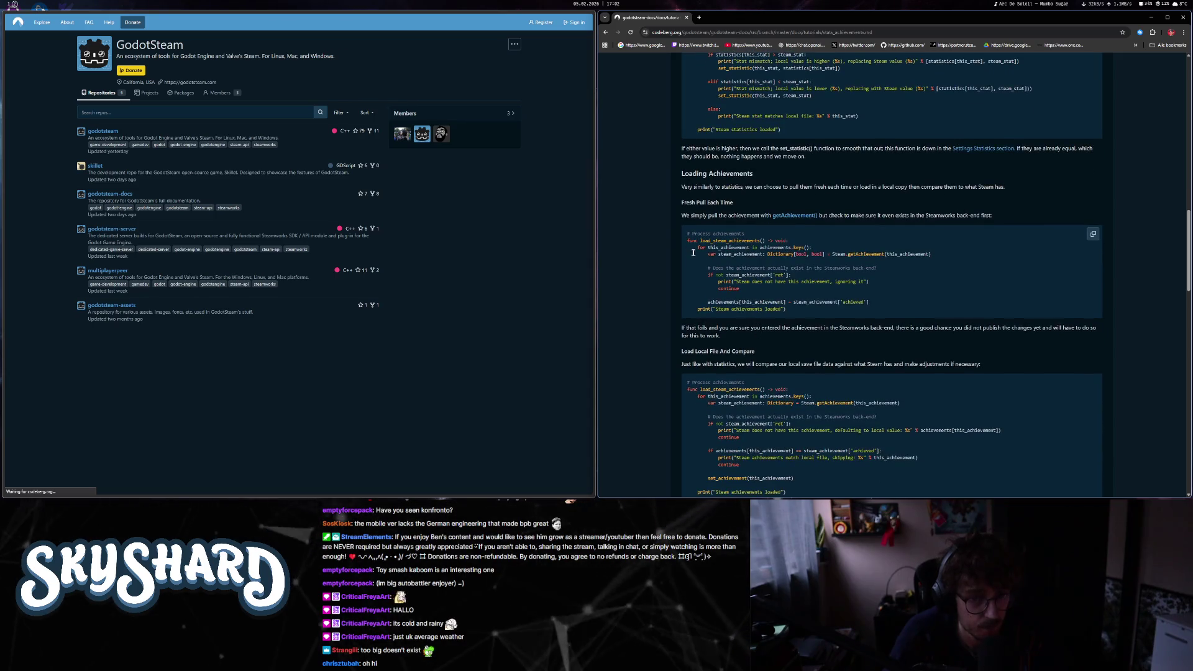
# - Study the achievements.keys() loop and the getAchievement(this_achievement) call in the example
pyautogui.moveTo(760, 248); pyautogui.dragTo(811, 247)
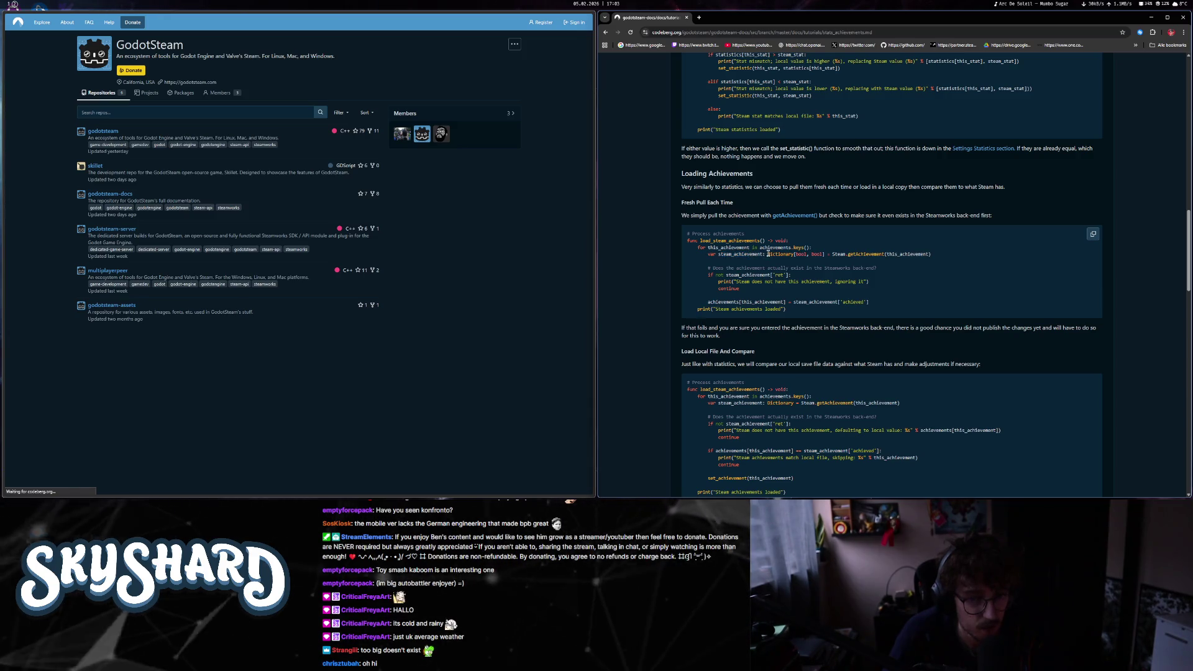
pyautogui.moveTo(768, 254); pyautogui.dragTo(825, 255)
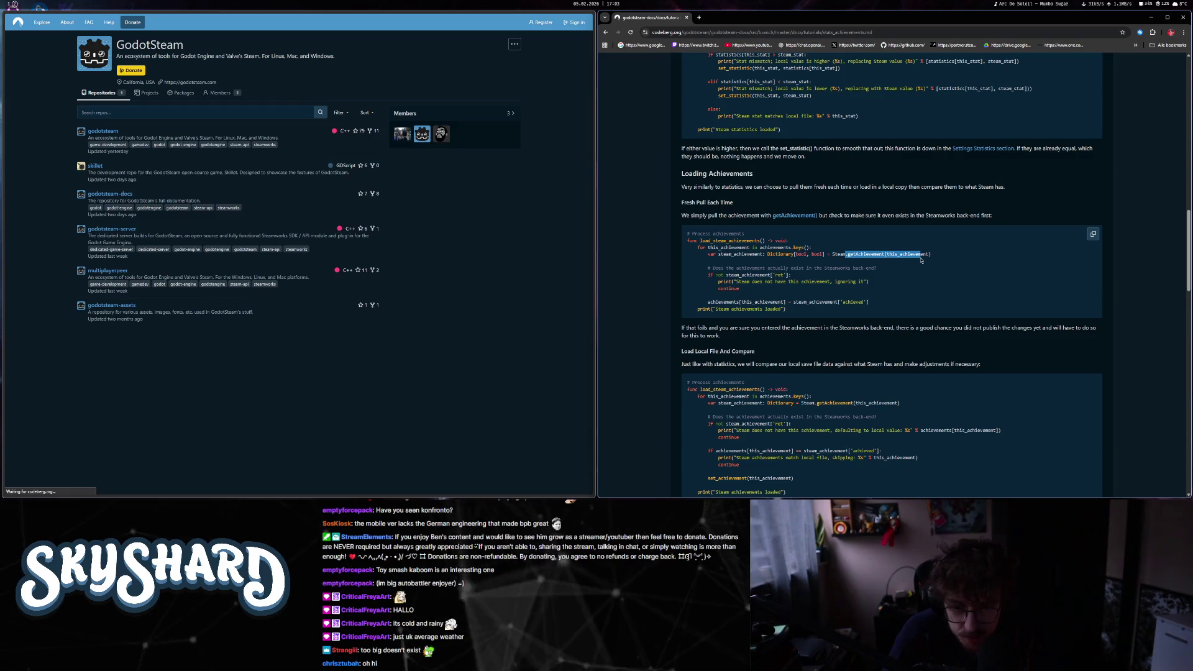
pyautogui.moveTo(921, 255); pyautogui.dragTo(847, 255)
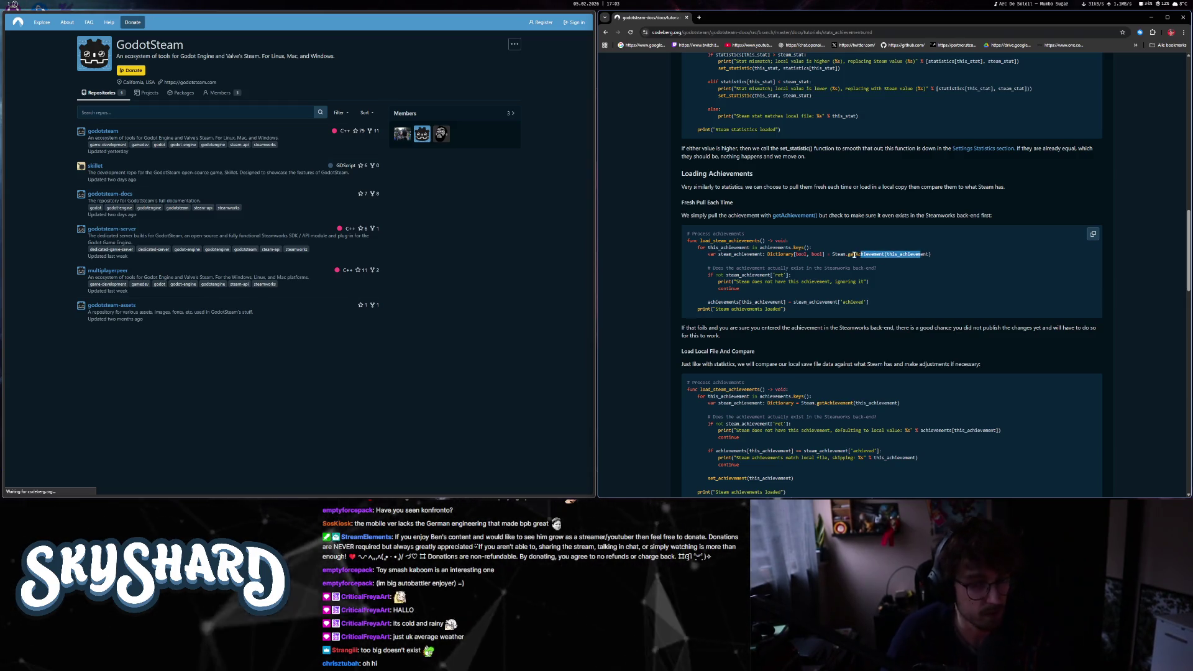
pyautogui.click(846, 255)
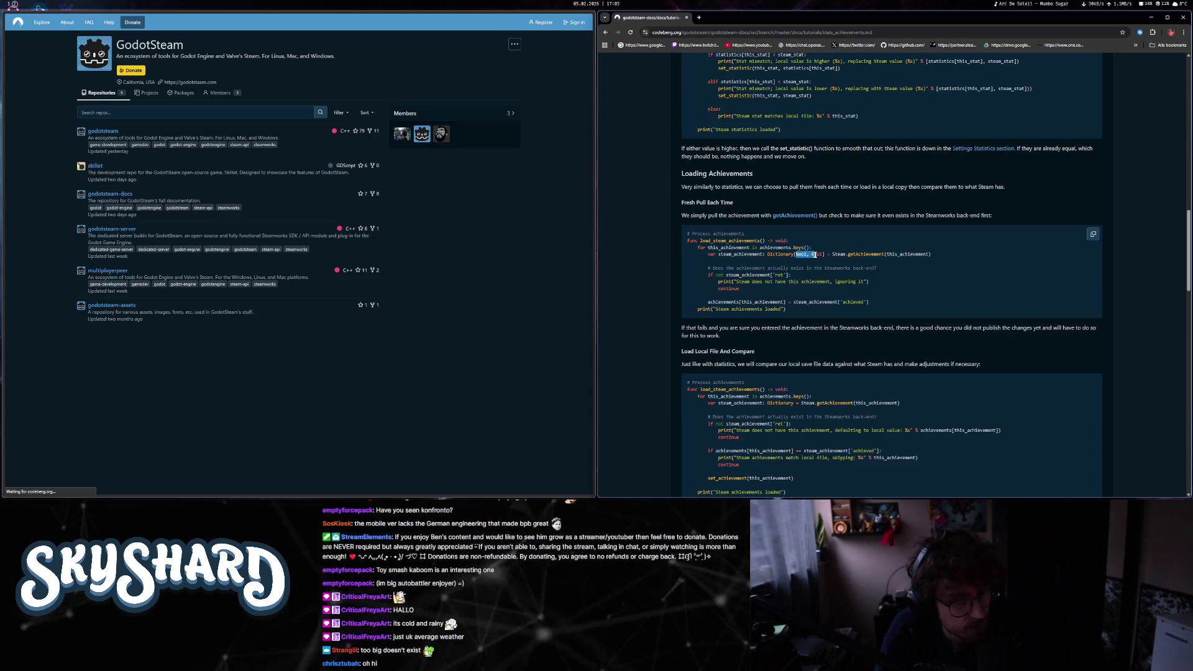
pyautogui.click(758, 282)
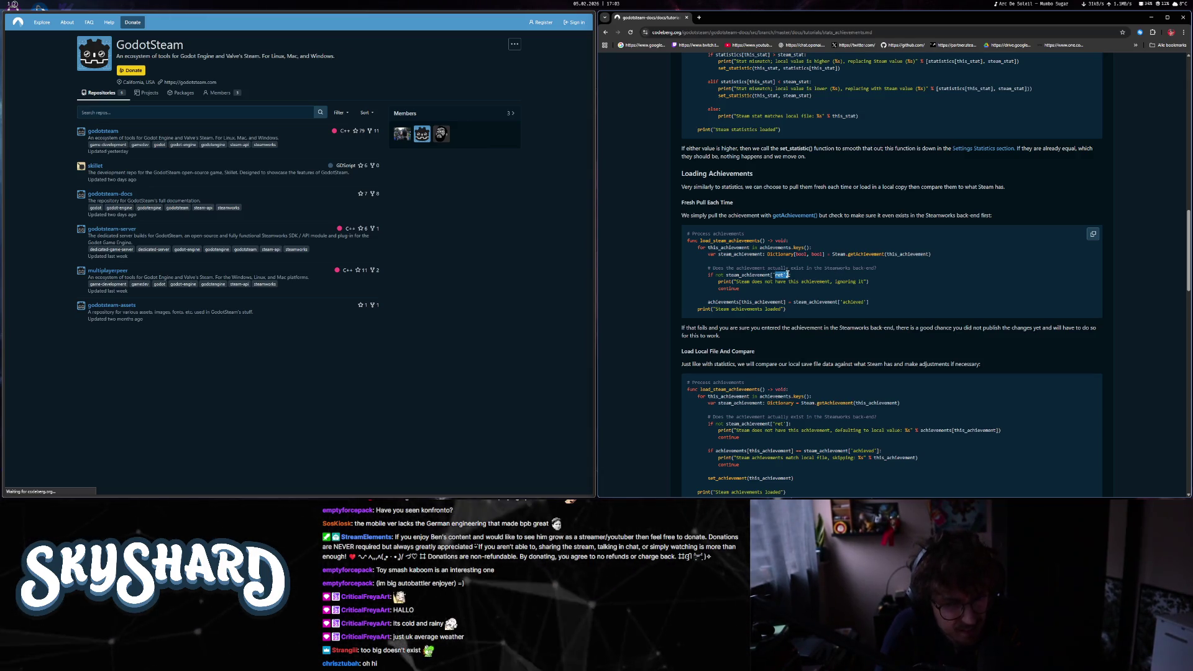
pyautogui.click(786, 275)
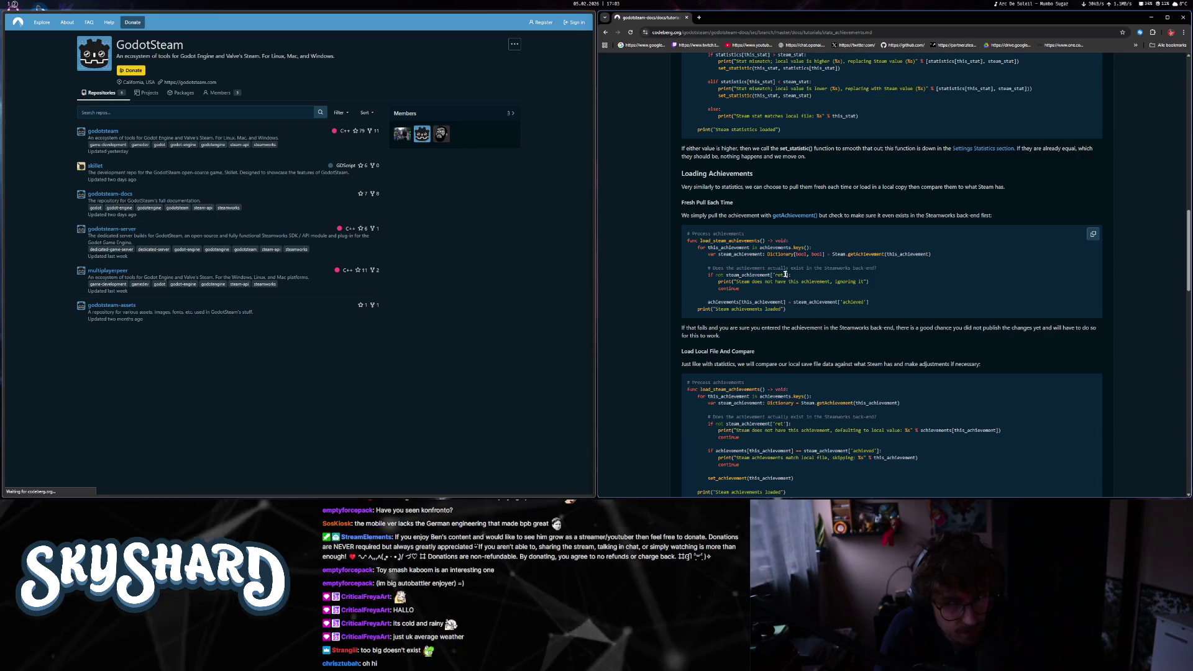
pyautogui.moveTo(708, 248); pyautogui.dragTo(787, 309)
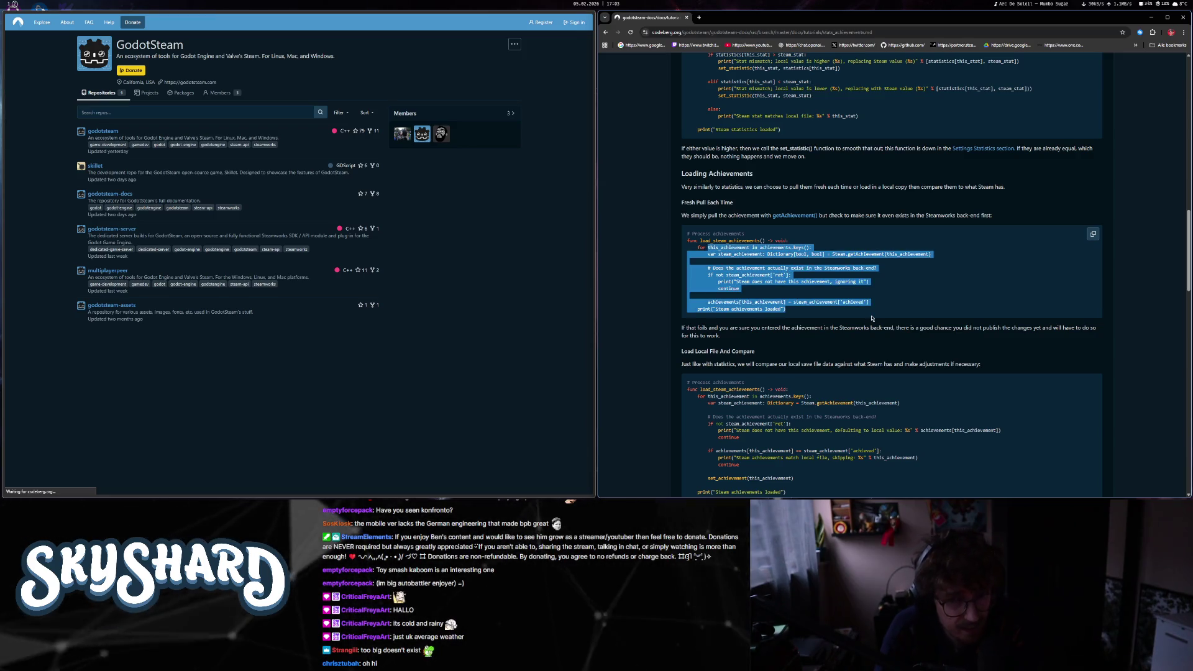
pyautogui.click(880, 282)
# - Highlight the Dictionary[bool, bool] assignment and the ret check in the example
pyautogui.moveTo(713, 254); pyautogui.dragTo(902, 257)
pyautogui.moveTo(768, 254); pyautogui.dragTo(825, 254)
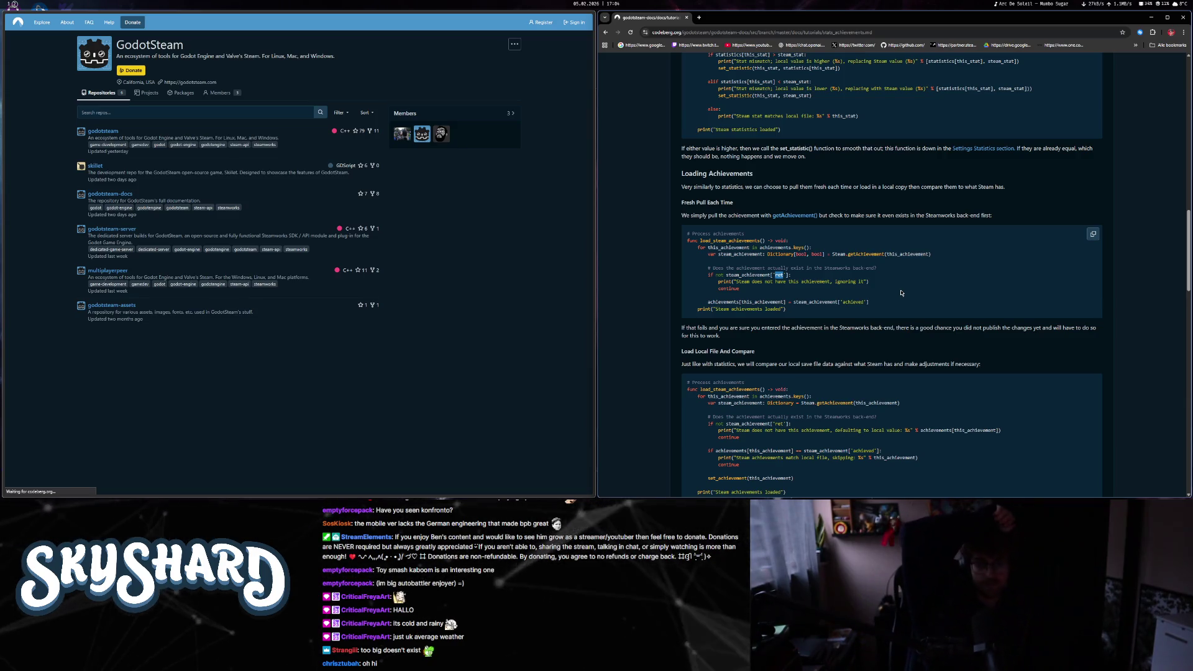
pyautogui.click(783, 251)
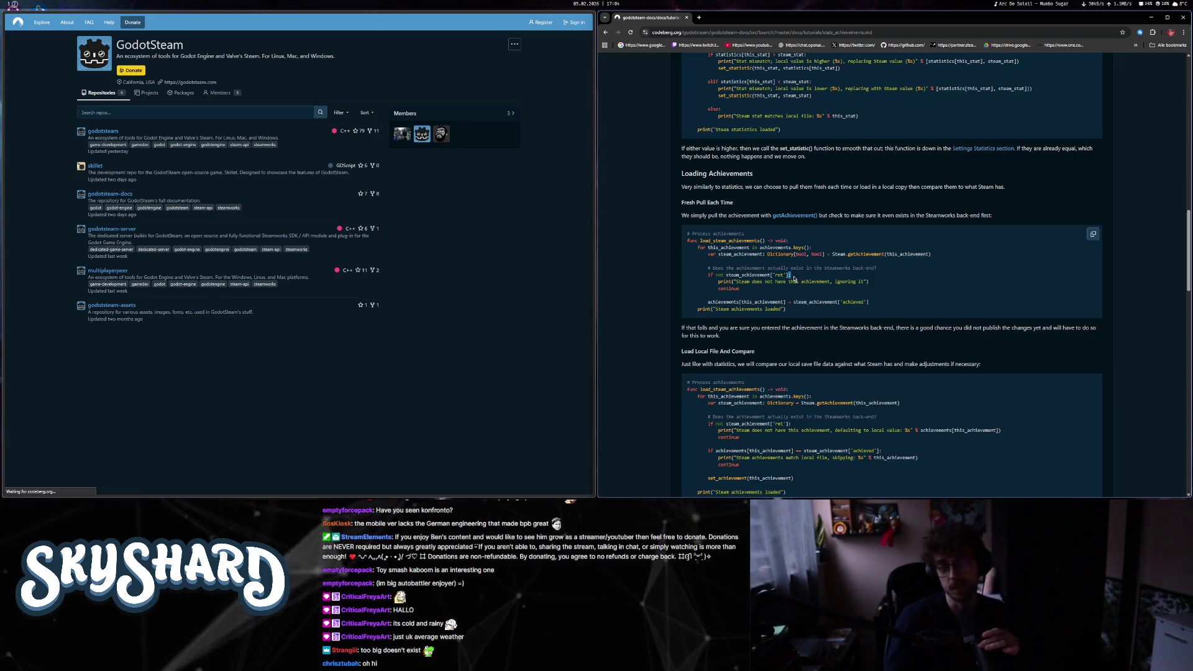
pyautogui.moveTo(796, 278); pyautogui.dragTo(791, 275)
pyautogui.click(983, 352)
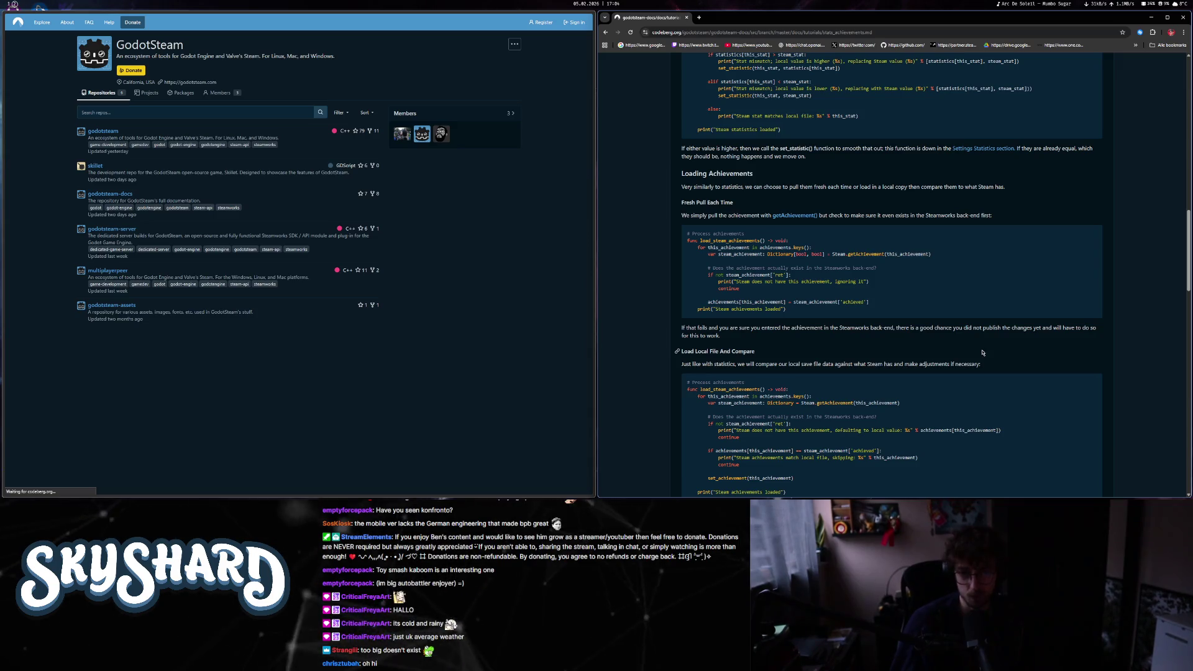
pyautogui.scroll(-2, 942, 402)
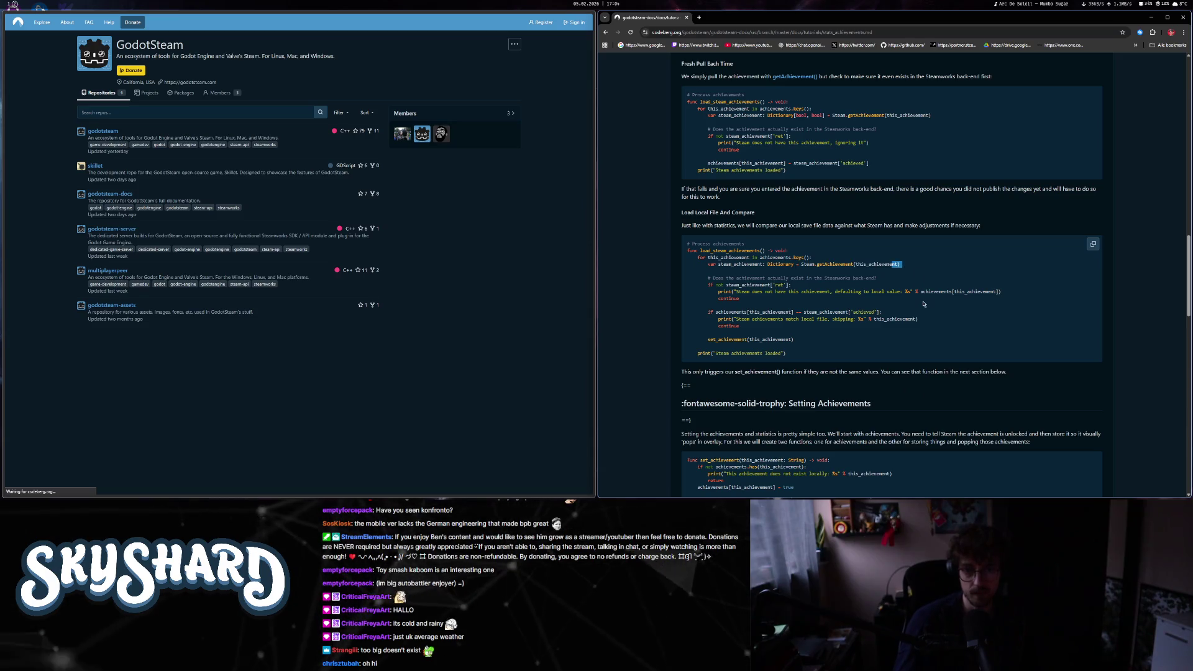
pyautogui.click(957, 297)
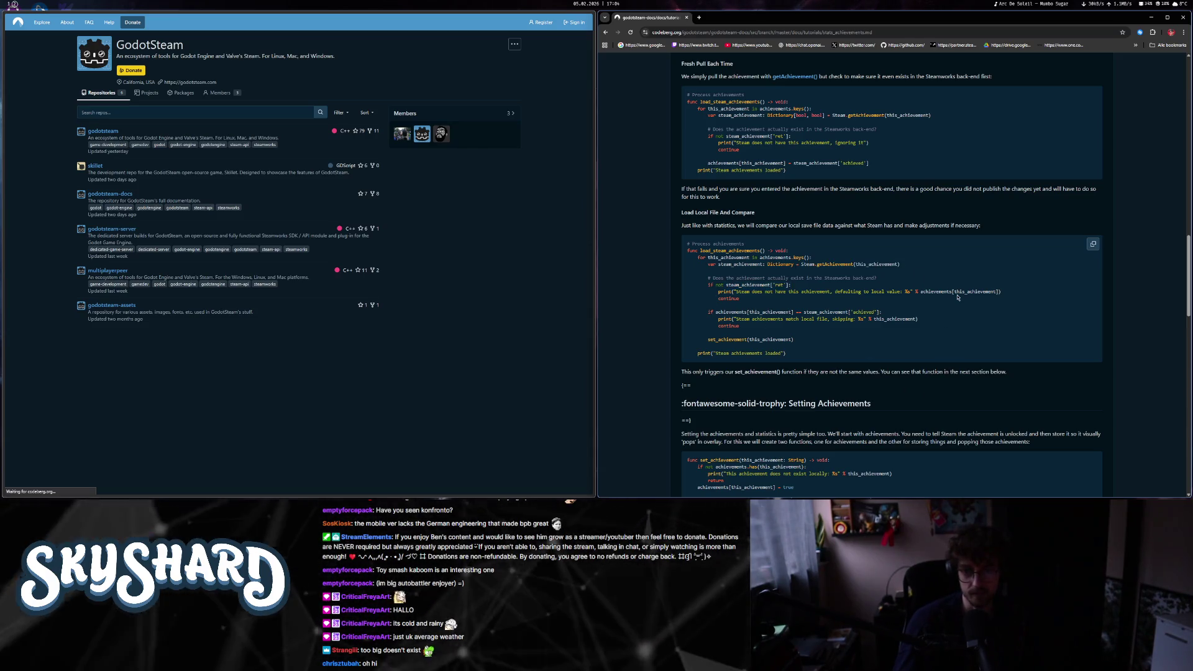
pyautogui.hotkey('alt', 'Tab')
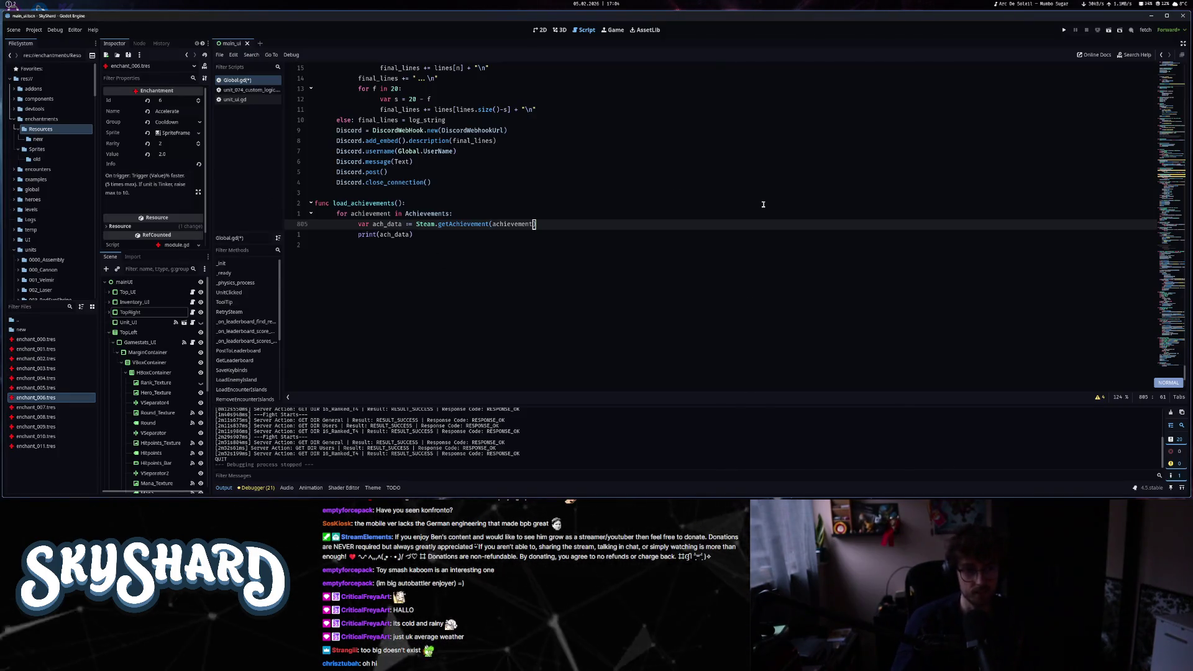
# - Type ach_data as Dictionary in load_achievements
pyautogui.scroll(-2, 763, 204)
pyautogui.press('Home')
pyautogui.press('e')
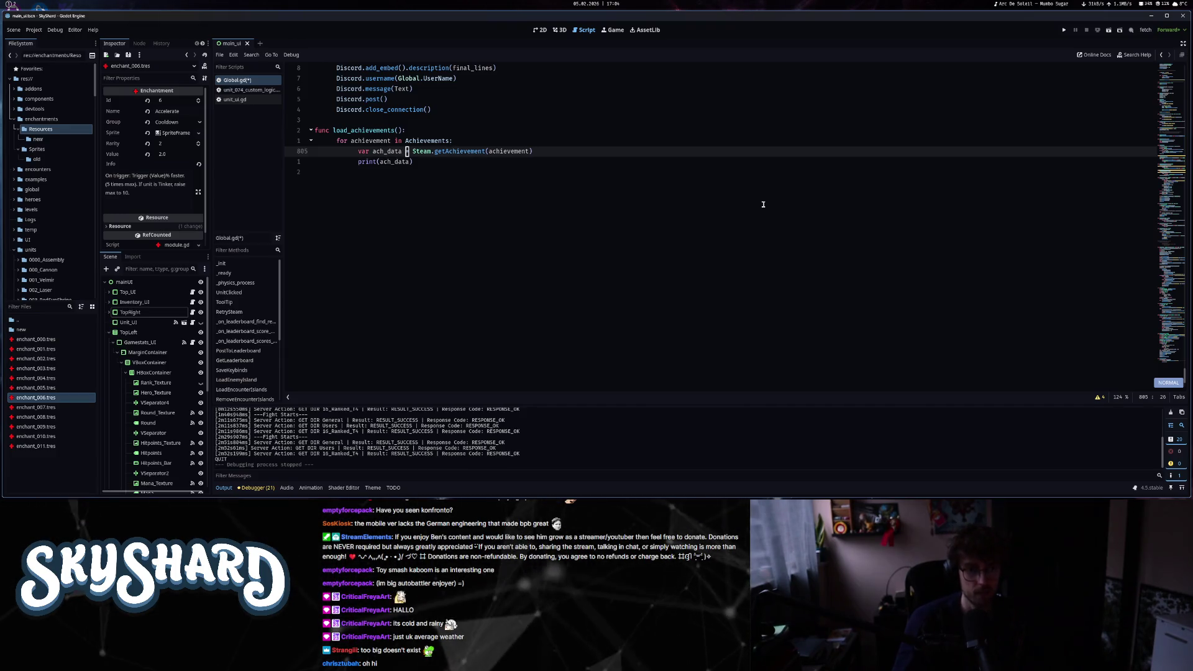
pyautogui.write(': Dictionary')
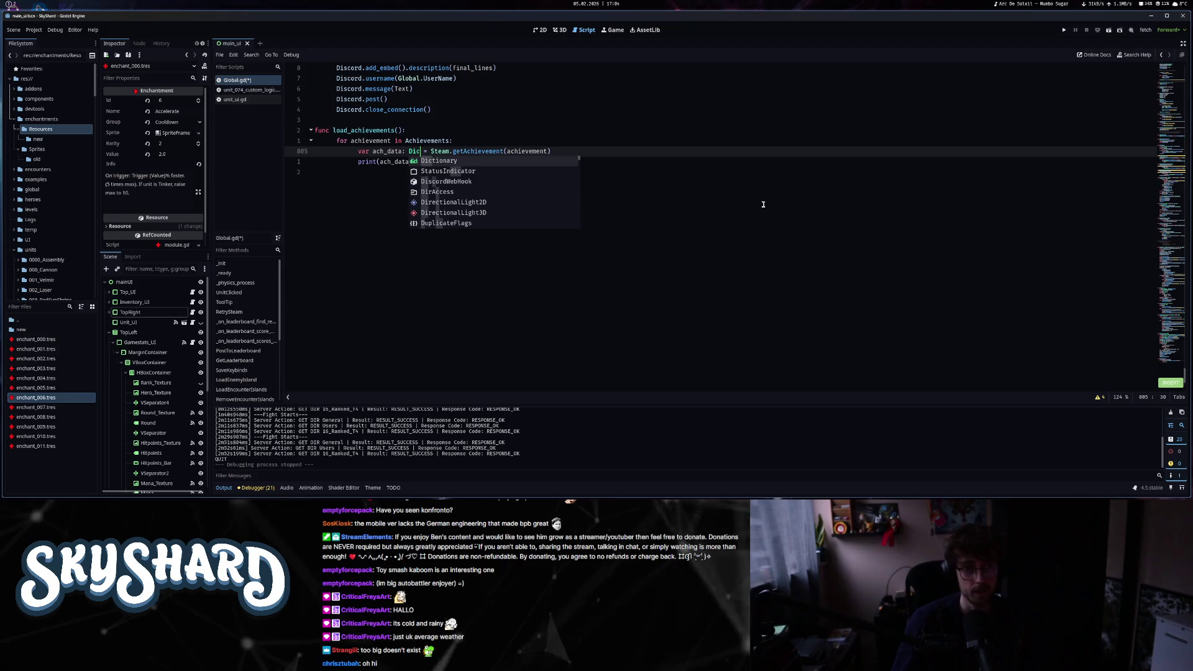
pyautogui.press('Escape')
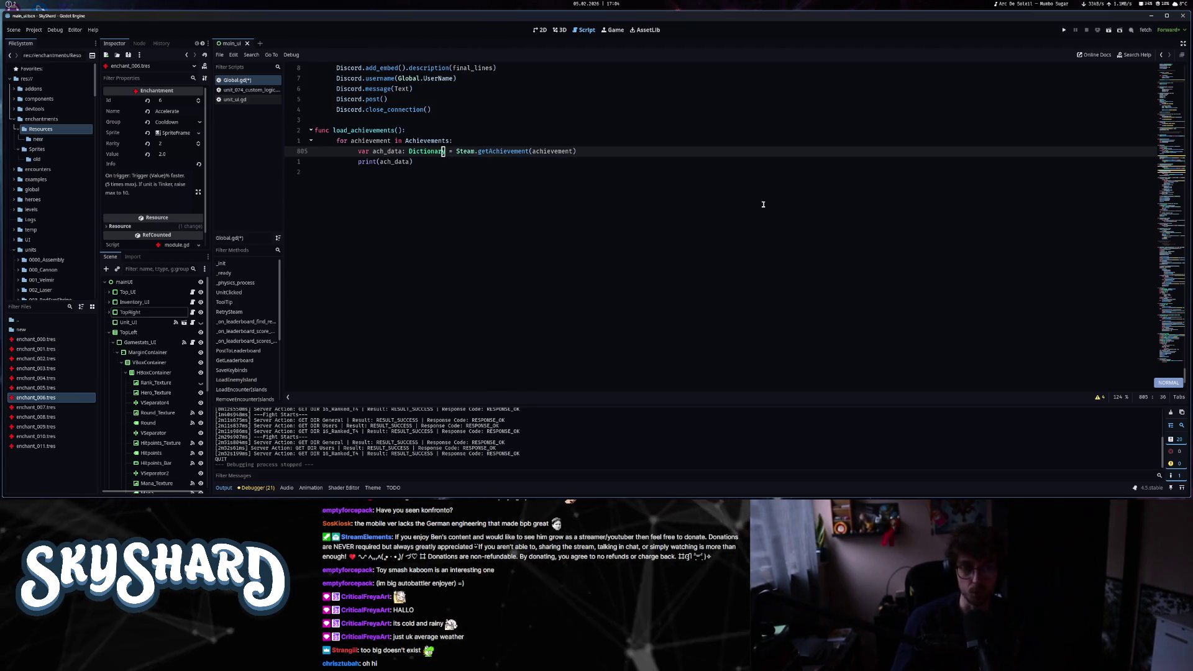
# - Skip entries whose ach_data["ret"] is false and read ach_data["achieved"] into a bool
pyautogui.press('j')
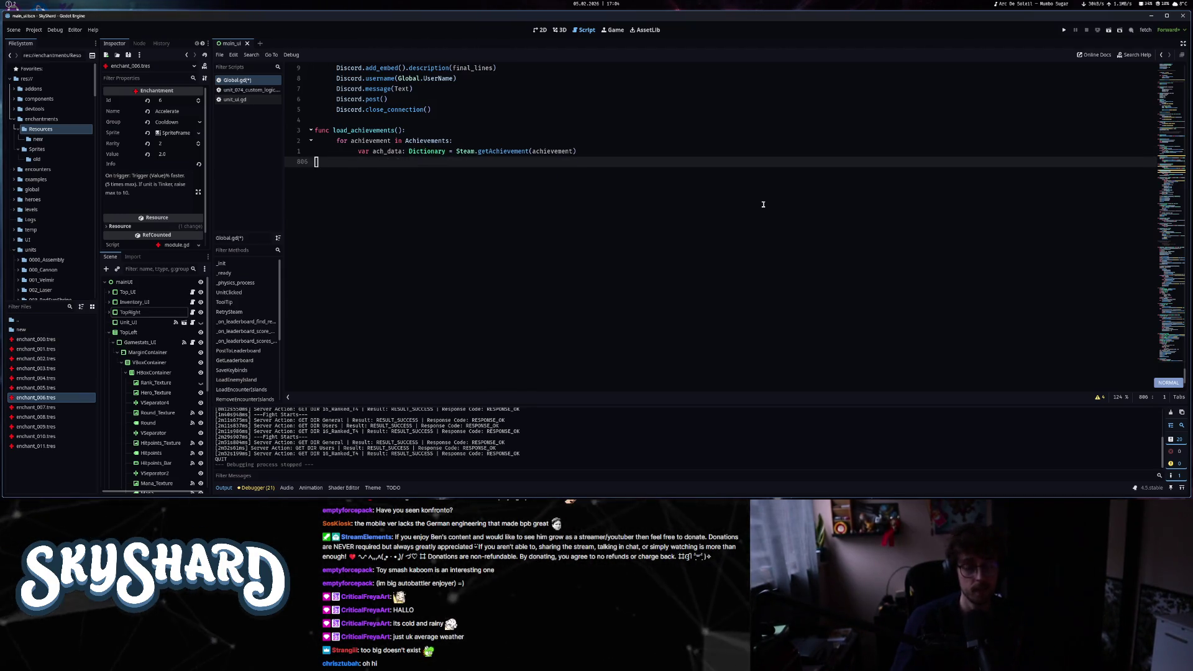
pyautogui.press('i')
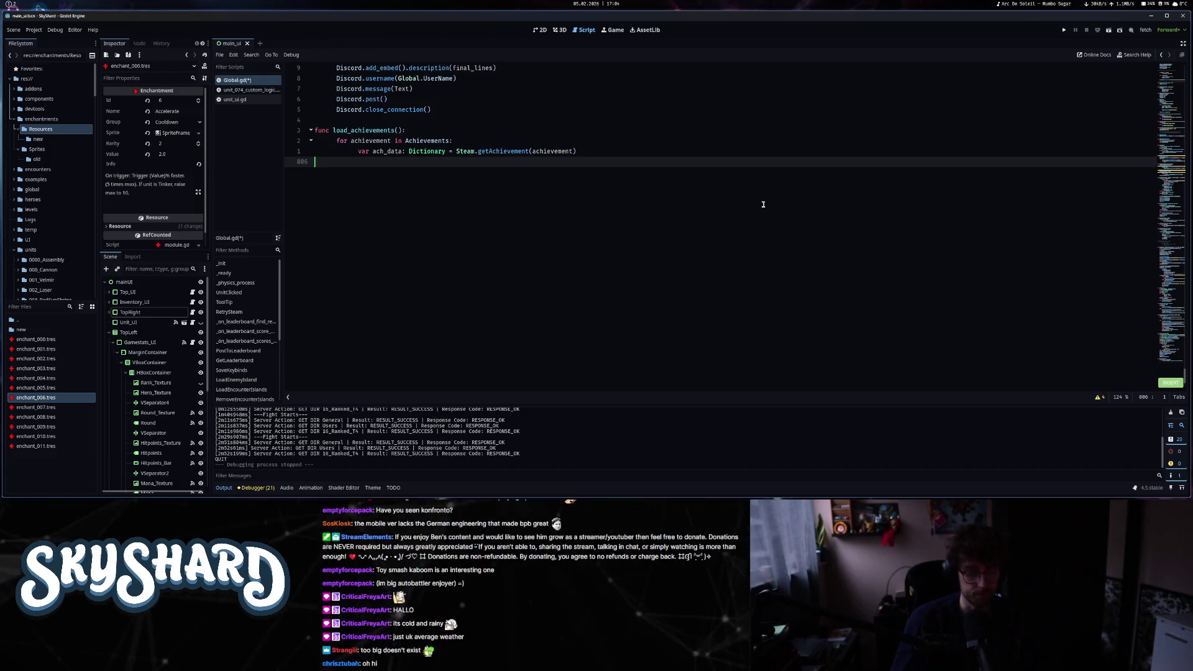
pyautogui.write('if ')
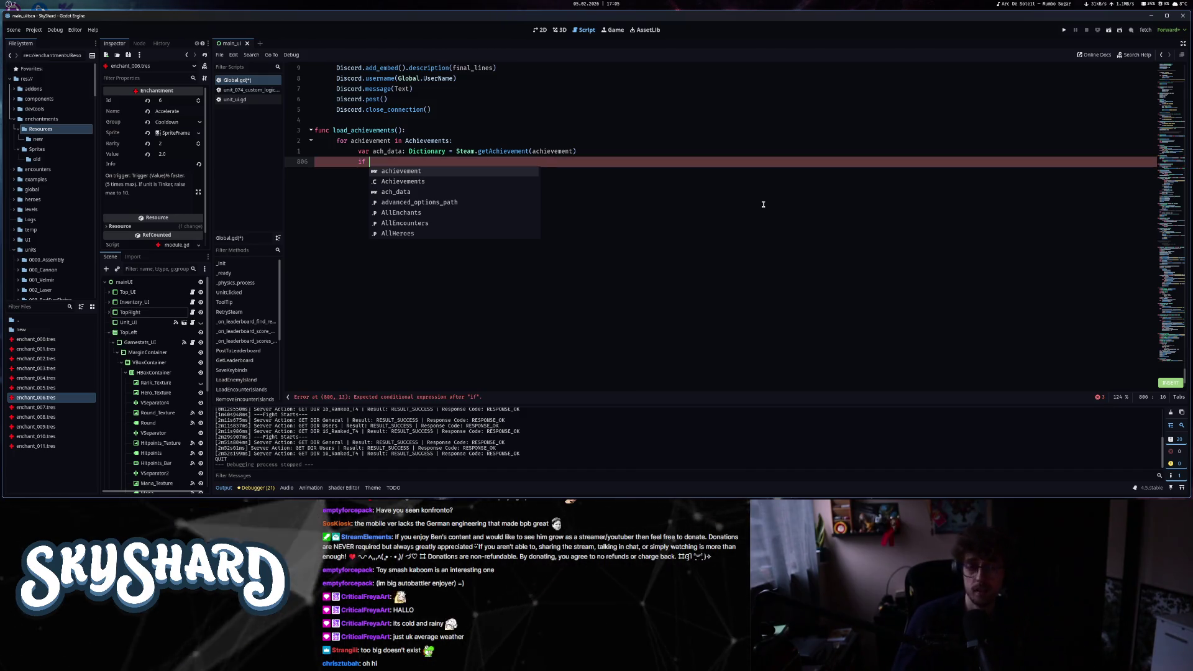
pyautogui.write('not ')
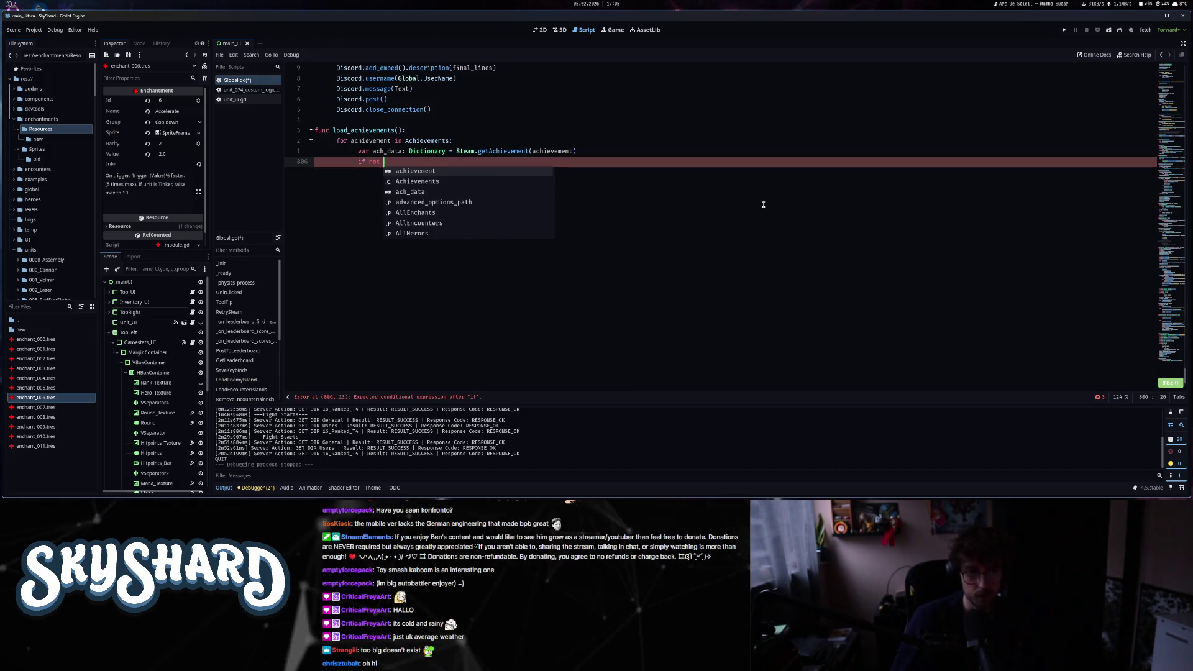
pyautogui.write('ach_data')
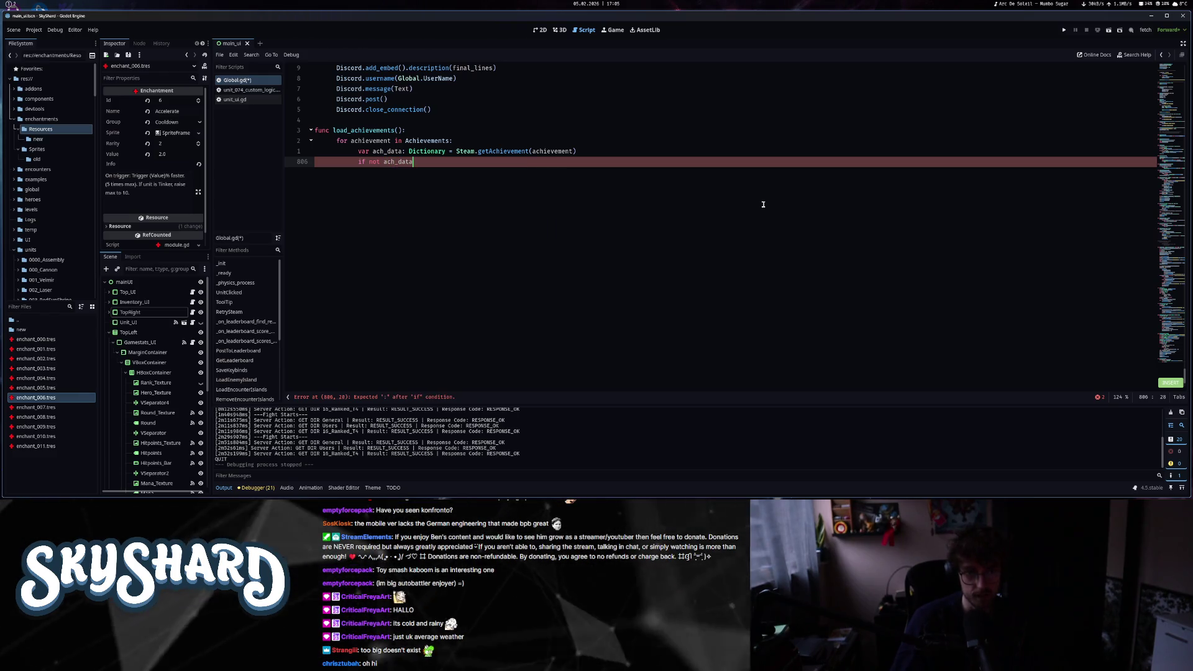
pyautogui.write('["ret"]: ')
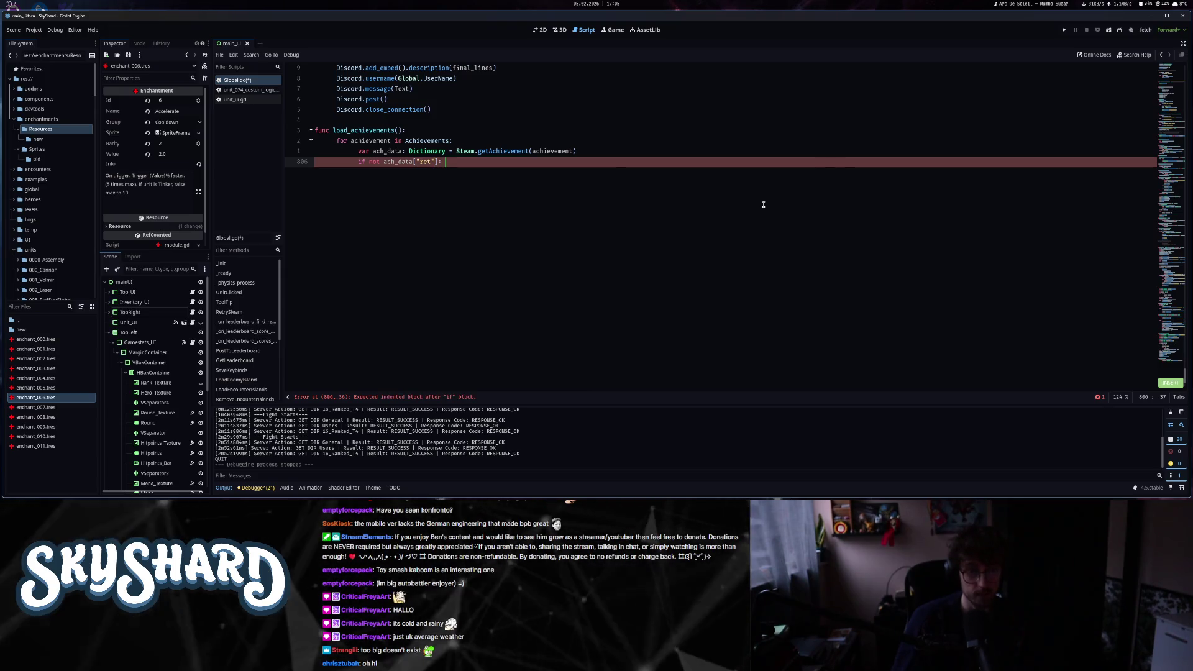
pyautogui.write('cont')
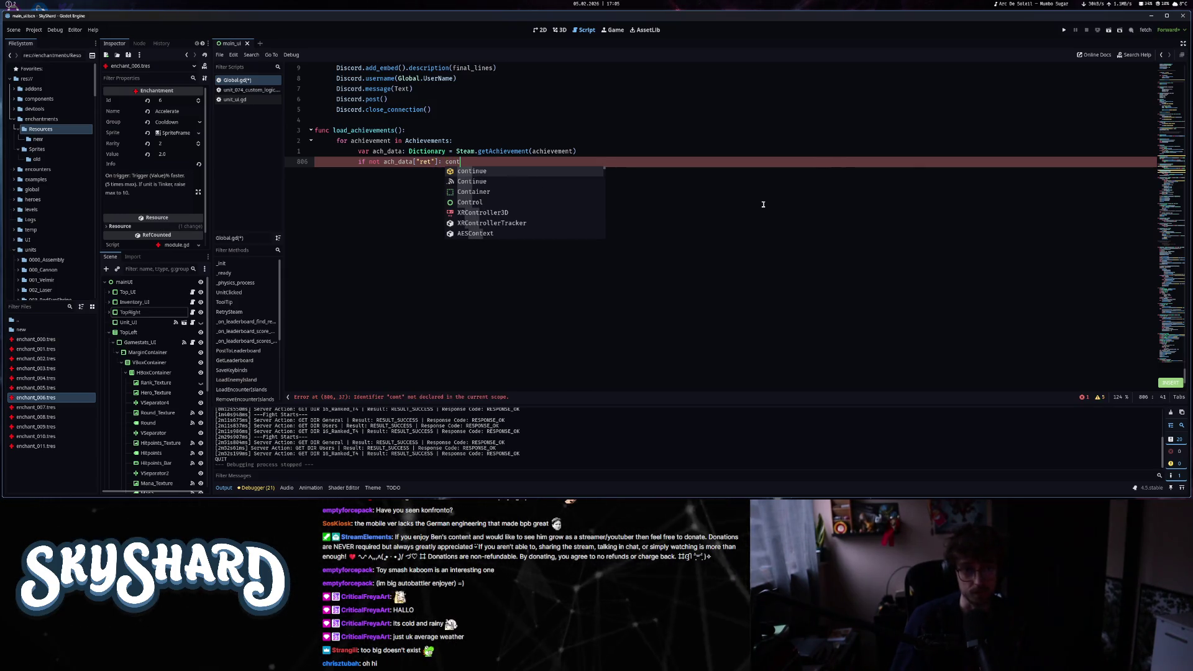
pyautogui.press('Return')
pyautogui.press('Return')
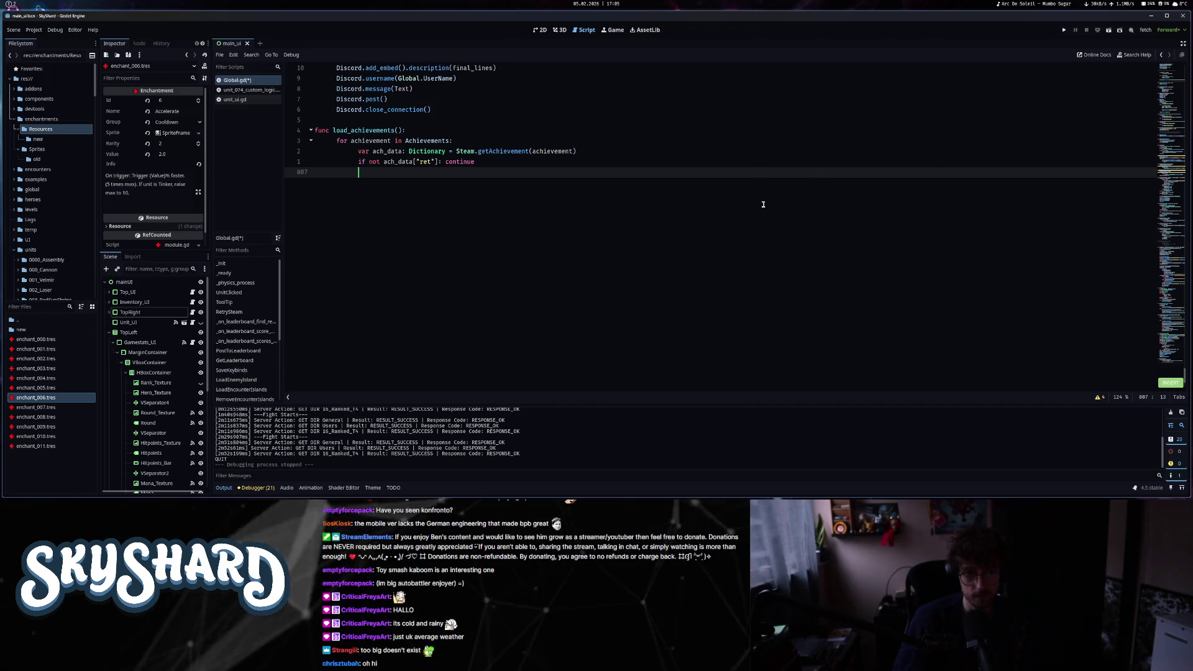
pyautogui.write('var a')
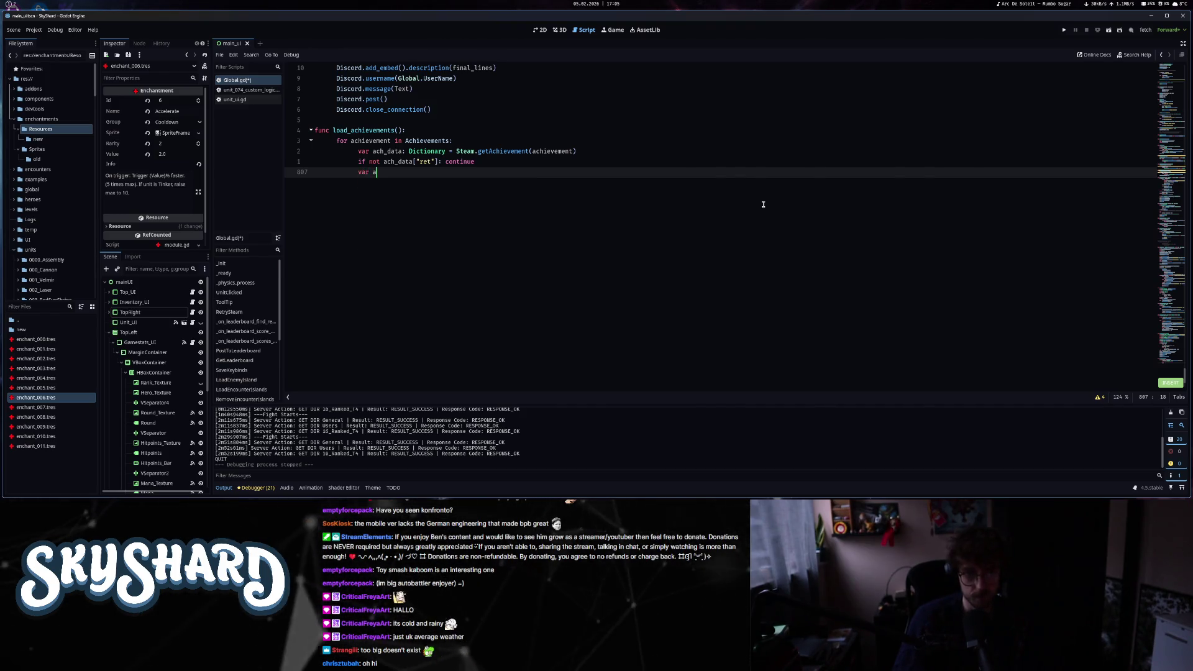
pyautogui.write('chieved')
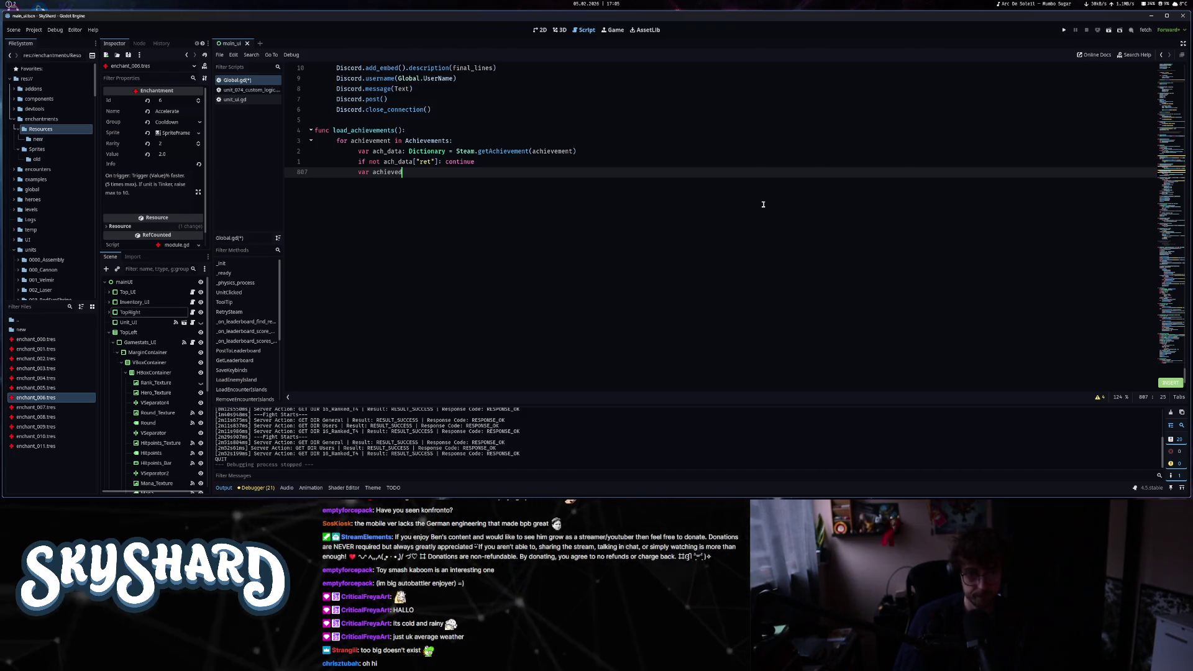
pyautogui.write(': bool = ach_data["achieved')
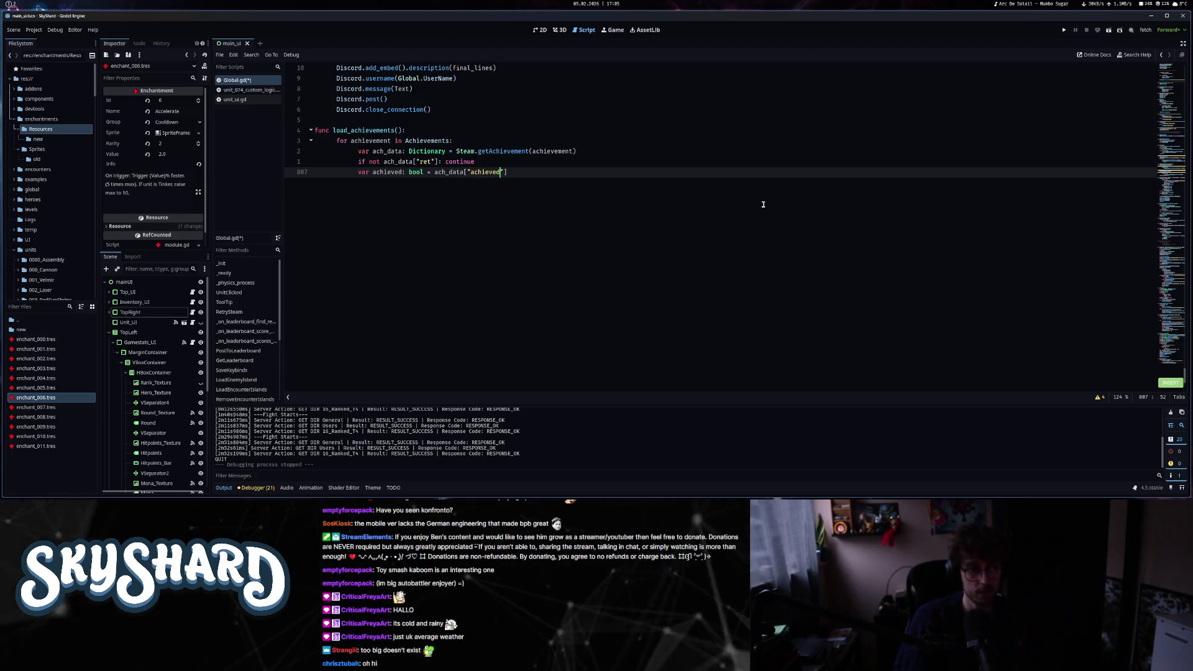
pyautogui.press('super+2')
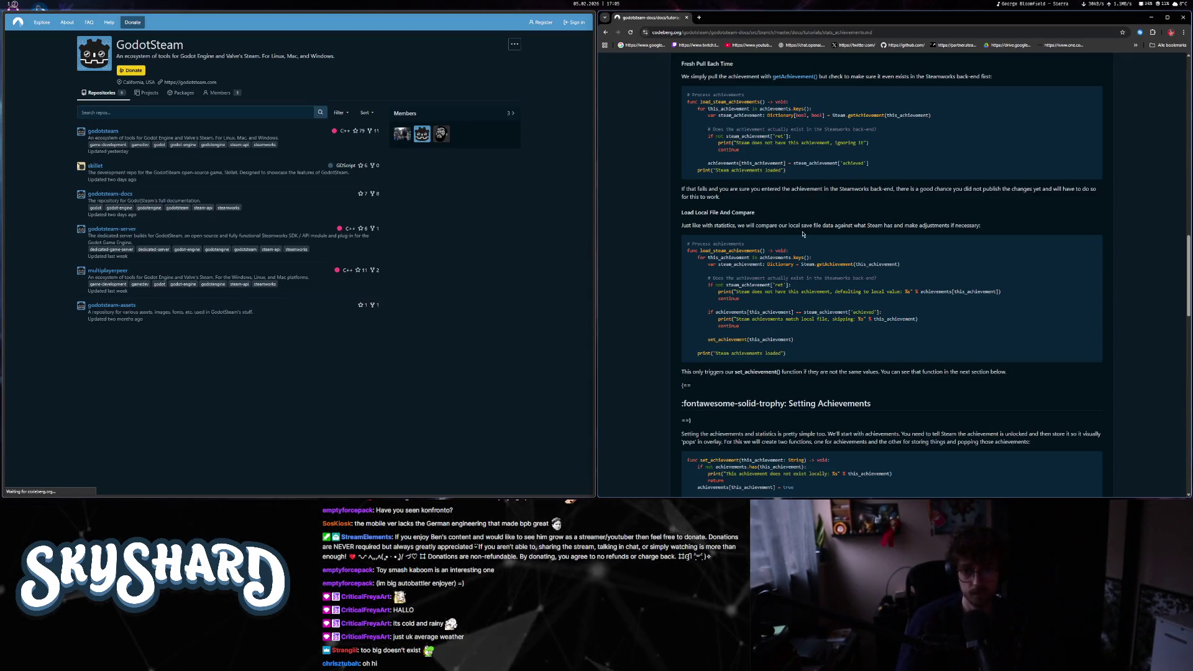
# - Return to Godot and place the caret at the end of line 807
pyautogui.press('super+1')
pyautogui.moveTo(544, 183)
pyautogui.mouseDown()
pyautogui.moveTo(546, 130)
pyautogui.moveTo(625, 169)
pyautogui.mouseUp()
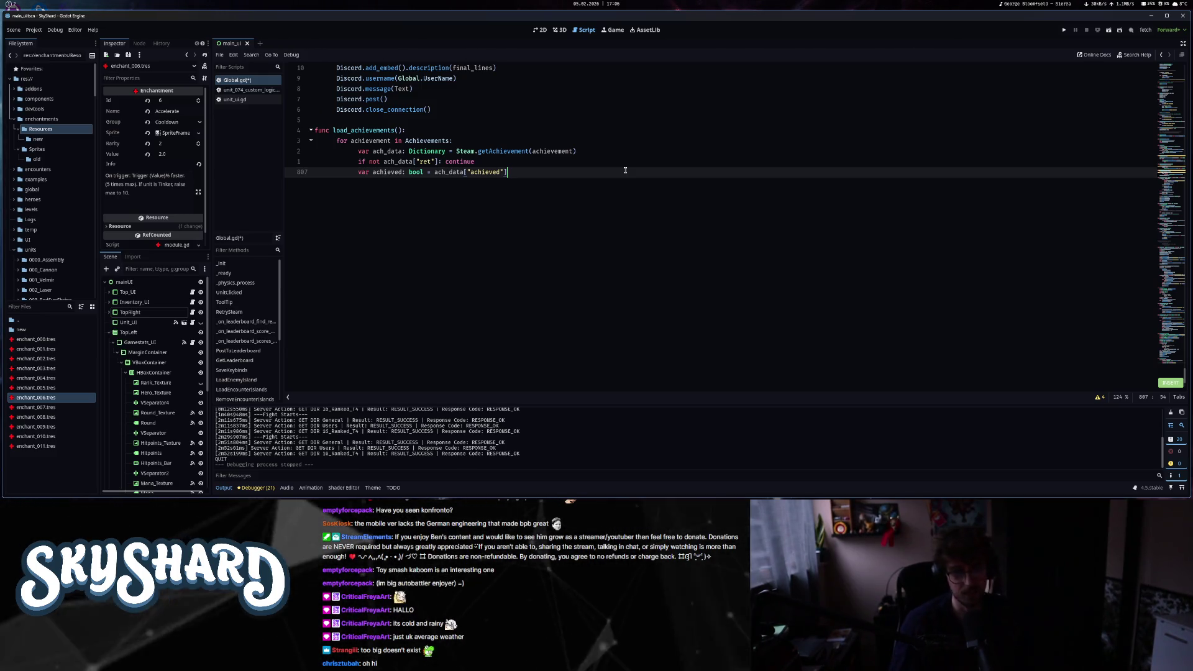
# - Add func set_achievement(name: String) calling Steam.setAchievement(name), and save
pyautogui.press('Return')
pyautogui.press('Return')
pyautogui.write('func ')
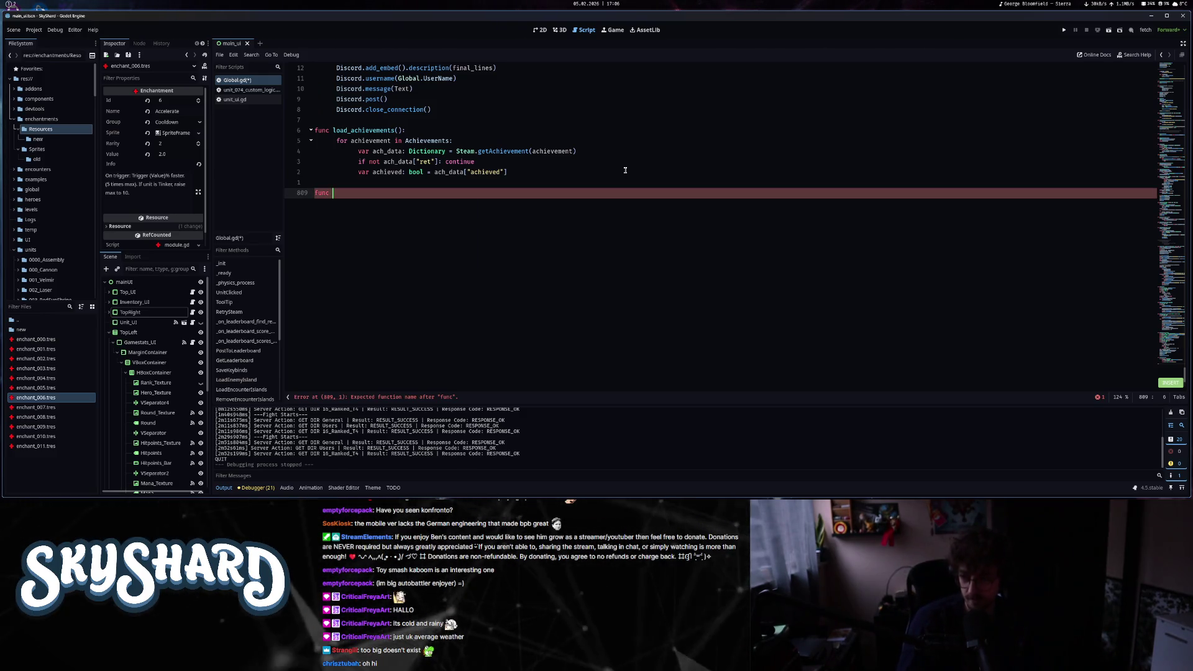
pyautogui.write('set_achievement(')
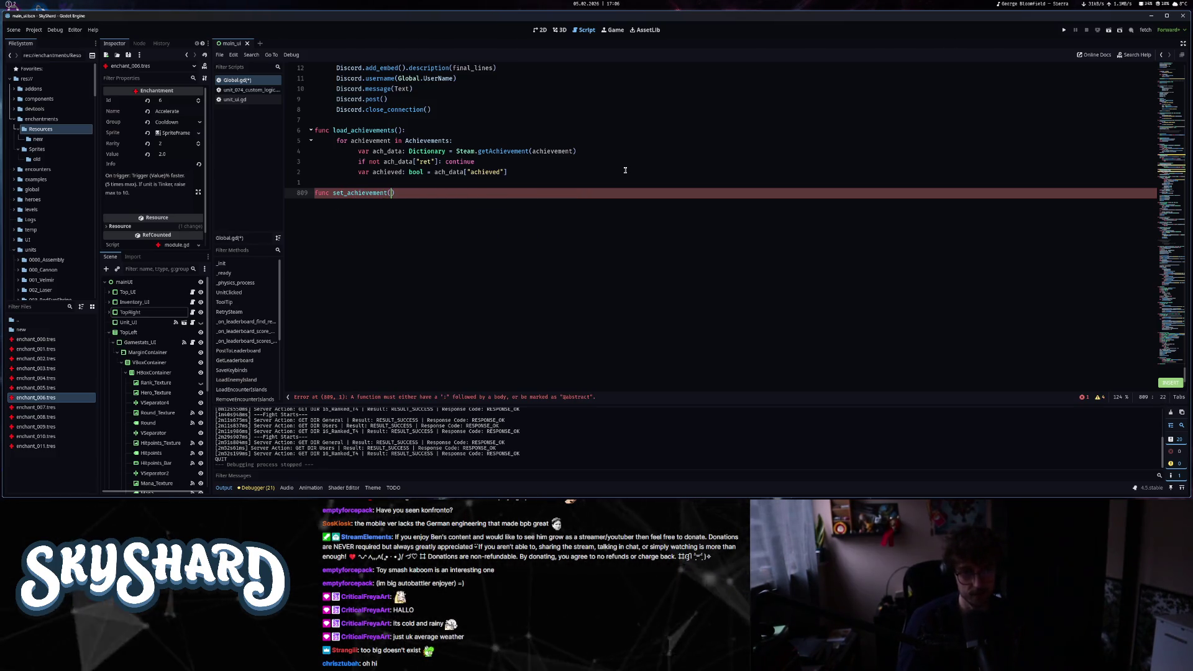
pyautogui.write('name: String):')
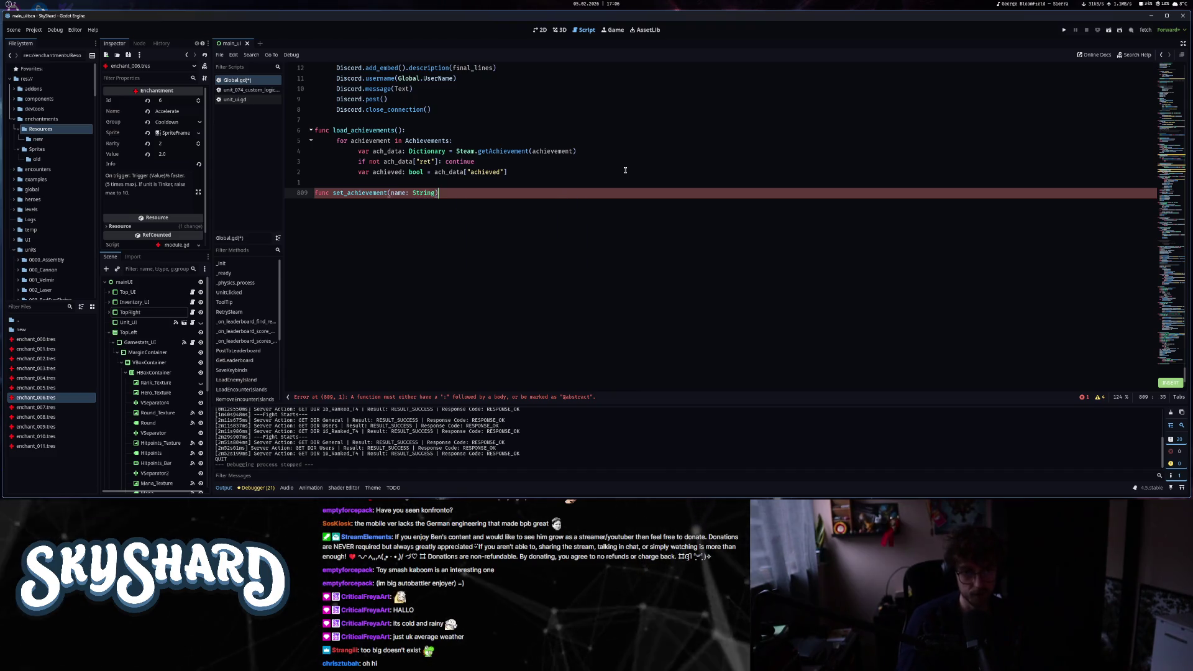
pyautogui.press('Return')
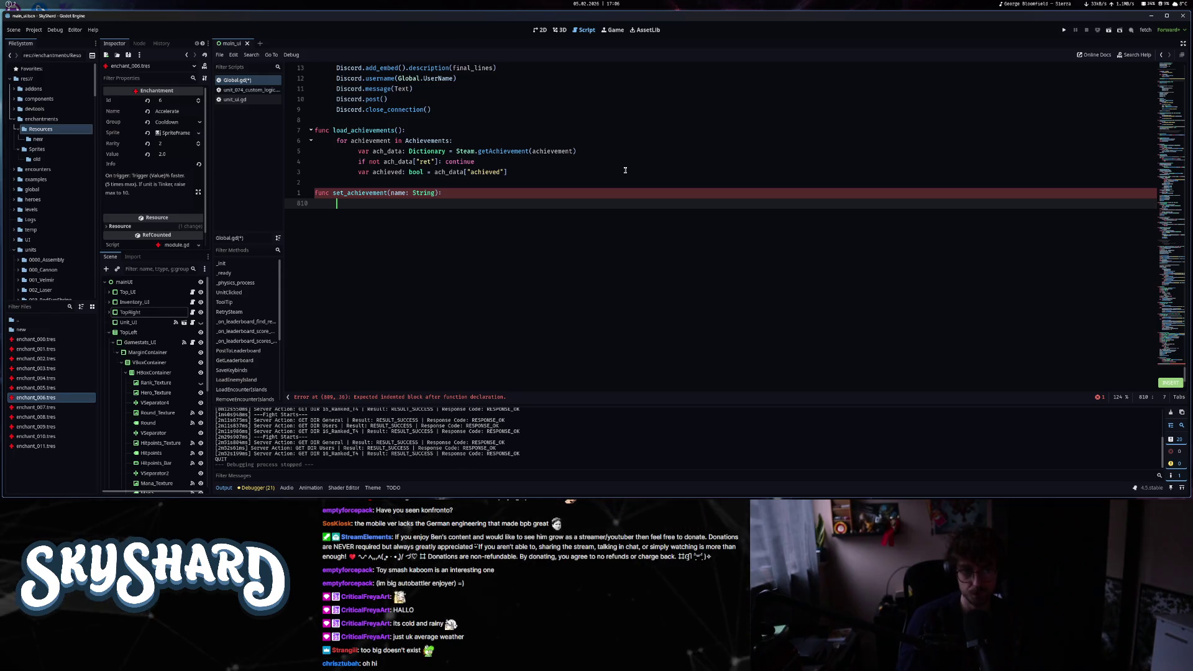
pyautogui.write('Steam.Set')
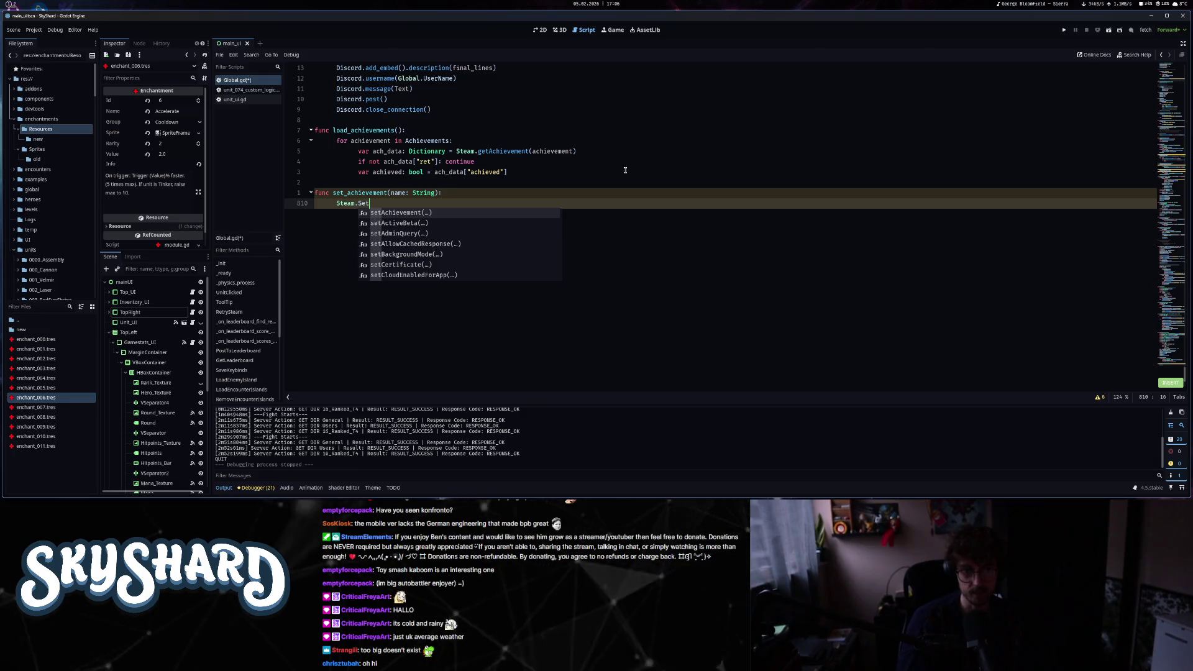
pyautogui.press('Return')
pyautogui.write('name')
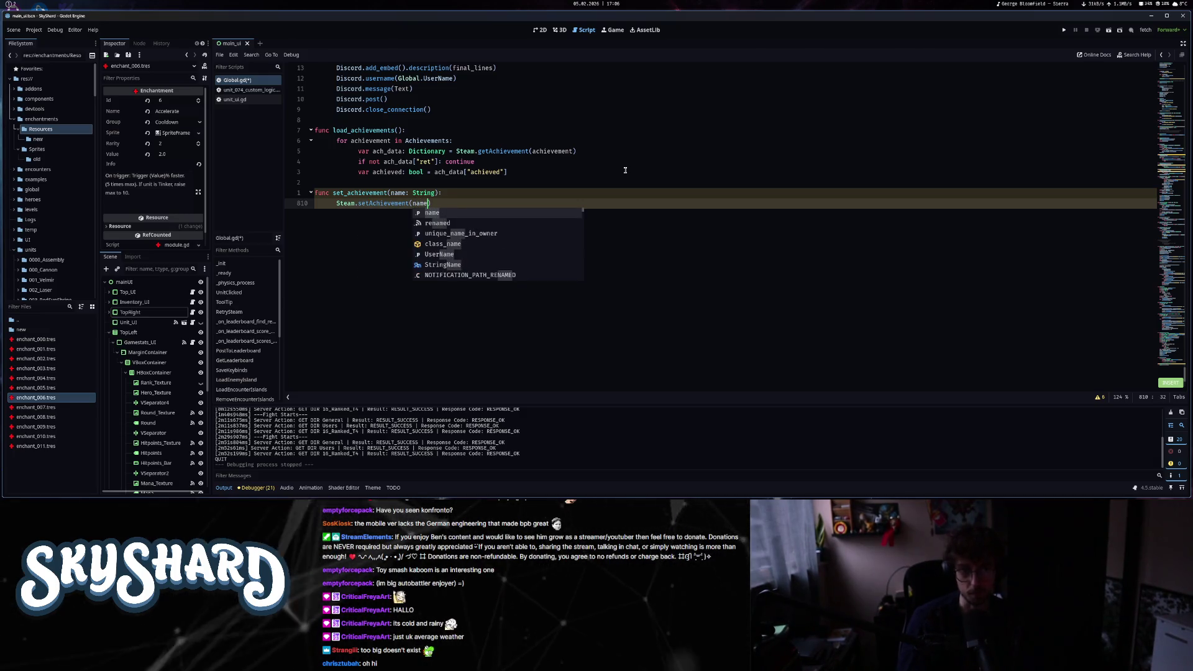
pyautogui.press('Escape')
pyautogui.press('Escape')
pyautogui.hotkey('ctrl', 's')
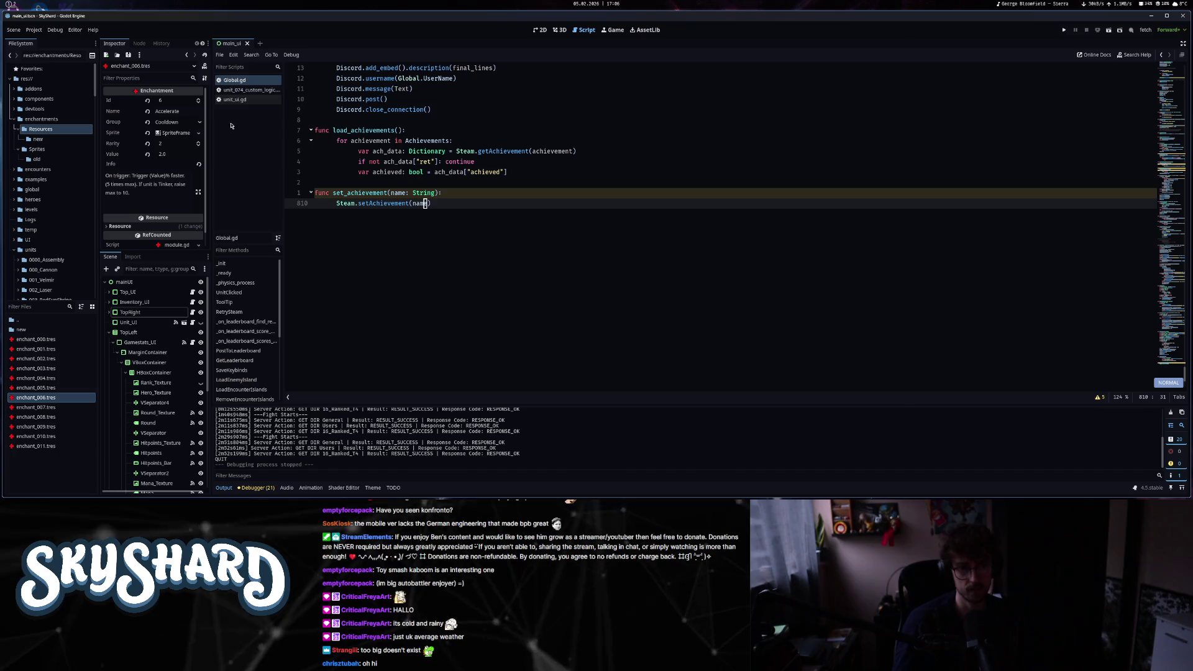
# - Rename the set_achievement parameter to achievement_name
pyautogui.click(399, 193)
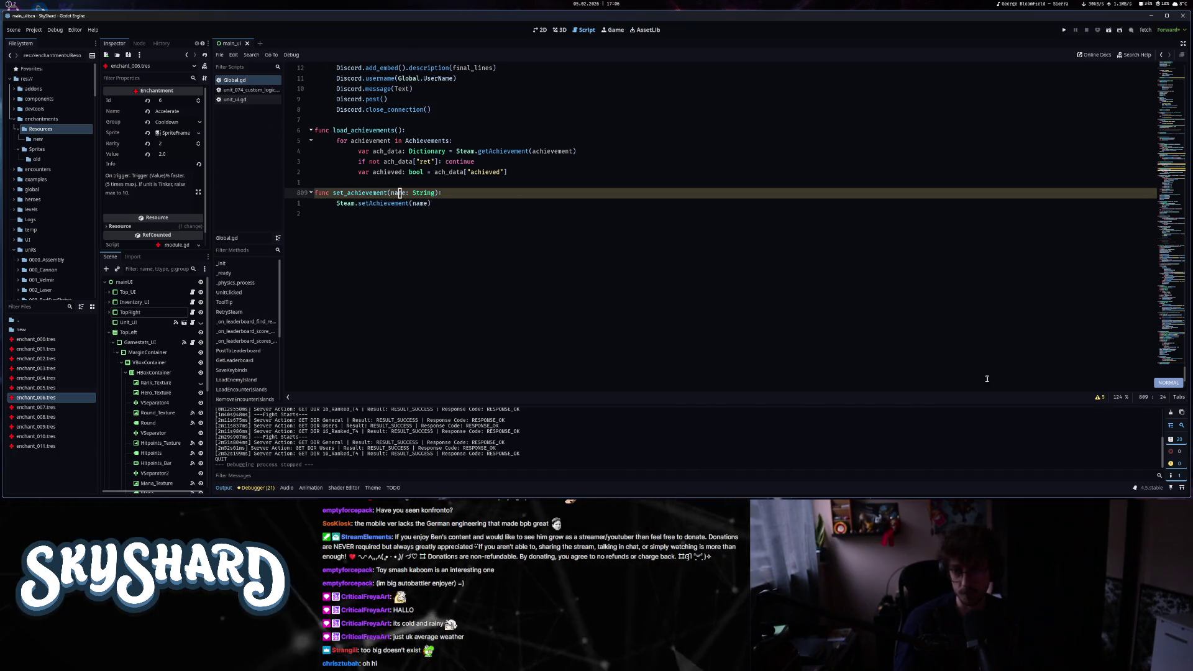
pyautogui.click(1105, 397)
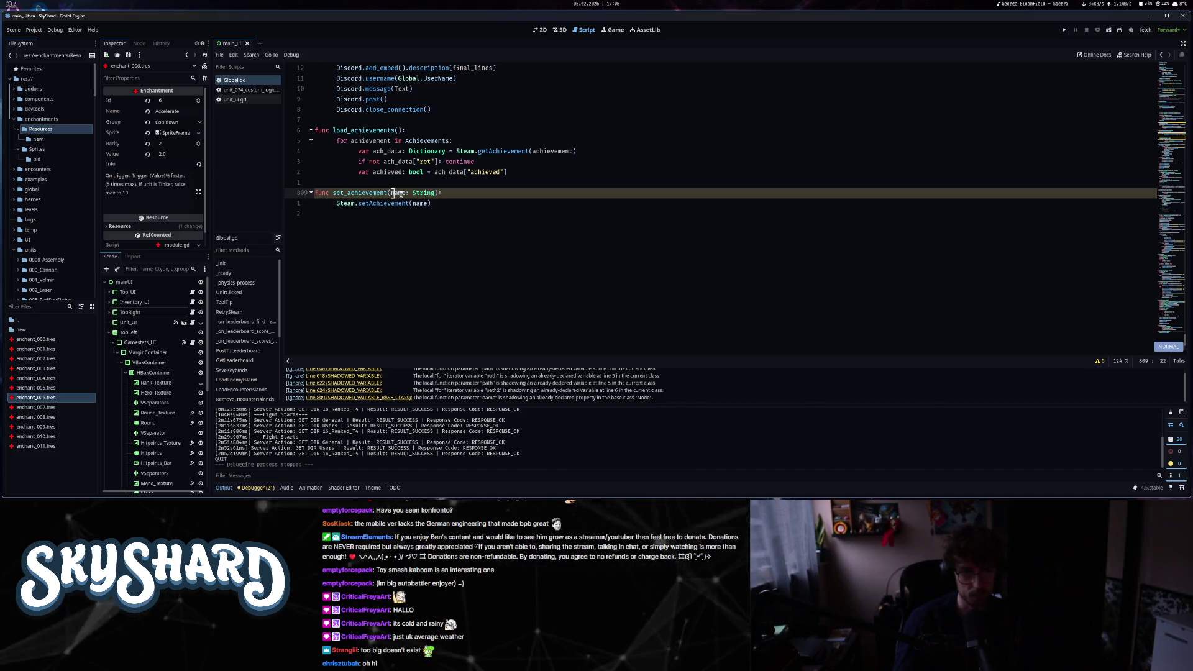
pyautogui.write('bi')
pyautogui.write('achievement_')
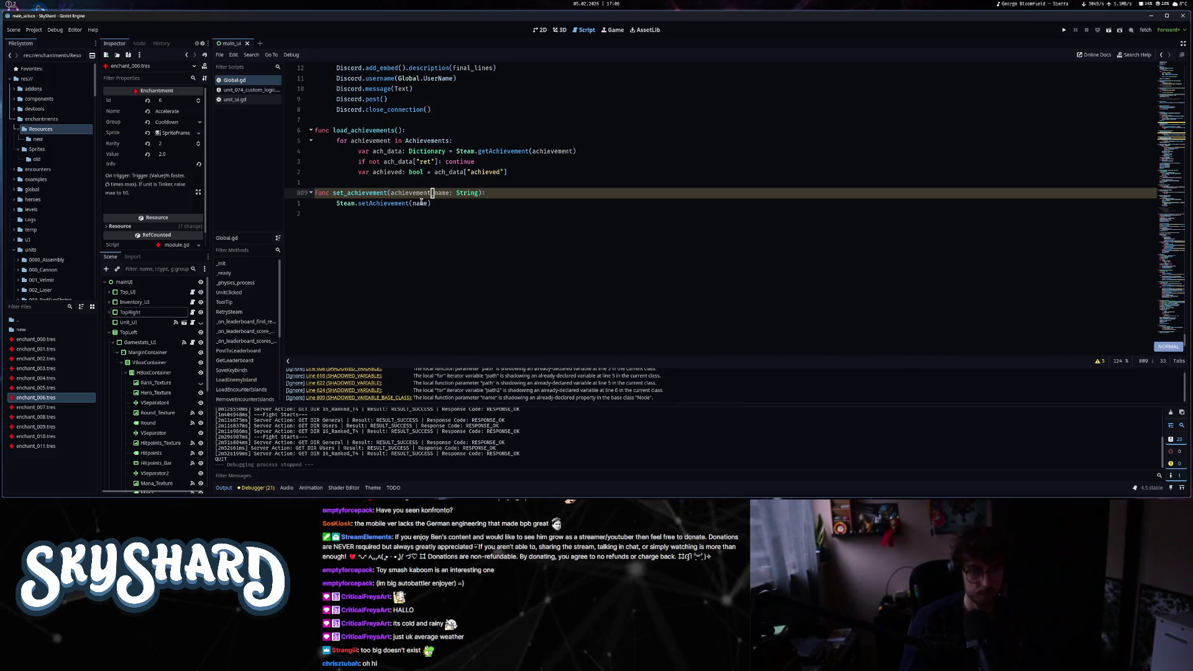
pyautogui.write('j')
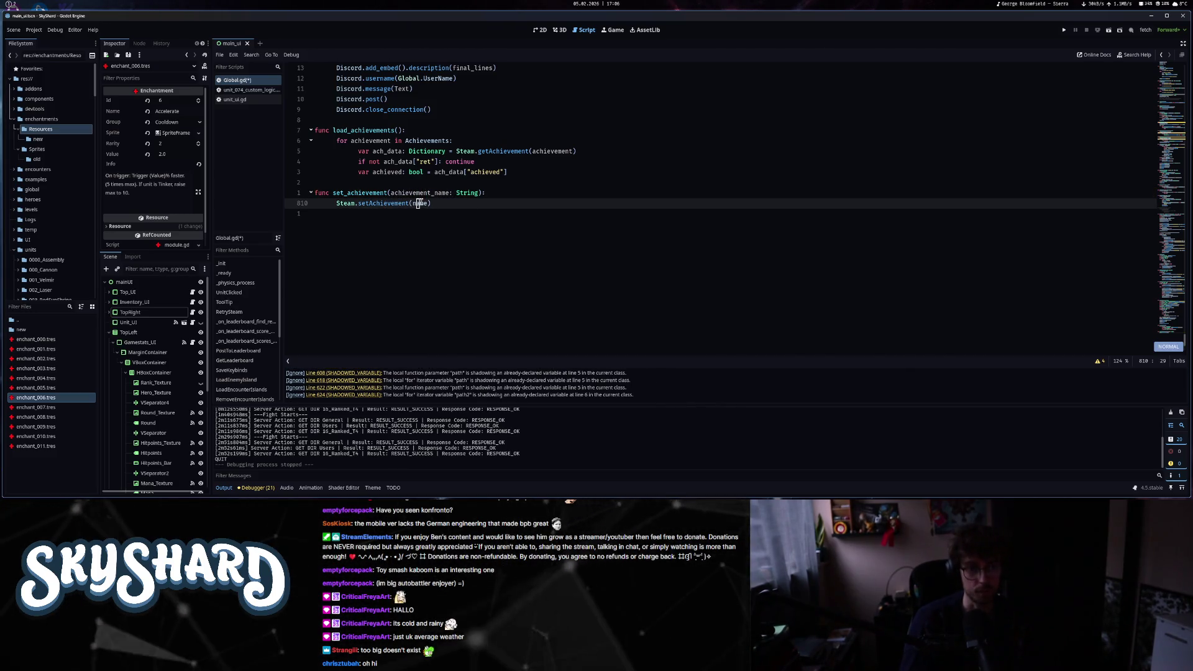
pyautogui.write('iach')
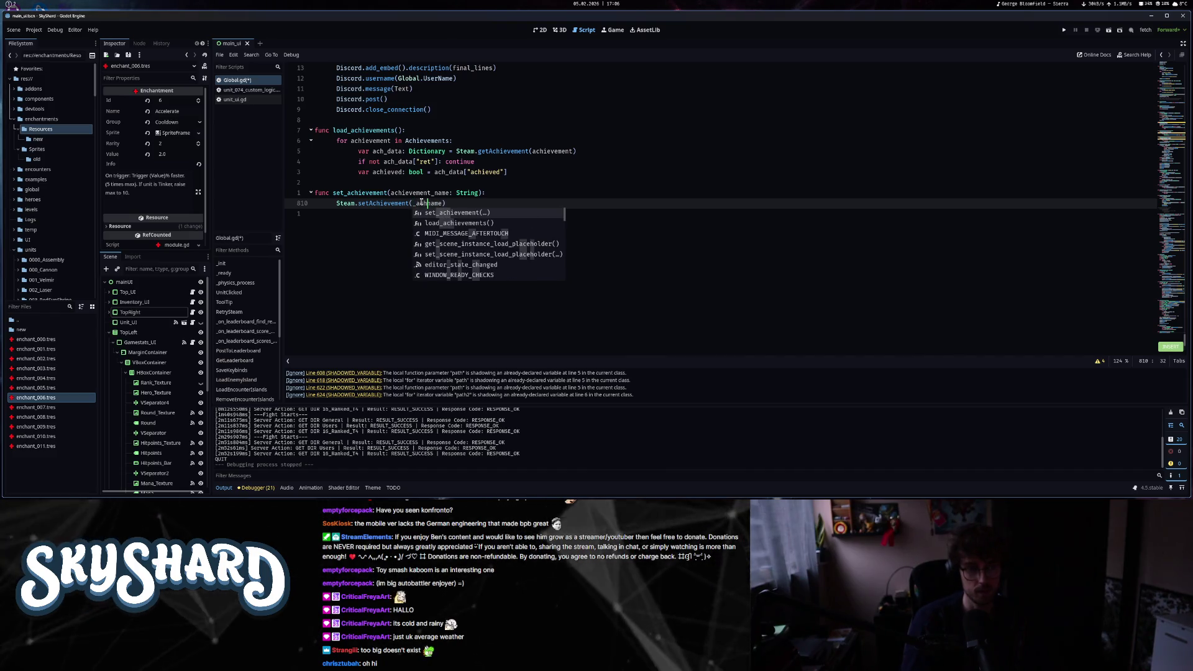
pyautogui.write('evement_')
pyautogui.press('Escape')
pyautogui.press('Escape')
pyautogui.press('k')
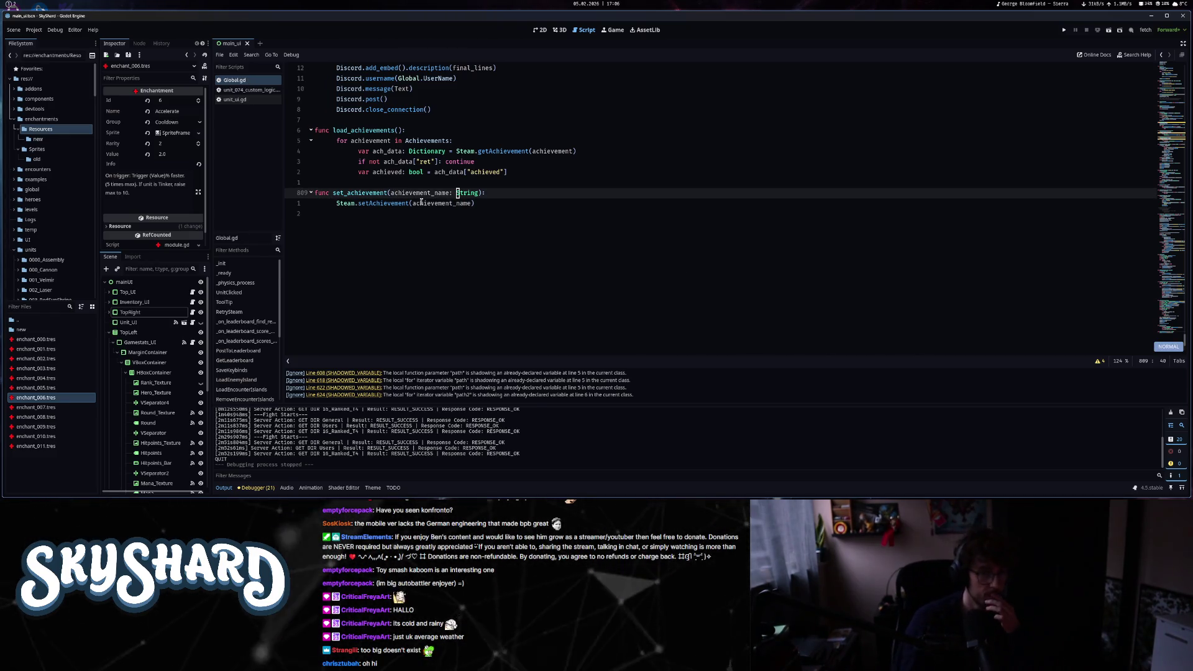
pyautogui.press('super+2')
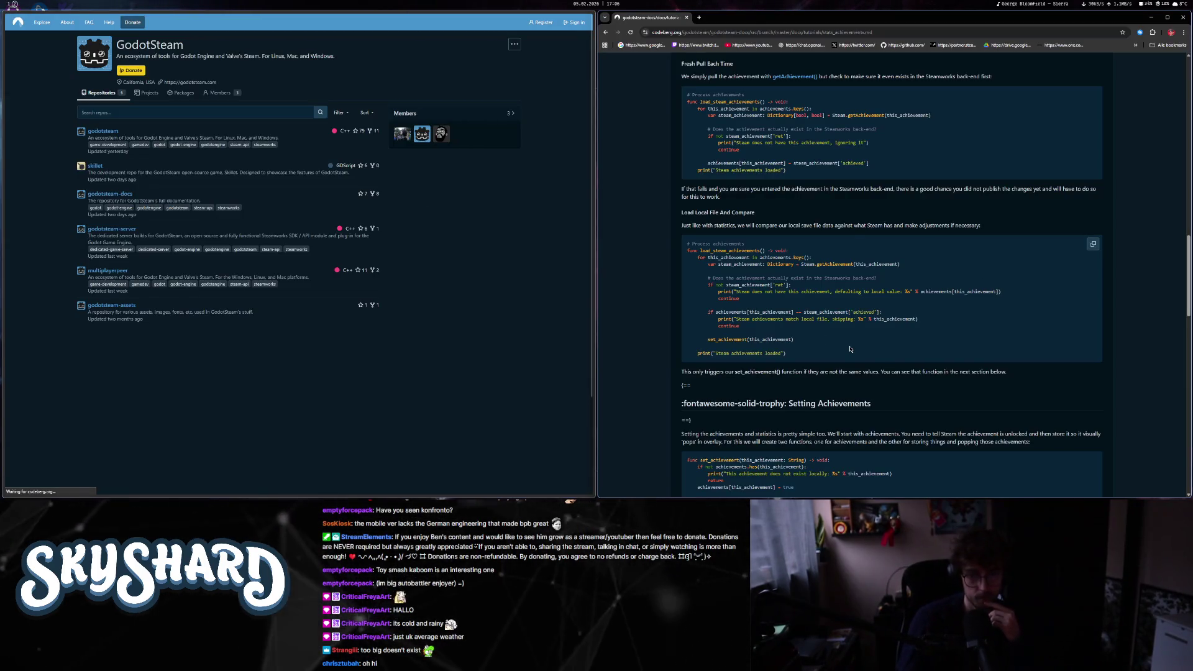
# - Scroll the tutorial to Setting Achievements and read the storeStats note
pyautogui.scroll(-2, 850, 349)
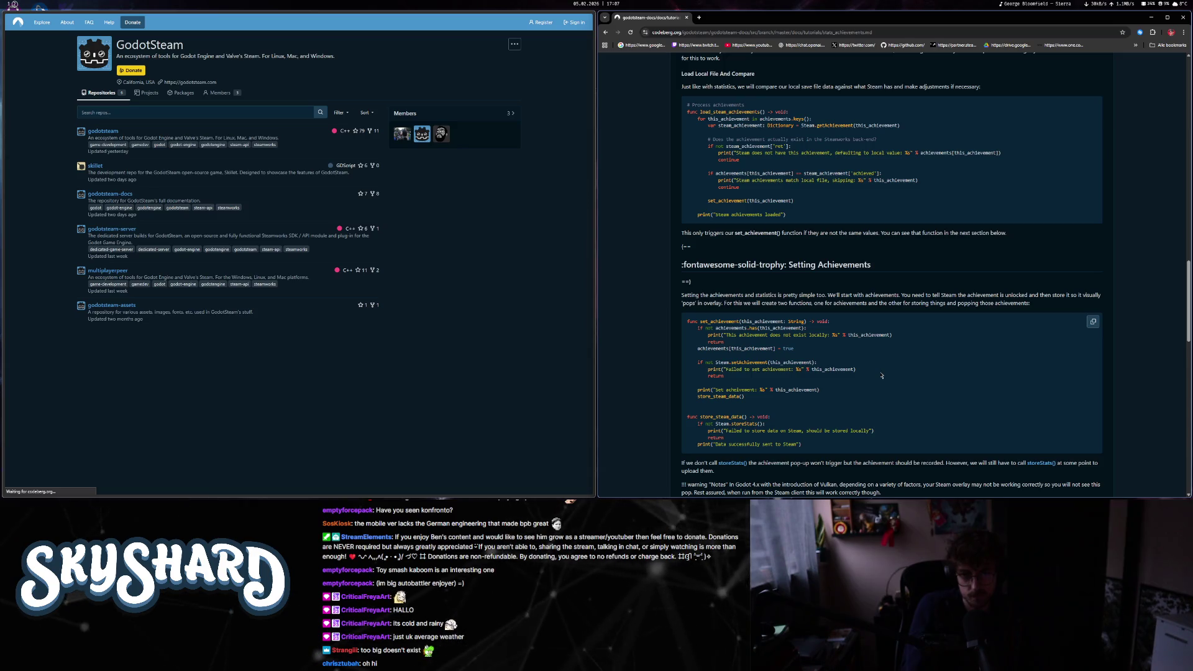
pyautogui.scroll(-1, 880, 375)
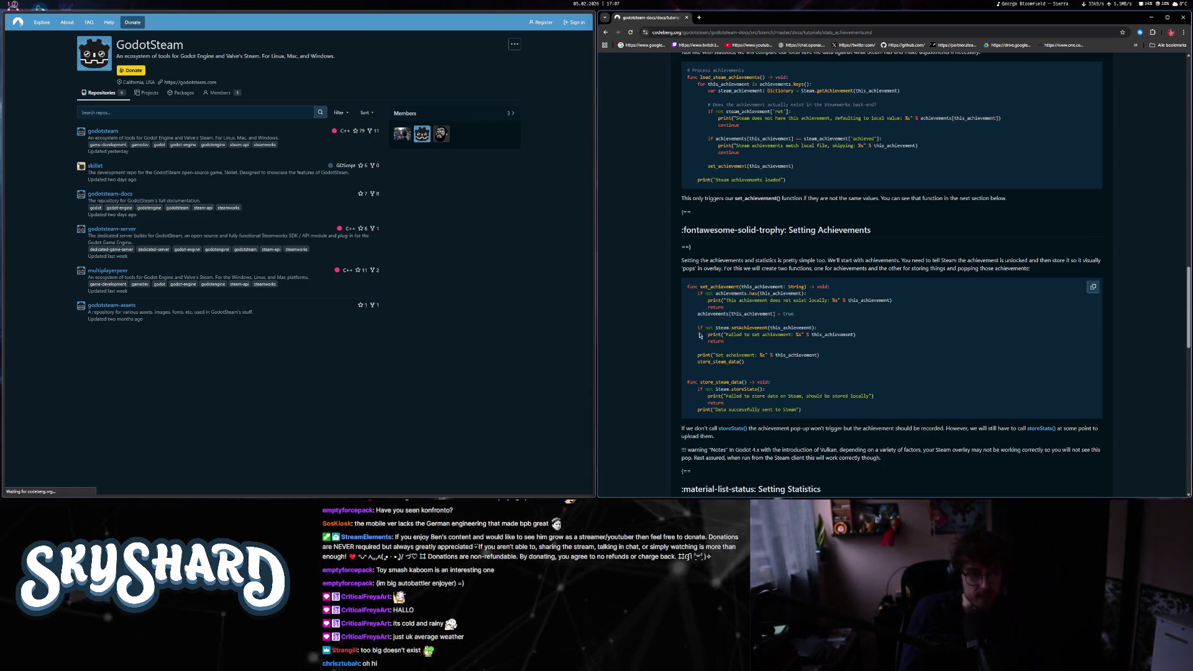
pyautogui.moveTo(17, 5)
pyautogui.scroll(-1, 805, 373)
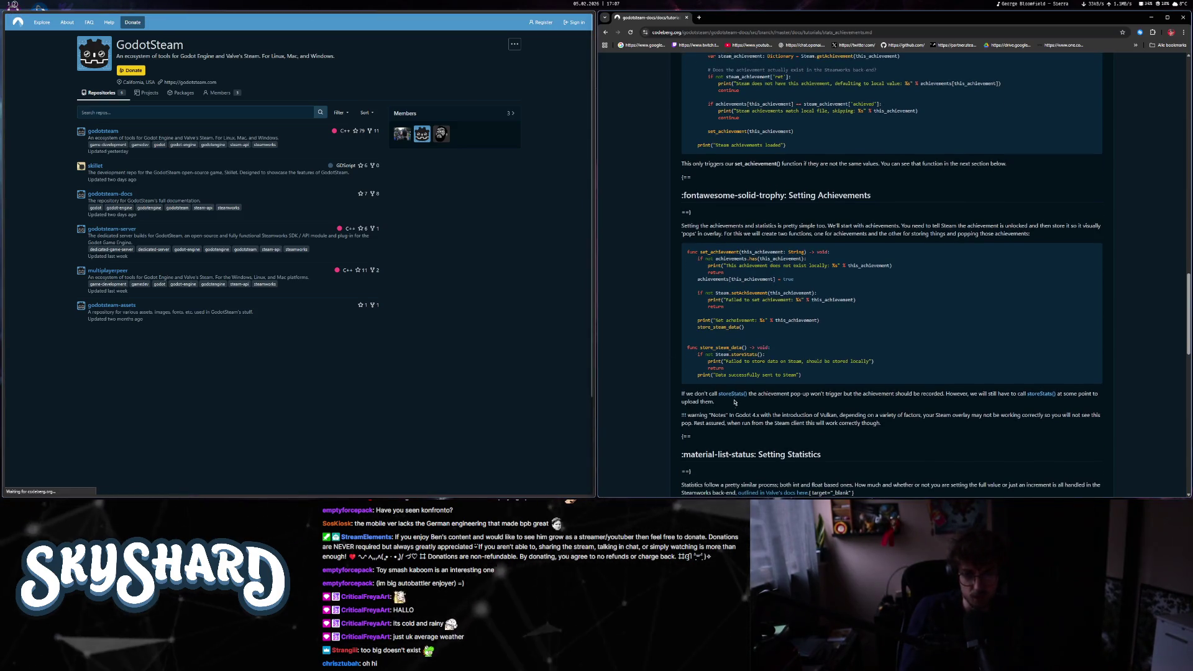
pyautogui.moveTo(757, 393); pyautogui.dragTo(805, 401)
pyautogui.click(808, 399)
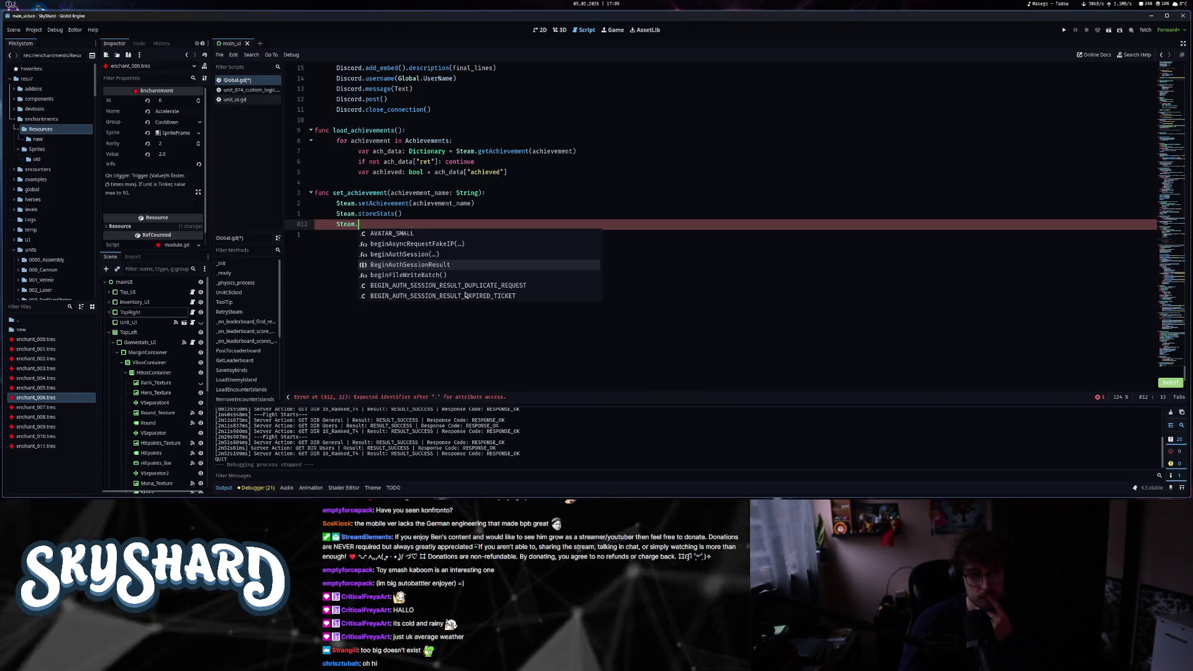
# - Scroll the Global.gd editor down to the set_achievement function
pyautogui.scroll(-5, 465, 295)
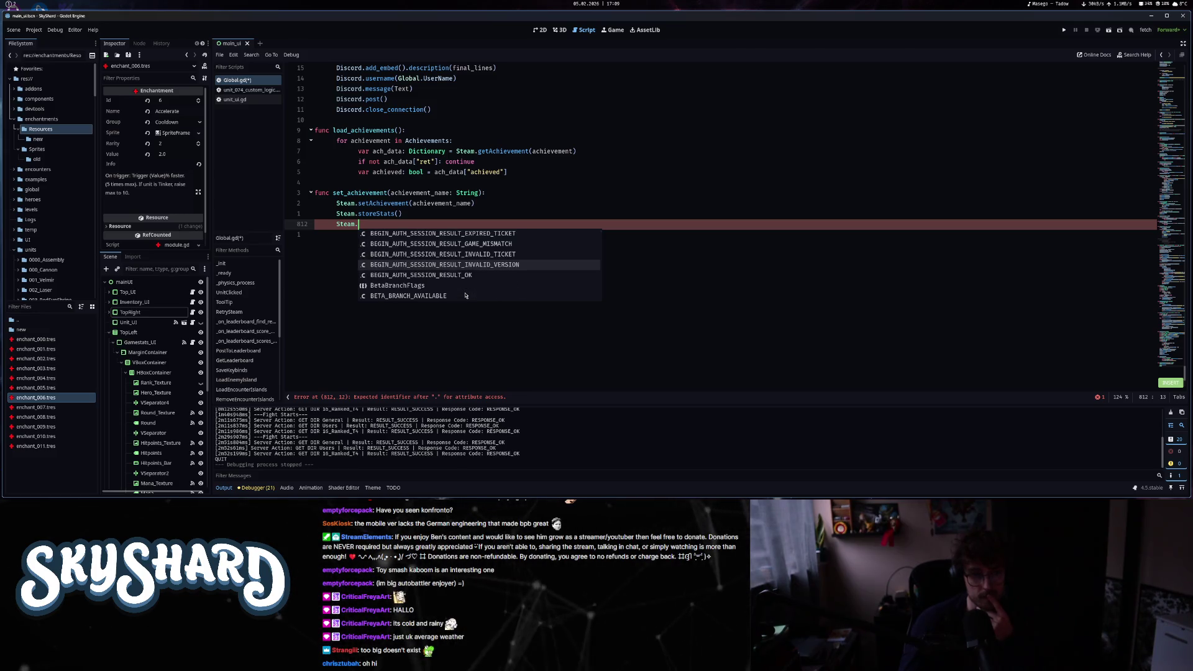
pyautogui.scroll(-6, 465, 295)
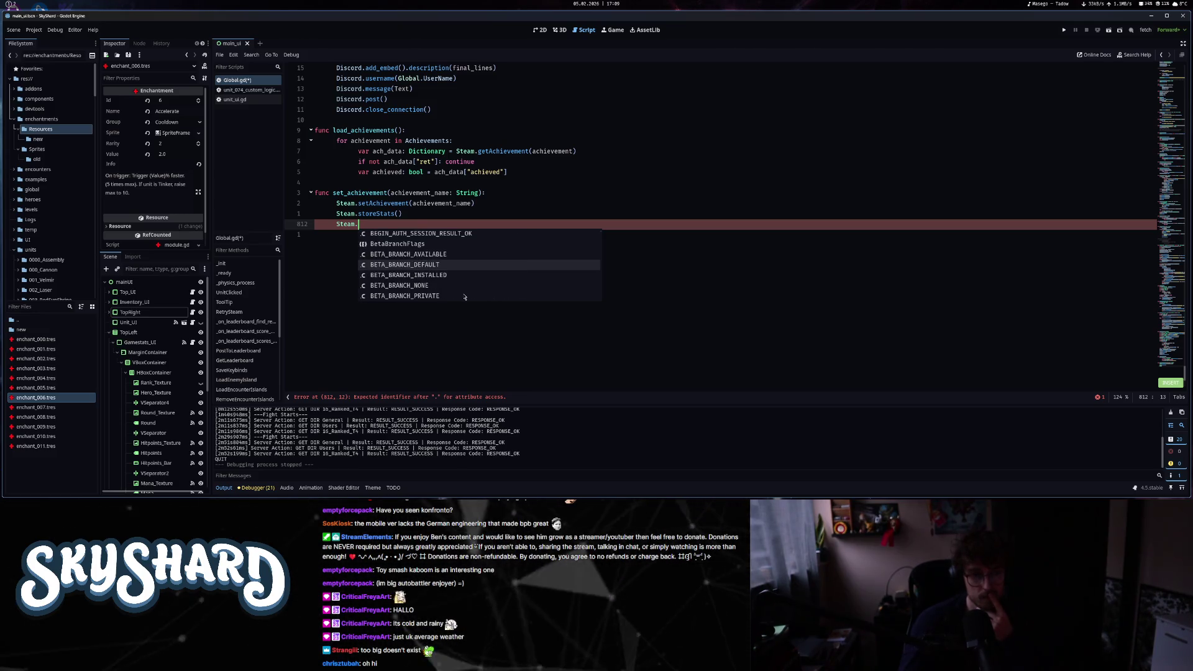
pyautogui.scroll(-6, 465, 297)
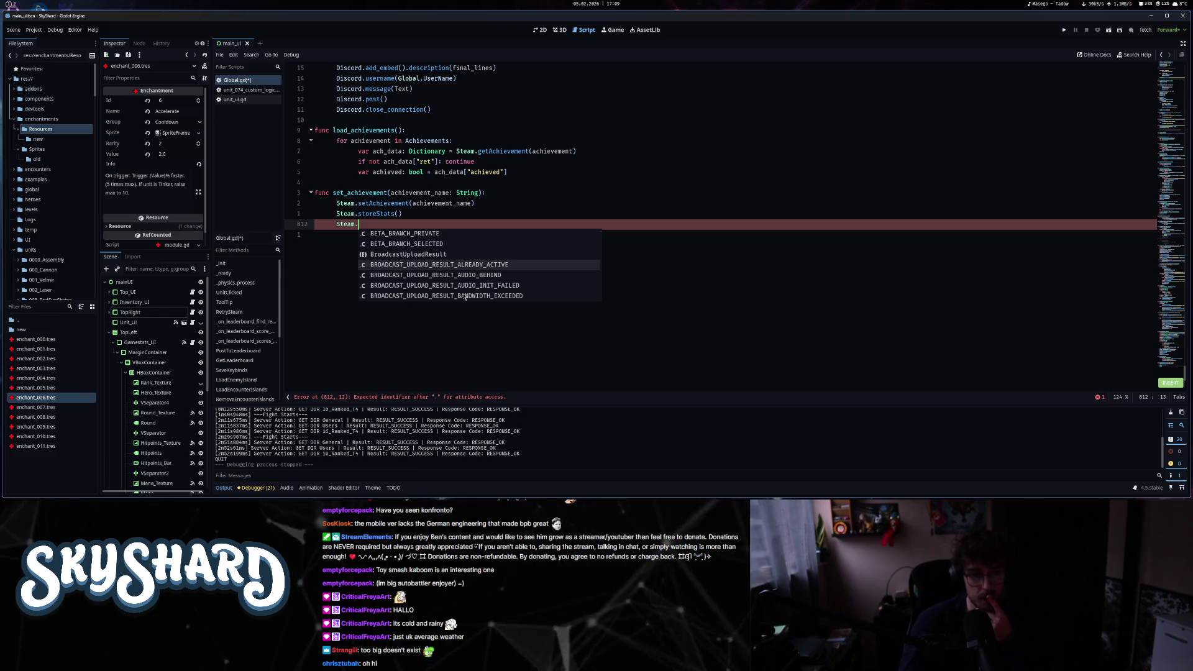
pyautogui.scroll(-12, 465, 297)
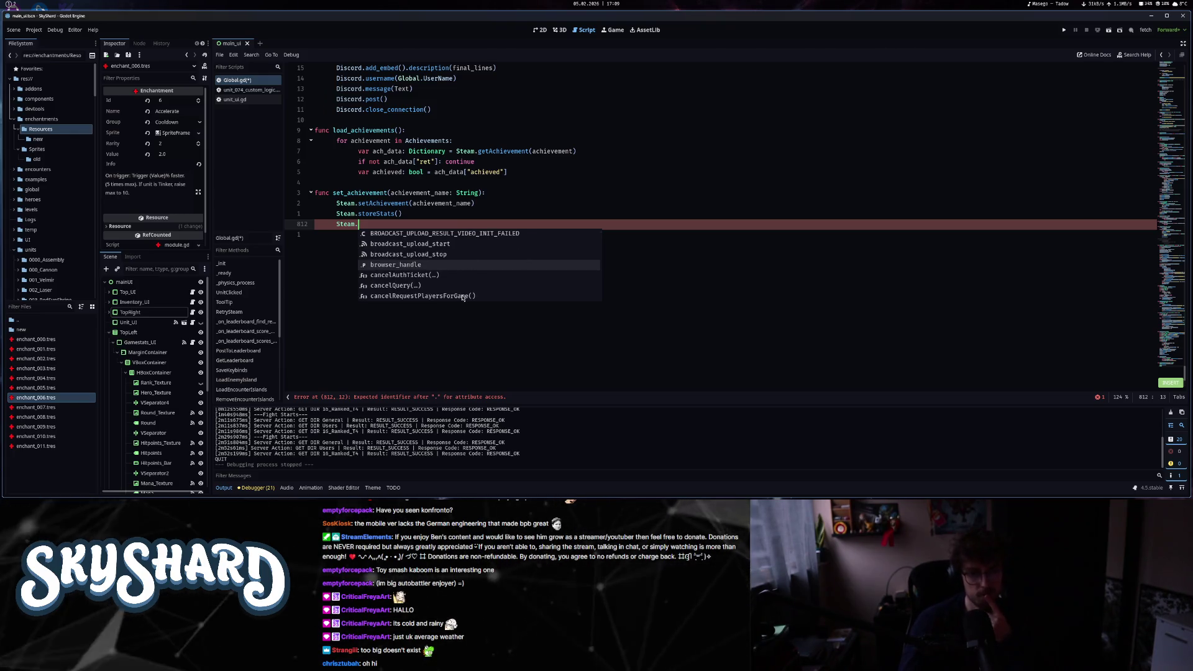
pyautogui.scroll(-2, 463, 298)
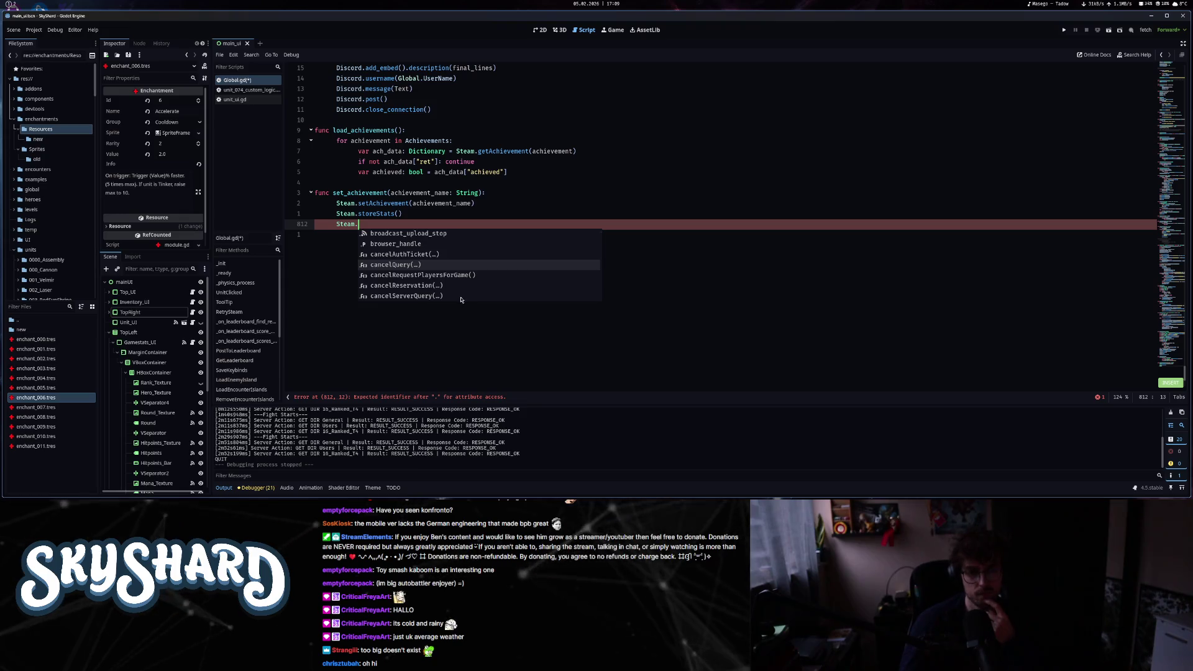
pyautogui.scroll(-4, 459, 299)
pyautogui.scroll(-6, 460, 299)
pyautogui.scroll(-15, 459, 298)
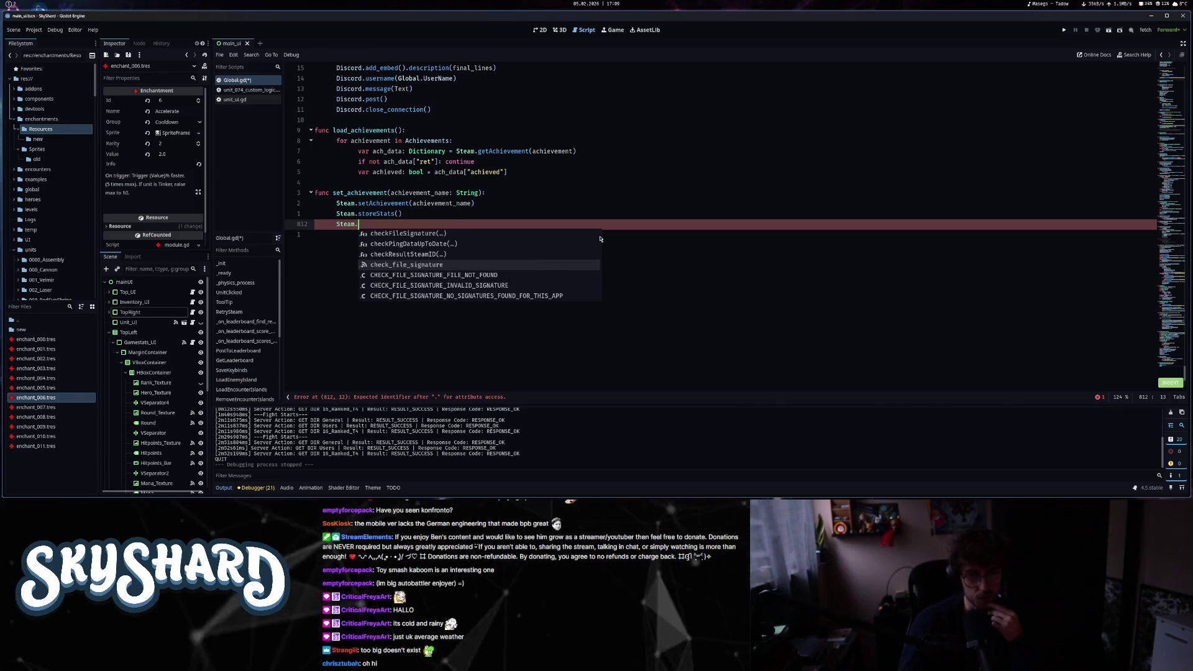
pyautogui.scroll(-20, 597, 273)
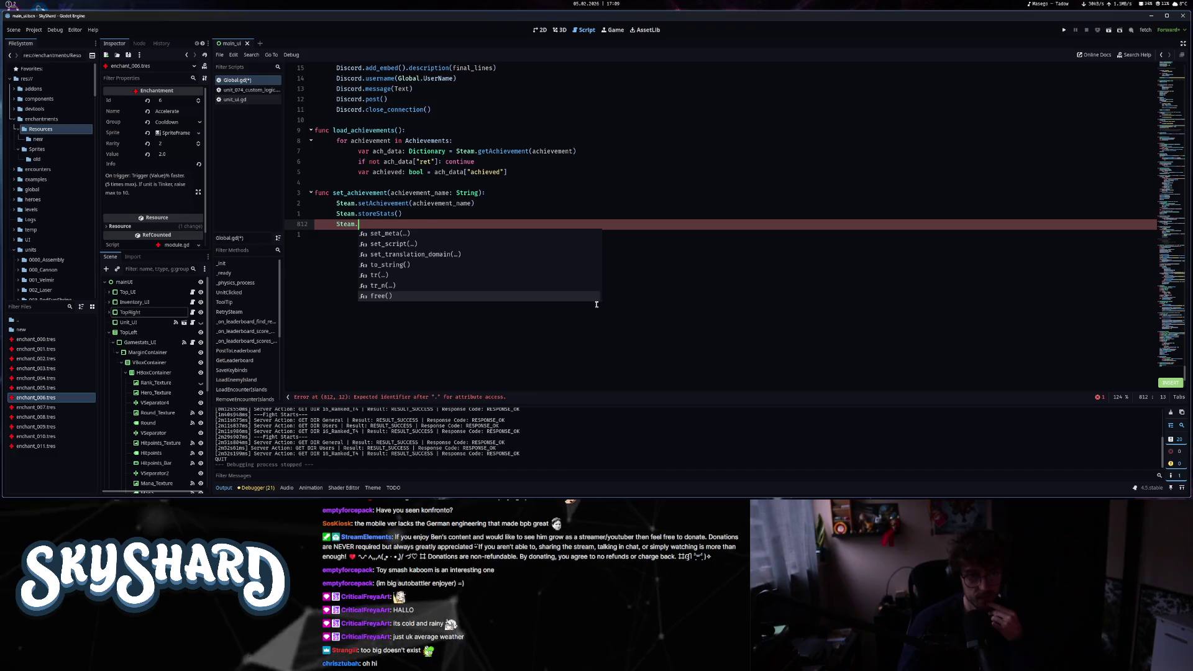
pyautogui.scroll(20, 599, 289)
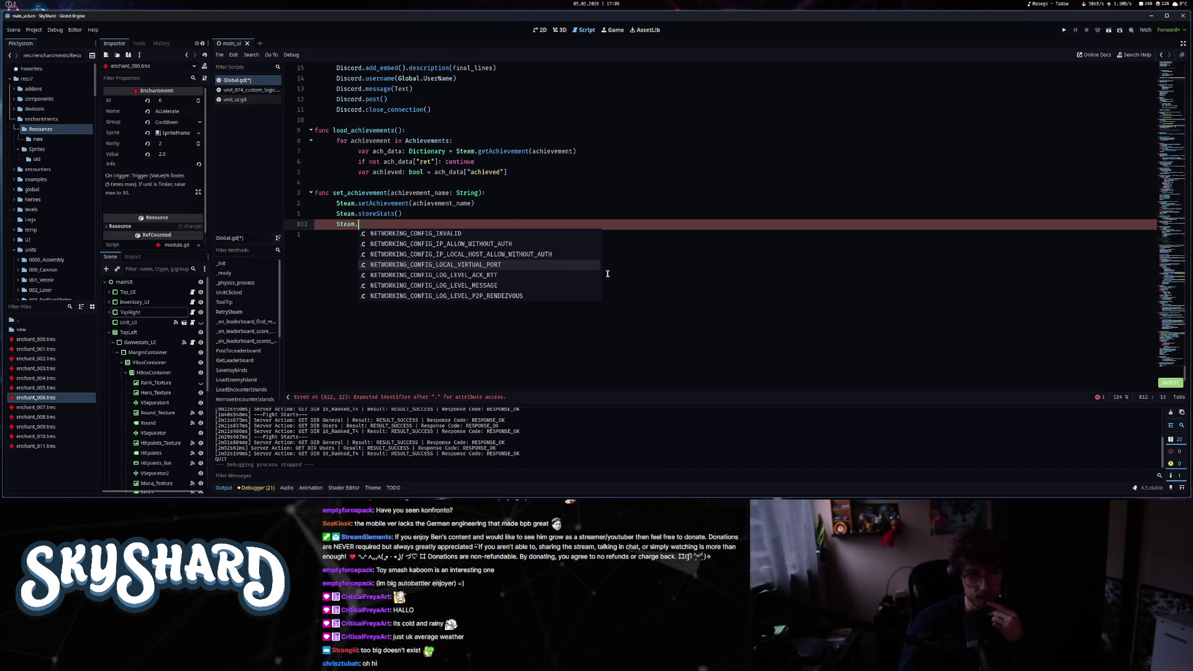
pyautogui.scroll(5, 607, 273)
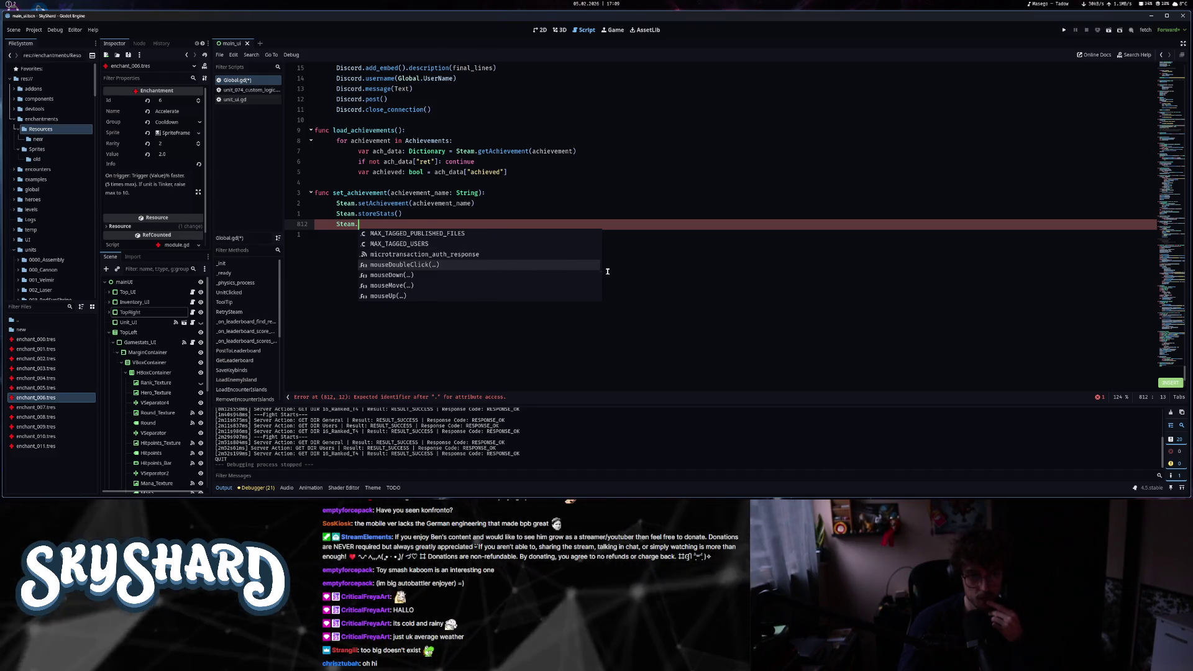
pyautogui.scroll(-5, 607, 272)
pyautogui.scroll(3, 608, 272)
pyautogui.scroll(2, 608, 271)
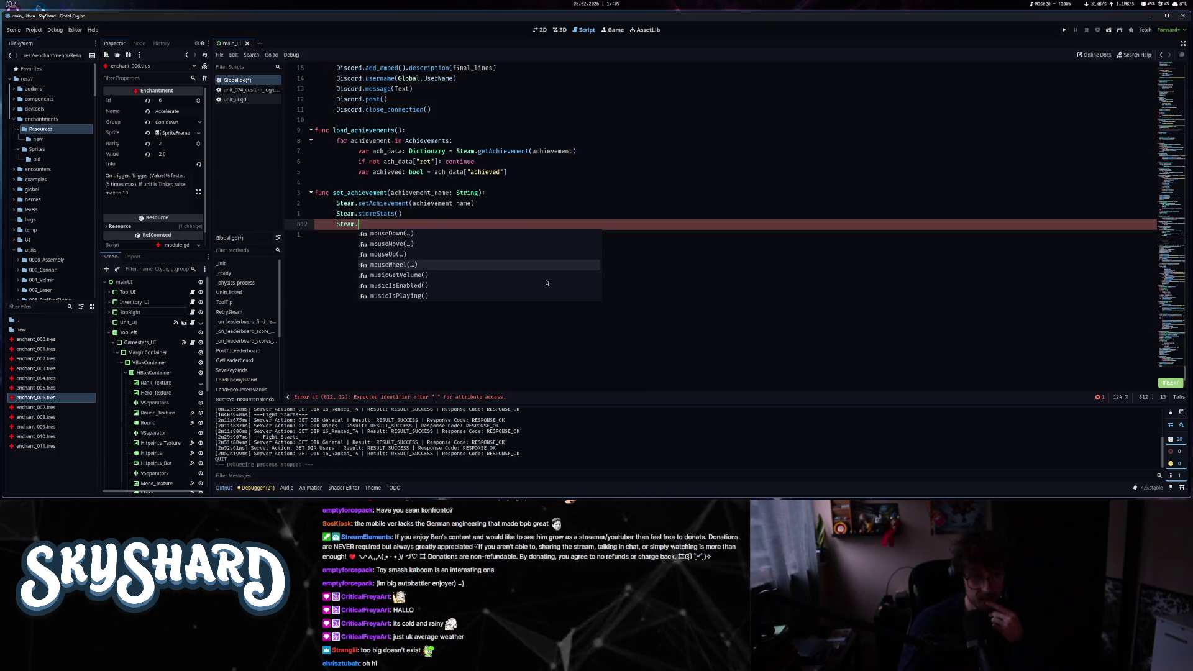
pyautogui.scroll(-3, 546, 282)
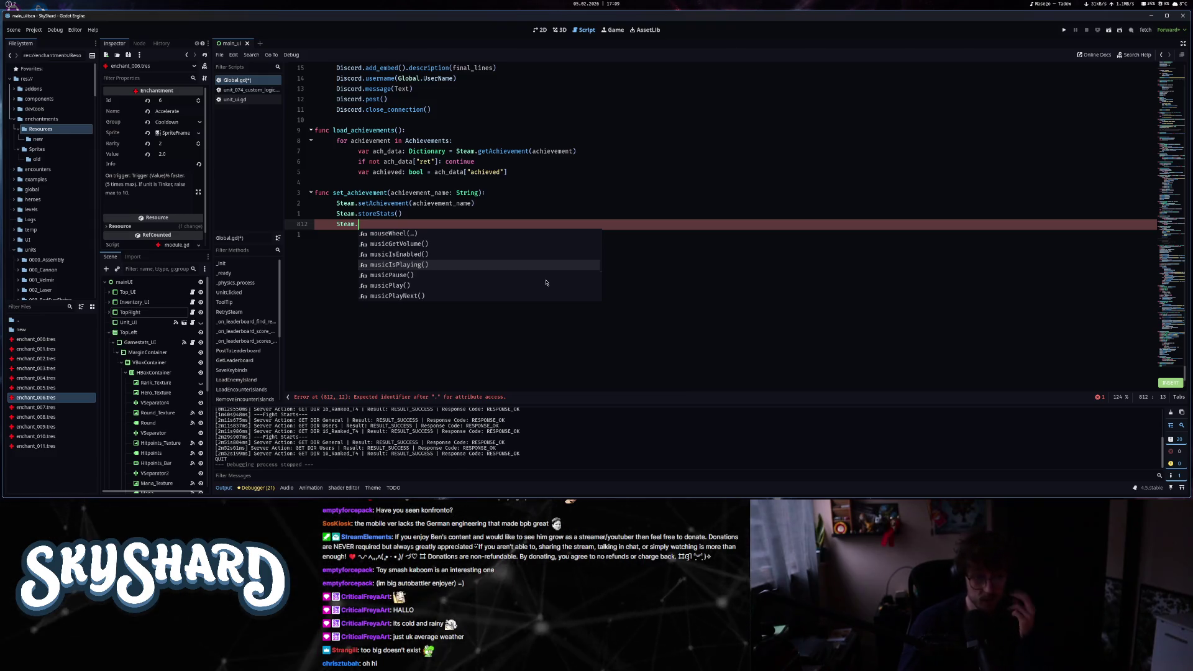
pyautogui.scroll(8, 546, 283)
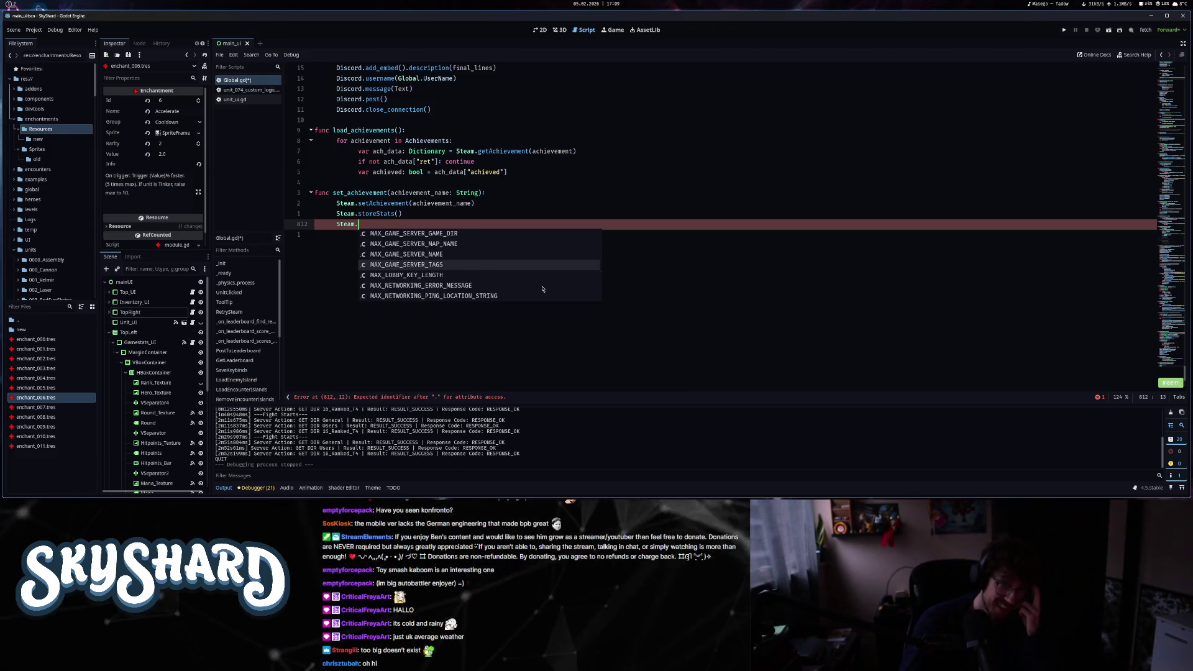
pyautogui.scroll(1, 547, 276)
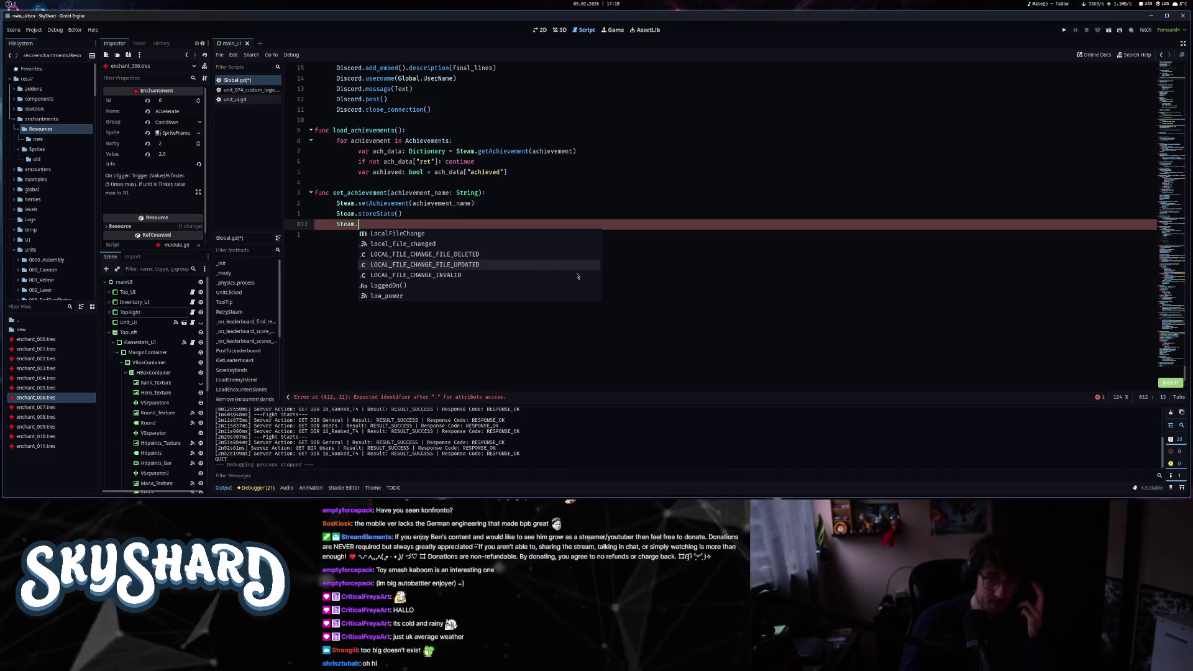
pyautogui.scroll(2, 566, 277)
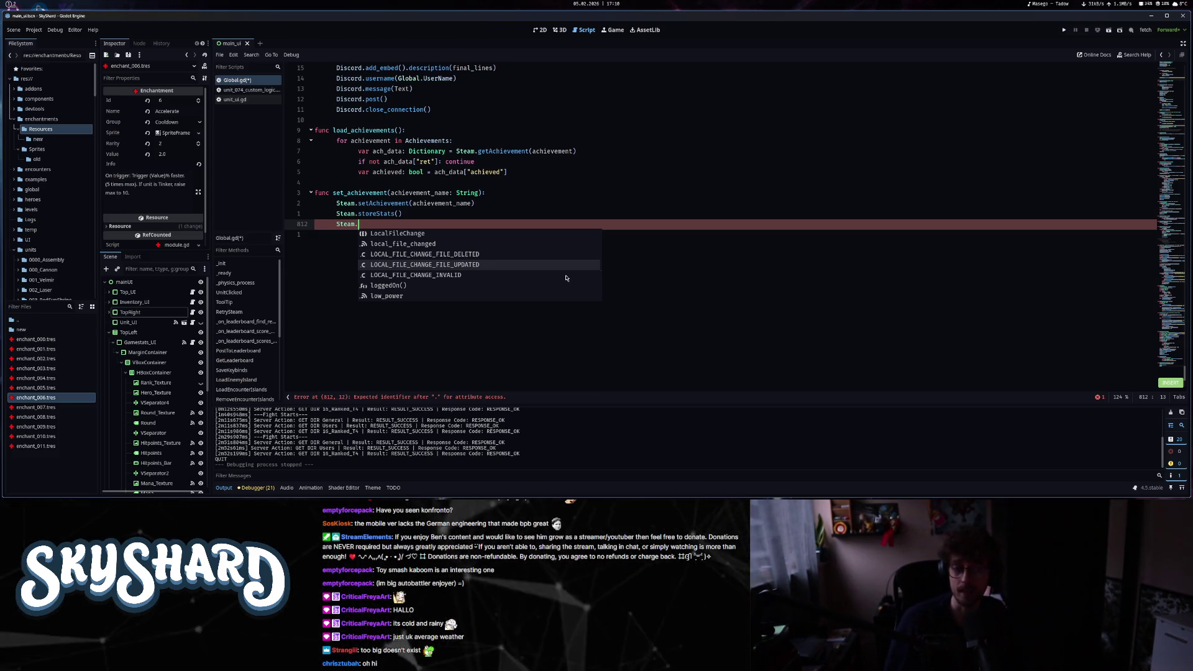
pyautogui.scroll(7, 559, 267)
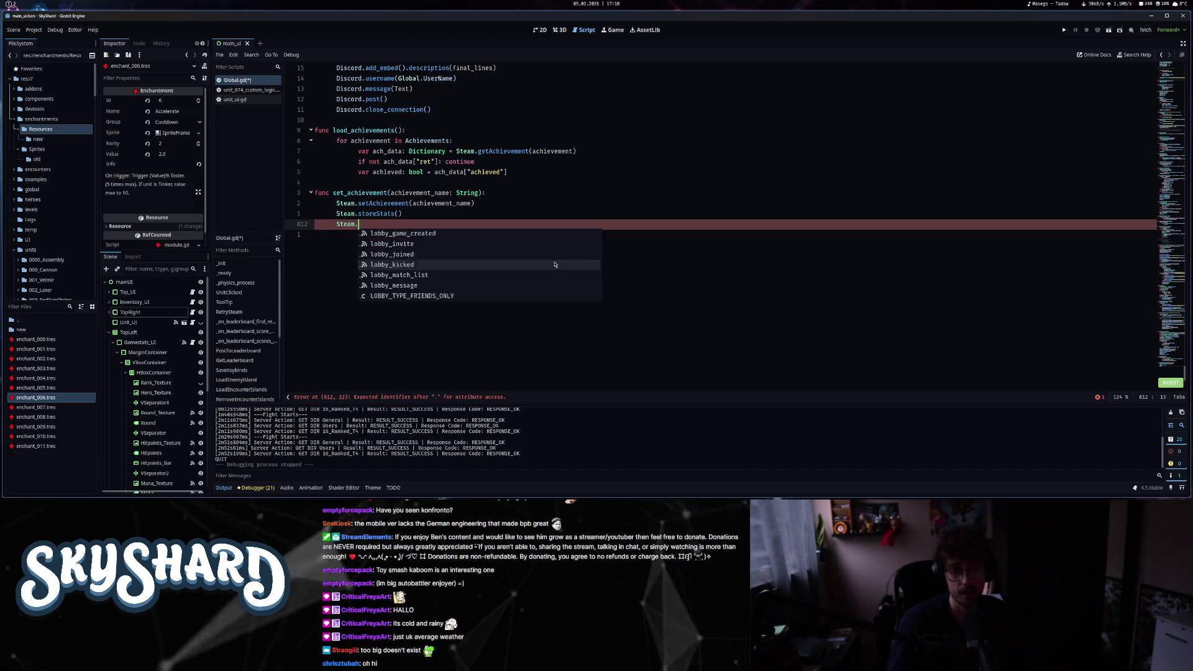
# - Remove the unfinished Steam. line and trailing blank line, and save Global.gd
pyautogui.press('BackSpace')
pyautogui.press('BackSpace')
pyautogui.press('BackSpace')
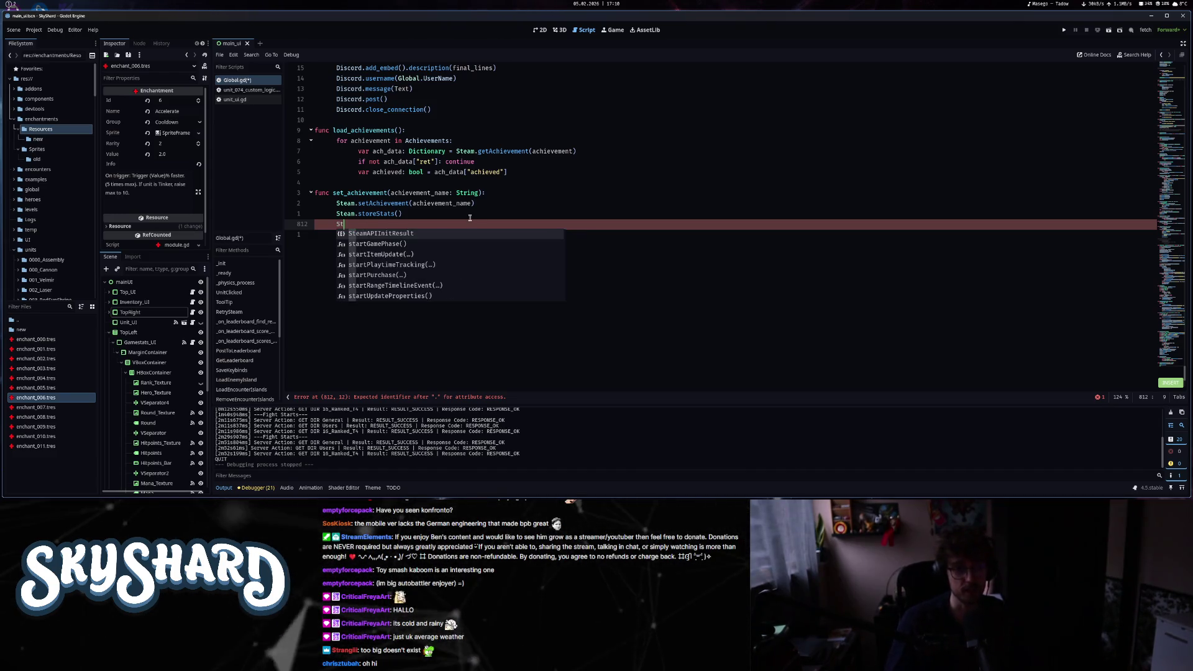
pyautogui.press('BackSpace')
pyautogui.press('Escape')
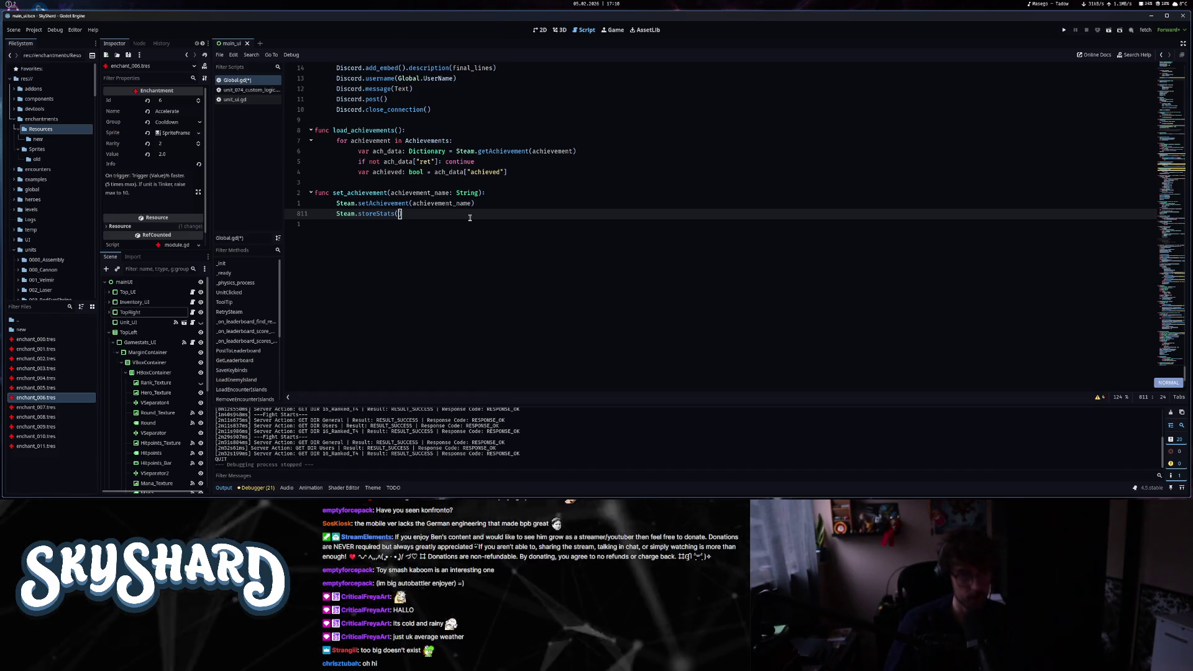
pyautogui.hotkey('ctrl', 's')
pyautogui.press('k')
pyautogui.press('$')
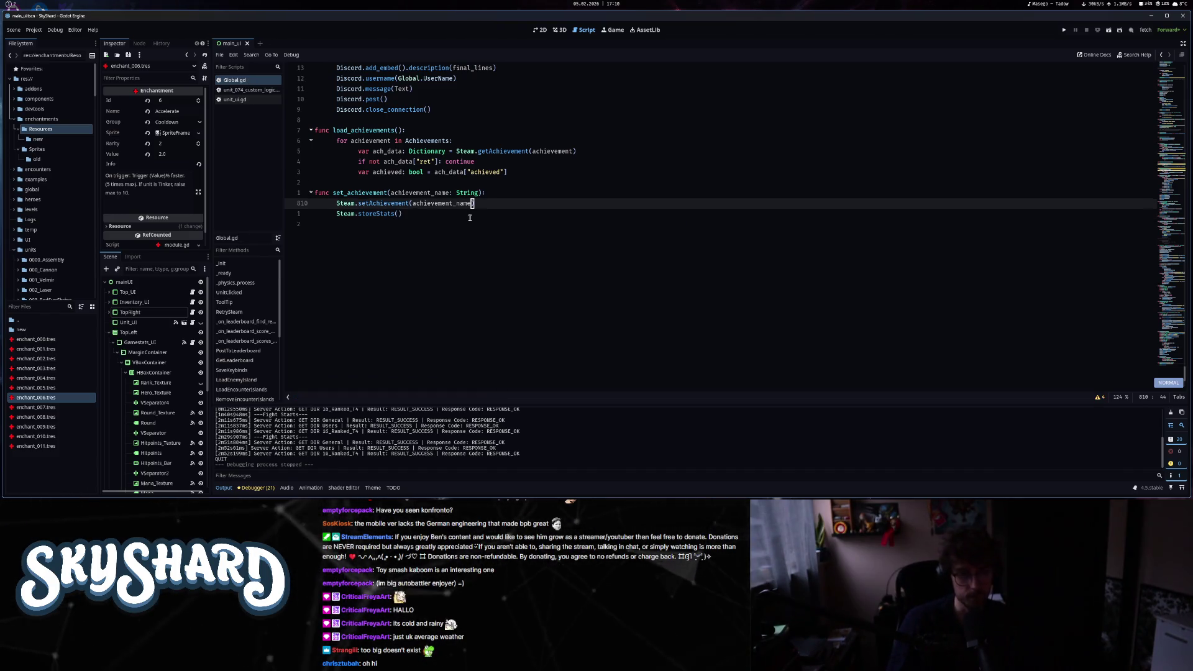
pyautogui.press('super+2')
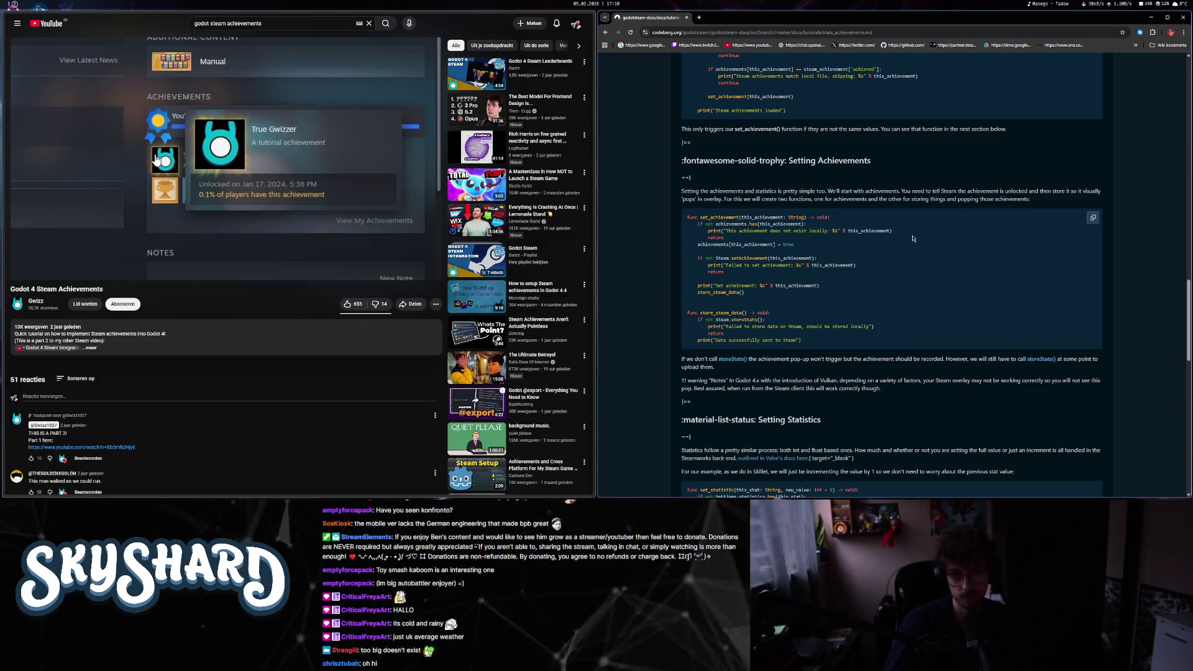
# - Read stats_achievements.md through its Resetting and Additional Resources sections, then return to the tutorials folder listing
pyautogui.scroll(-3, 913, 238)
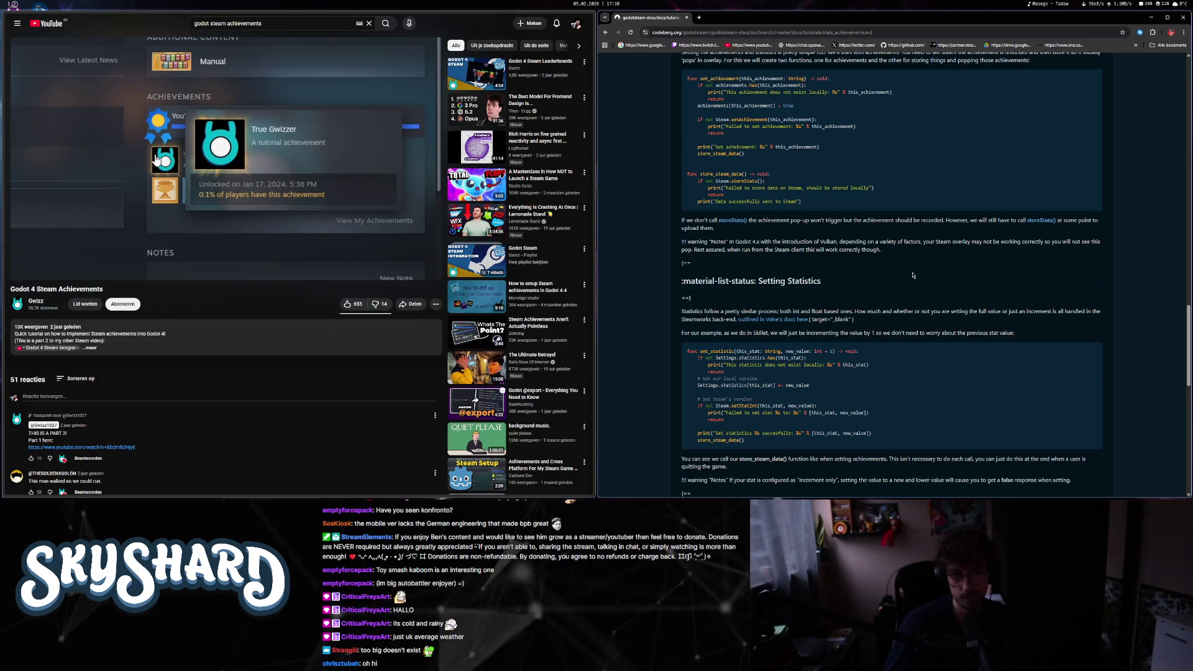
pyautogui.scroll(-2, 912, 275)
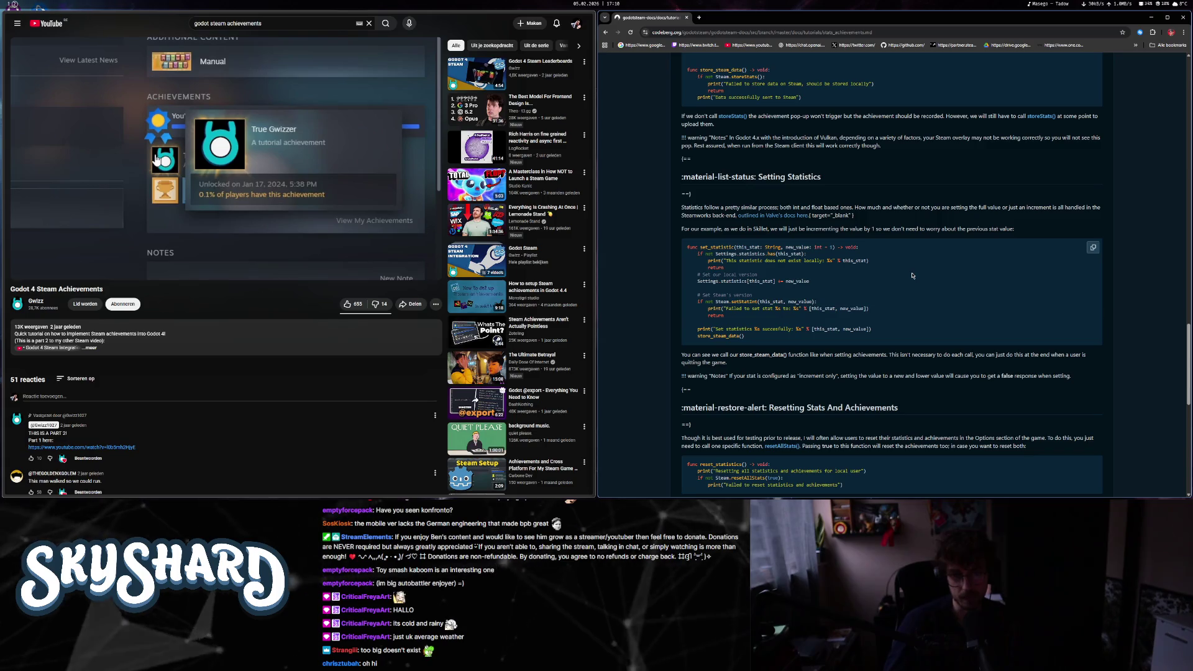
pyautogui.scroll(-4, 913, 275)
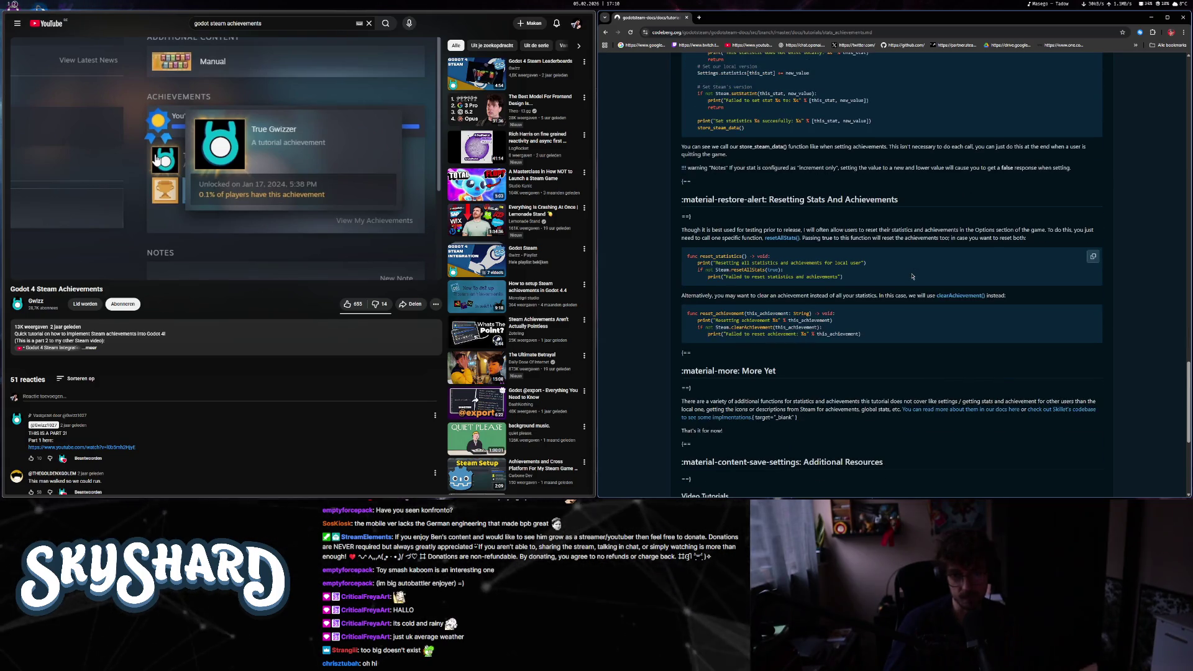
pyautogui.scroll(-3, 912, 277)
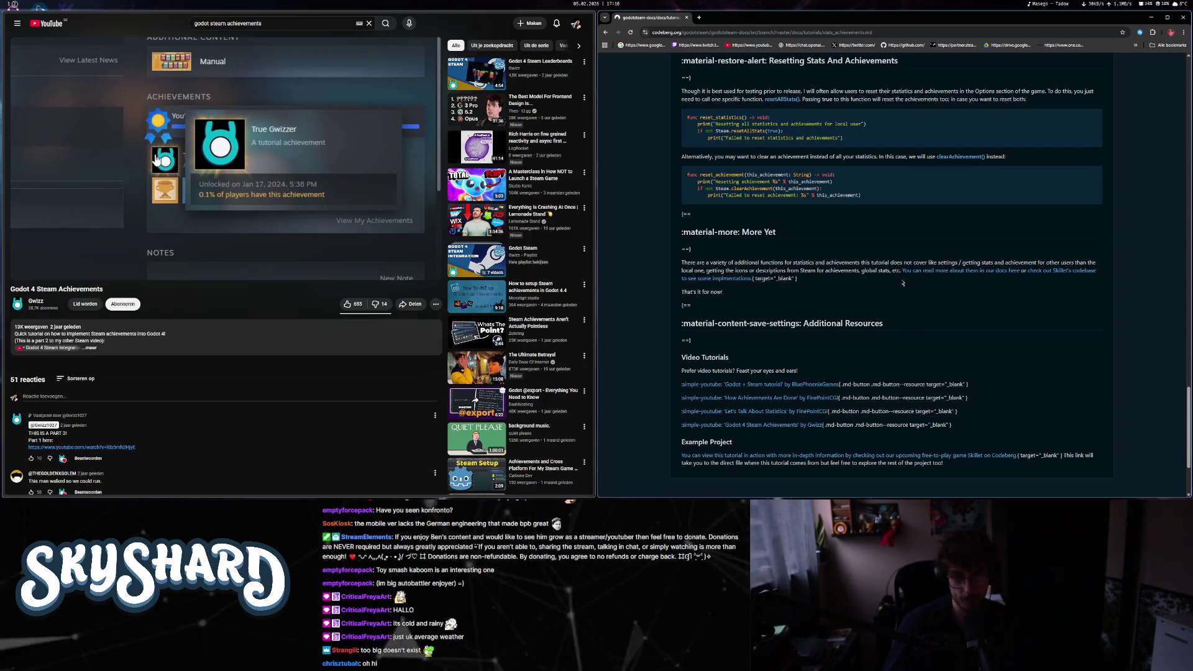
pyautogui.hotkey('alt', 'Left')
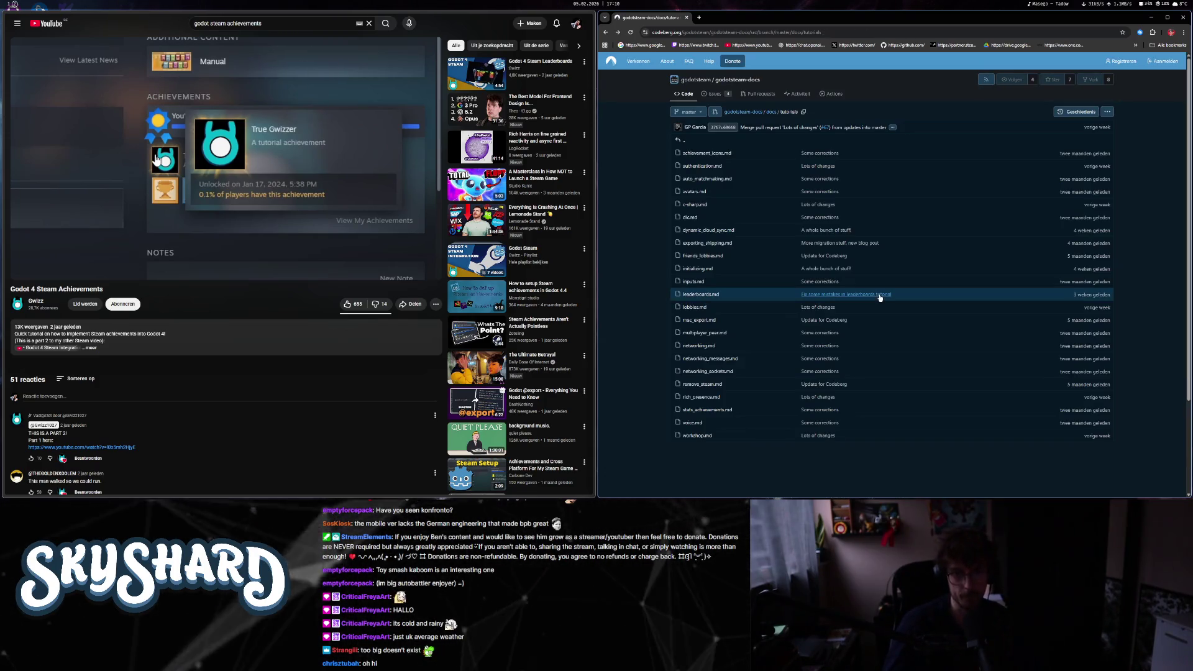
pyautogui.click(712, 299)
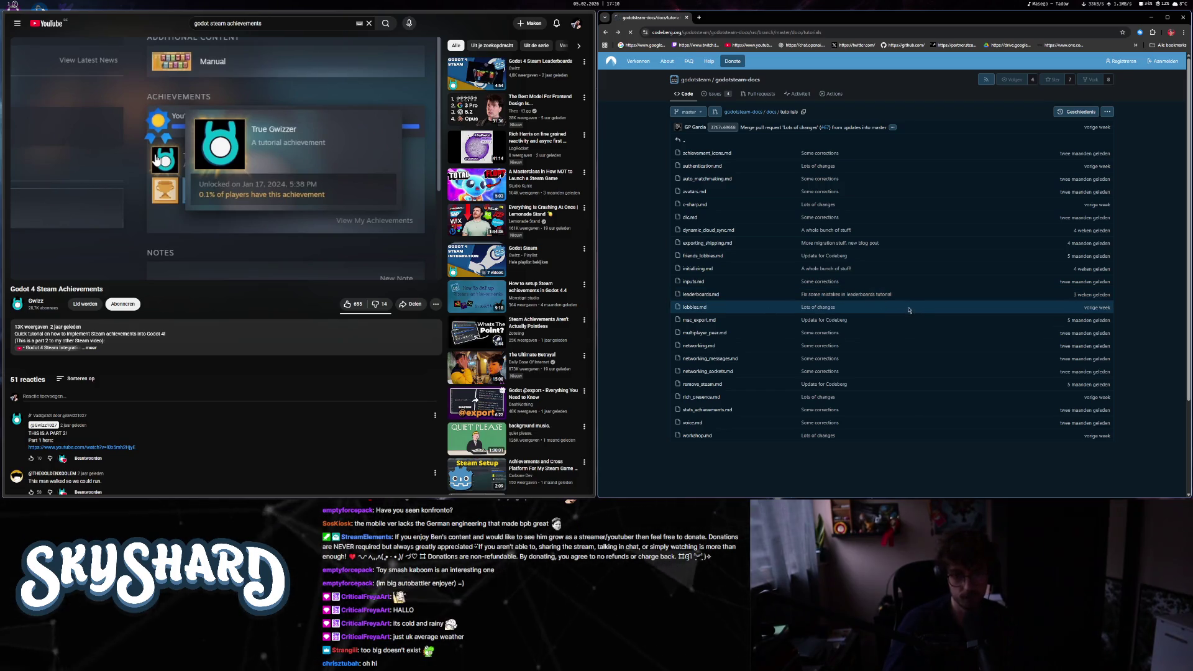
pyautogui.scroll(-2, 949, 330)
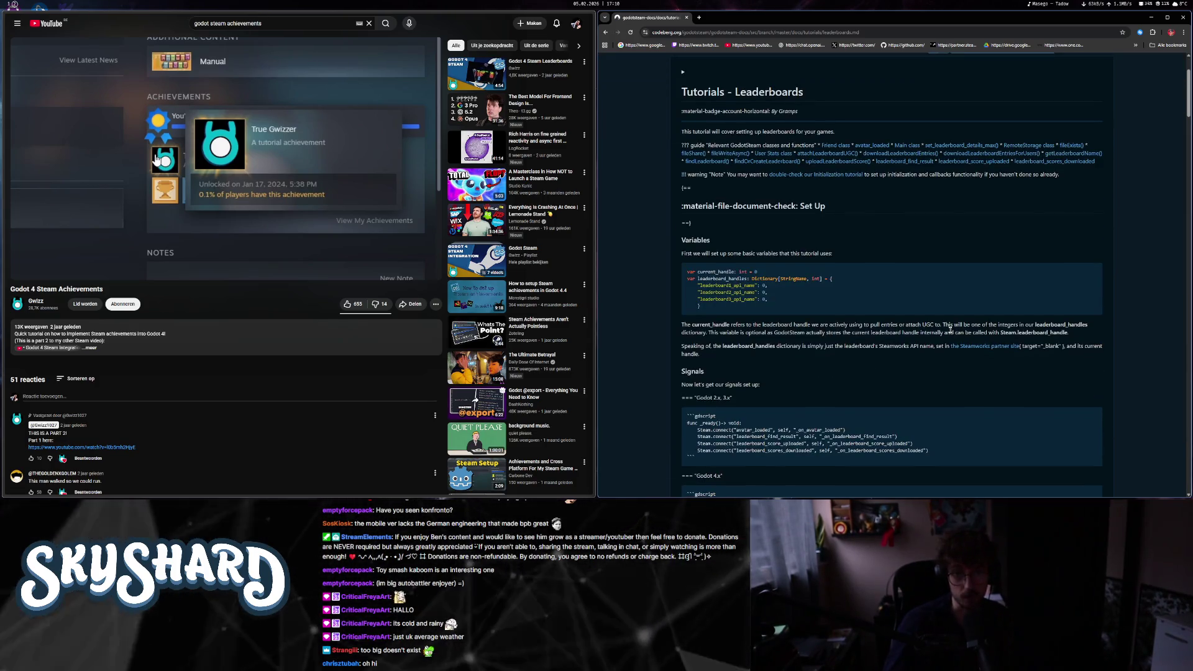
pyautogui.scroll(-1, 949, 329)
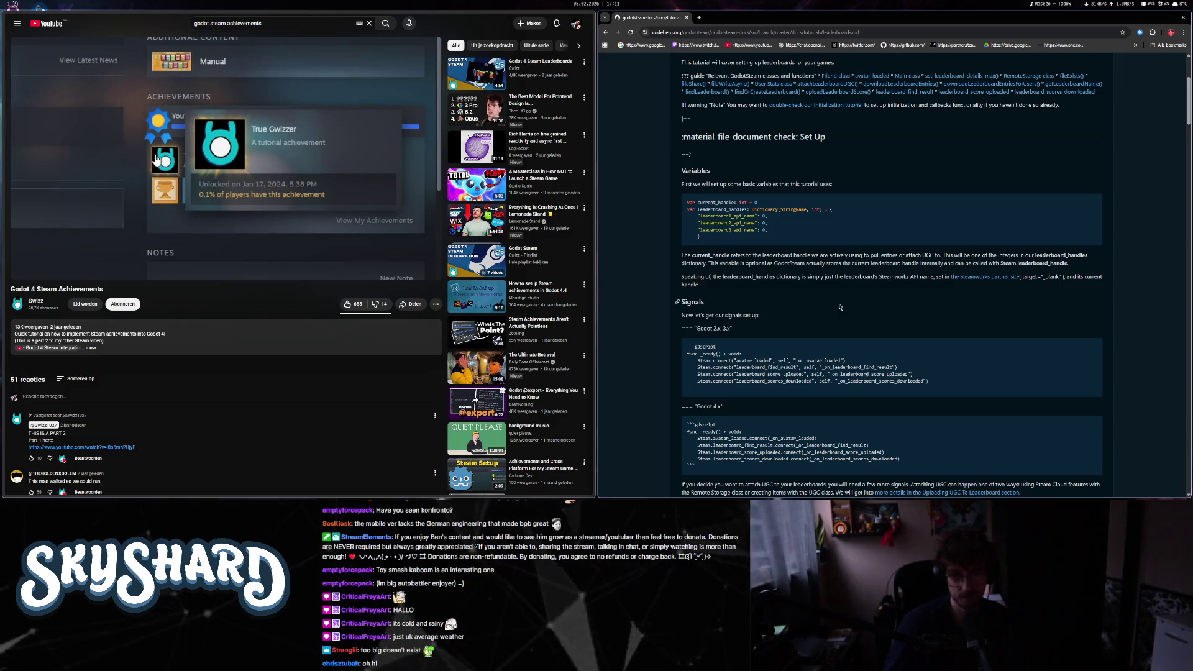
pyautogui.scroll(-3, 840, 307)
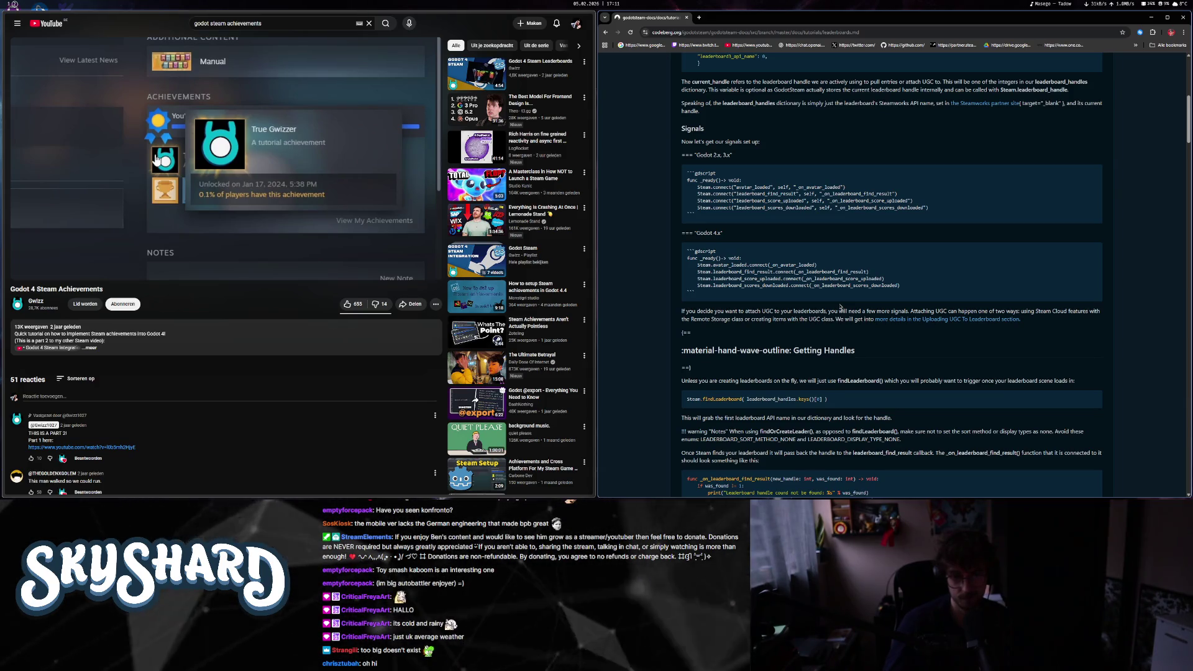
pyautogui.scroll(-3, 837, 306)
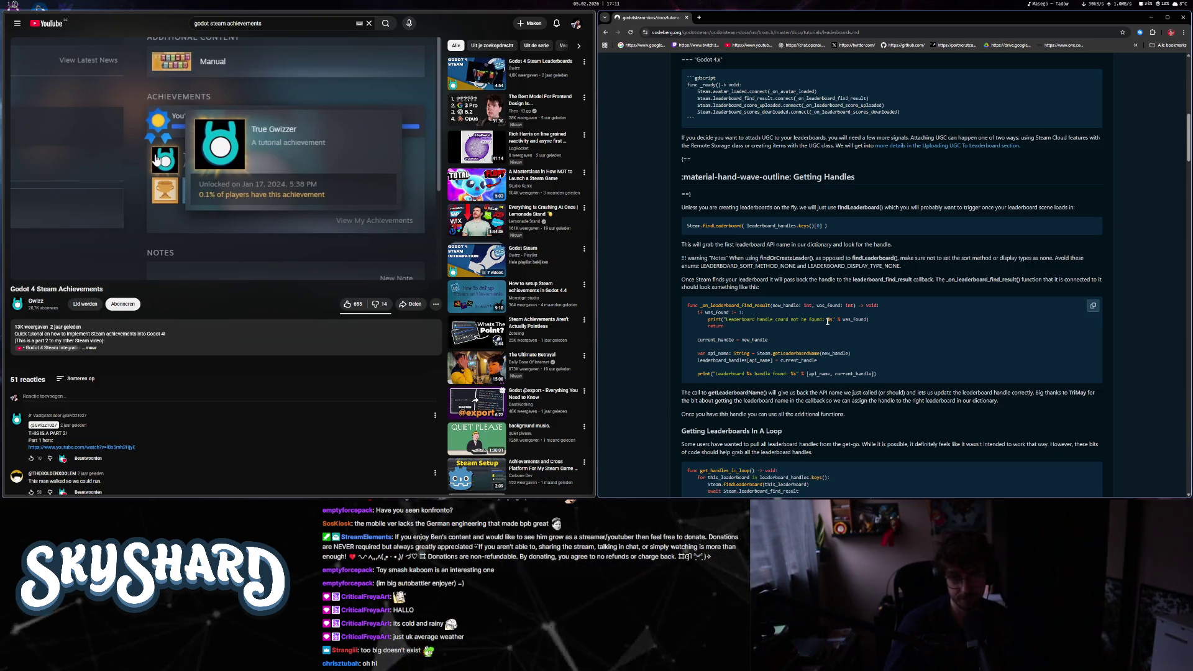
pyautogui.scroll(-7, 828, 321)
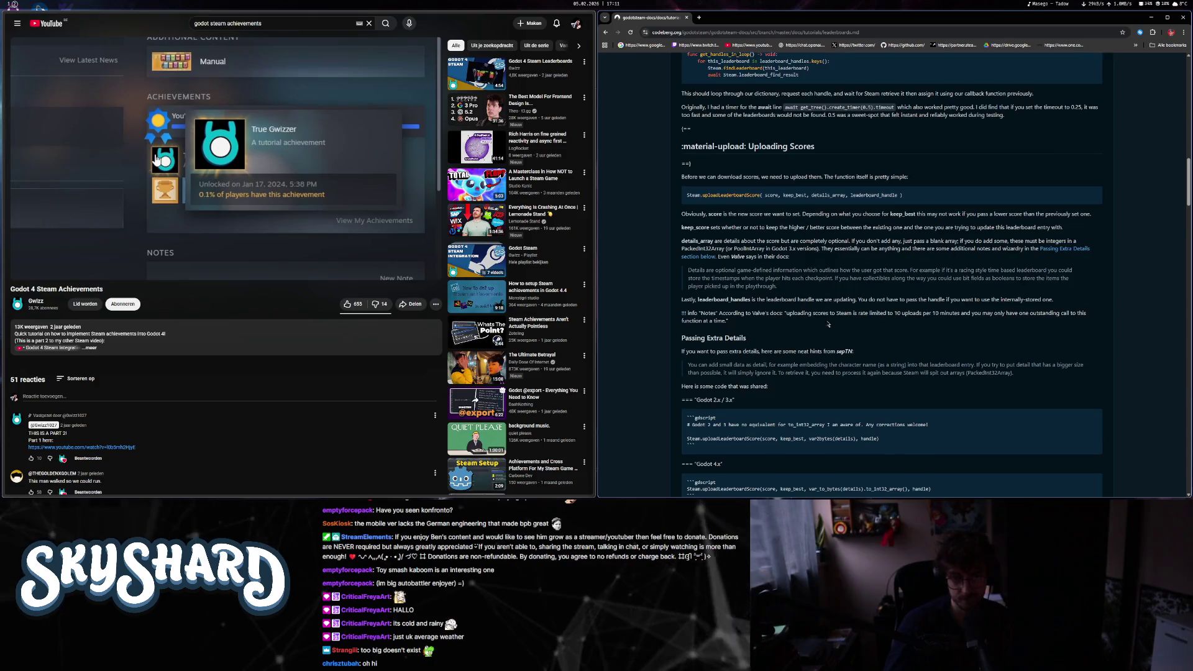
pyautogui.hotkey('alt', 'Left')
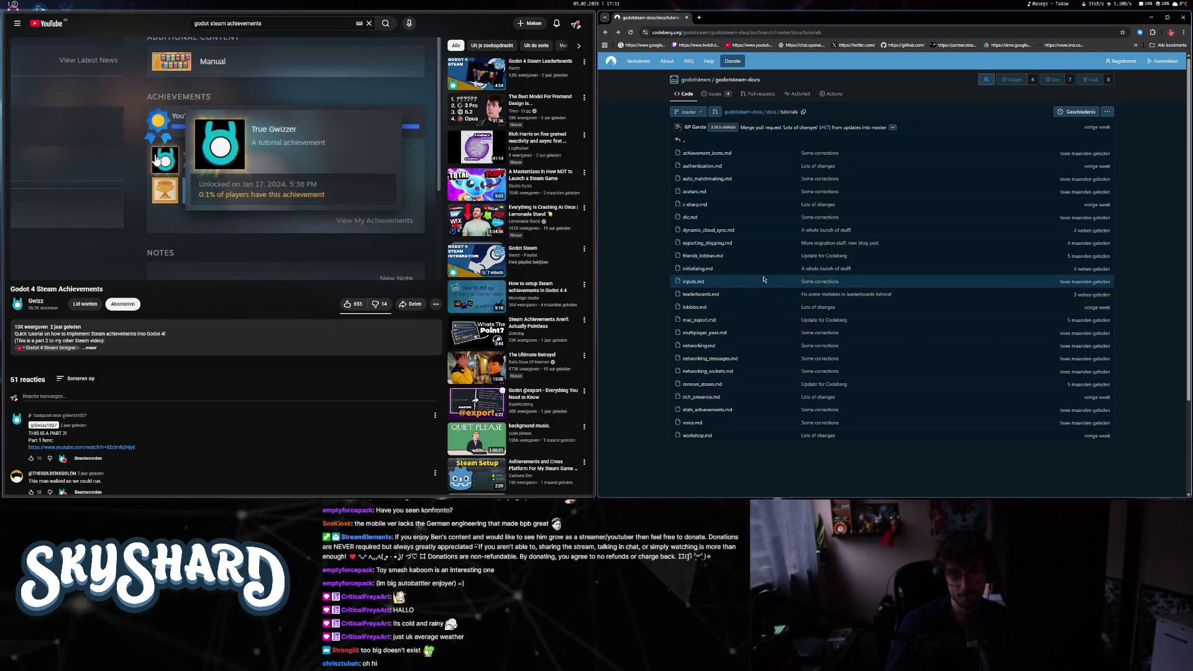
pyautogui.click(720, 181)
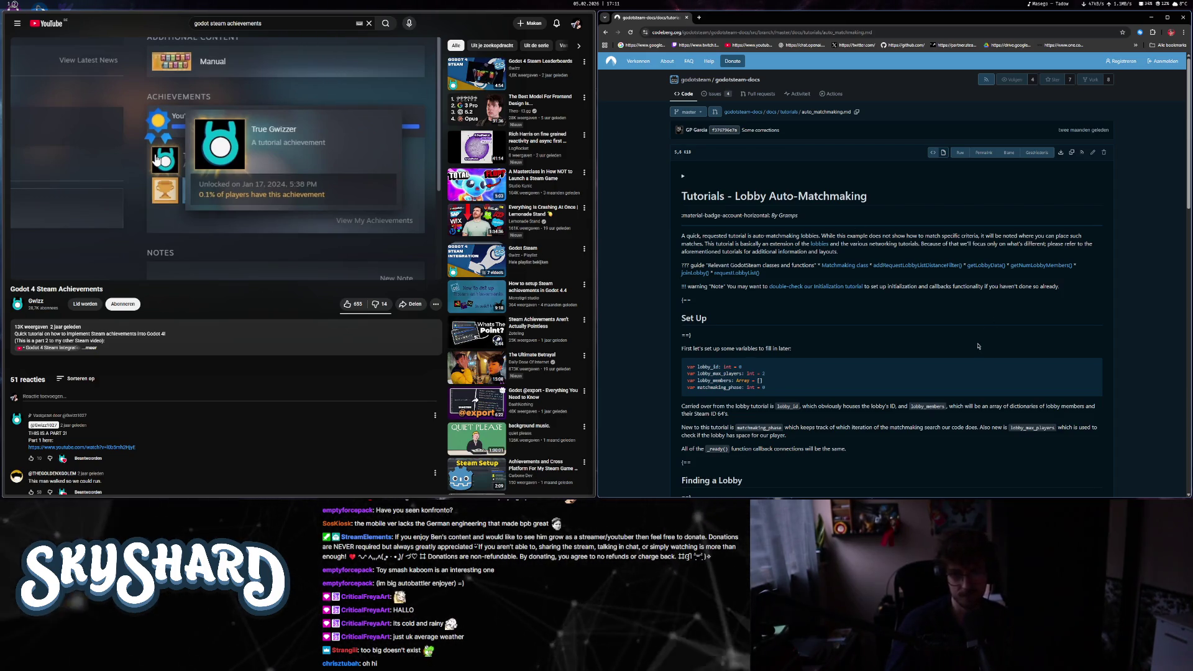
pyautogui.scroll(-10, 976, 351)
pyautogui.scroll(-3, 968, 359)
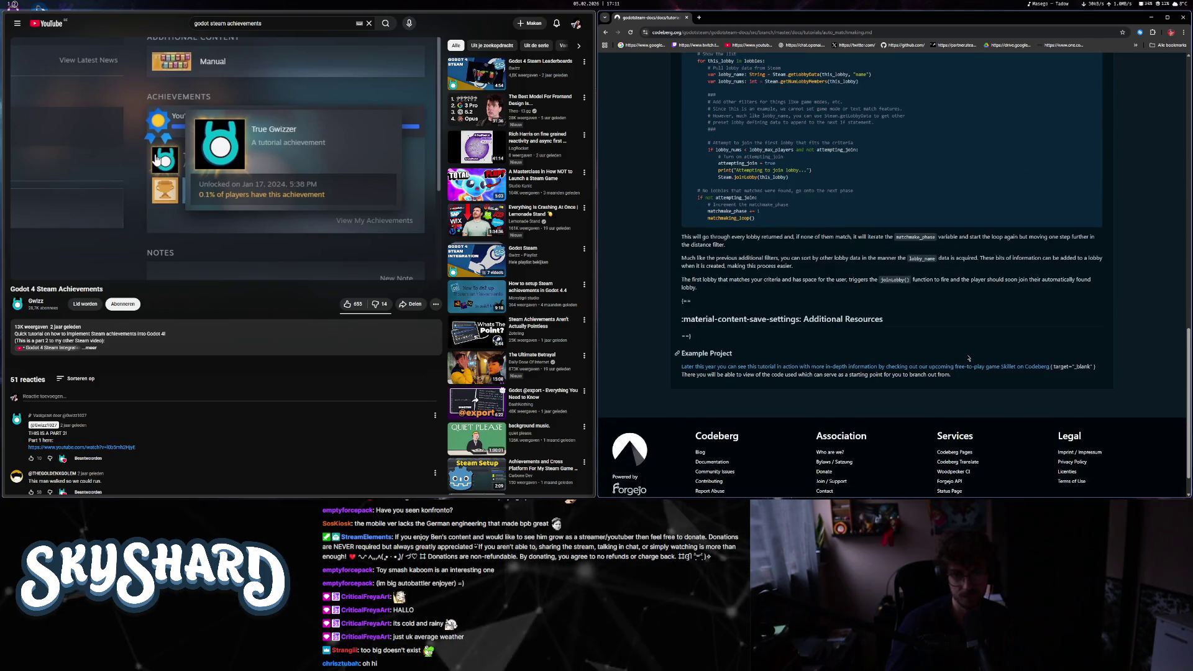
pyautogui.scroll(10, 968, 359)
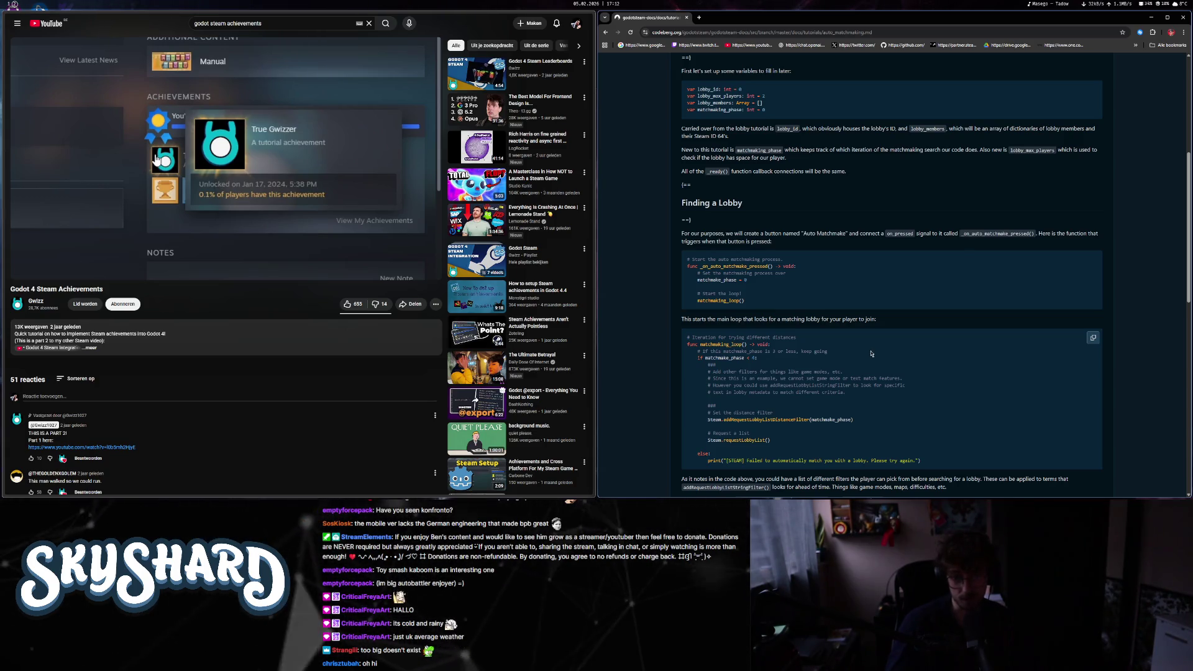
pyautogui.scroll(-3, 873, 348)
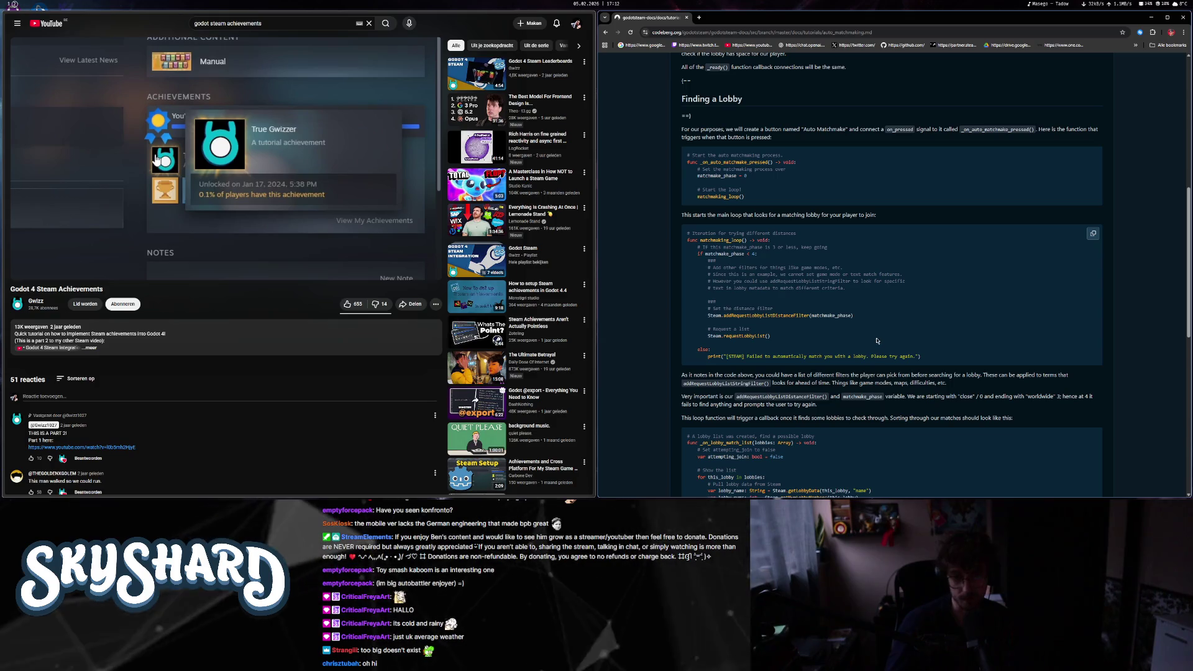
pyautogui.scroll(-3, 875, 343)
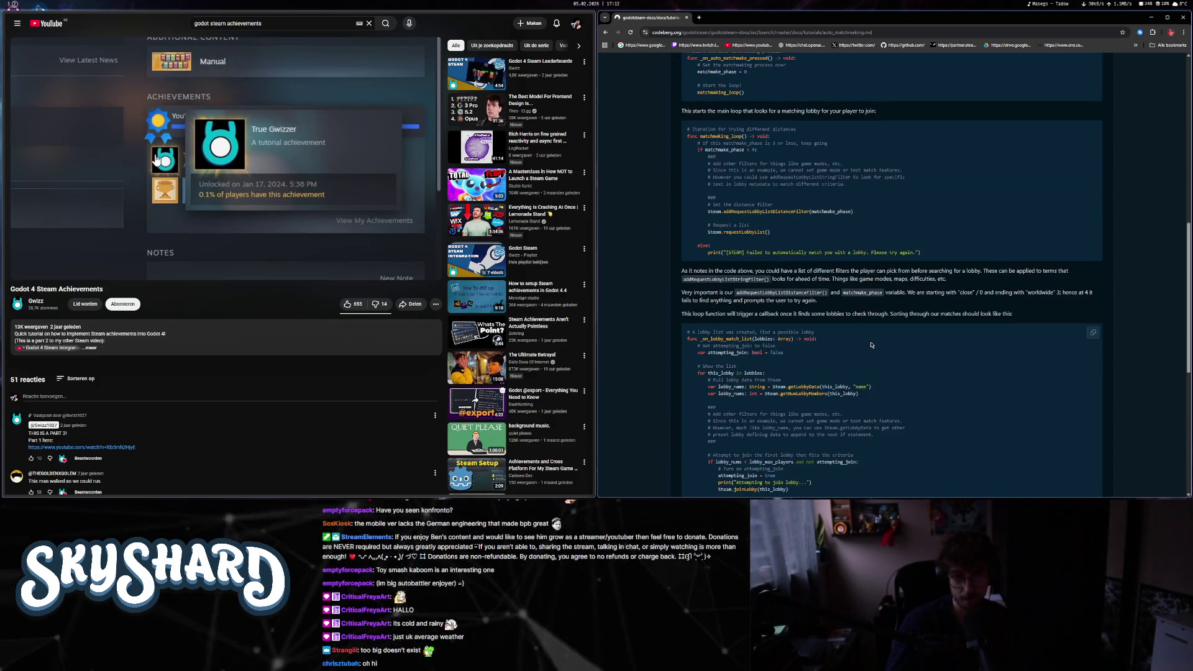
pyautogui.scroll(-2, 872, 345)
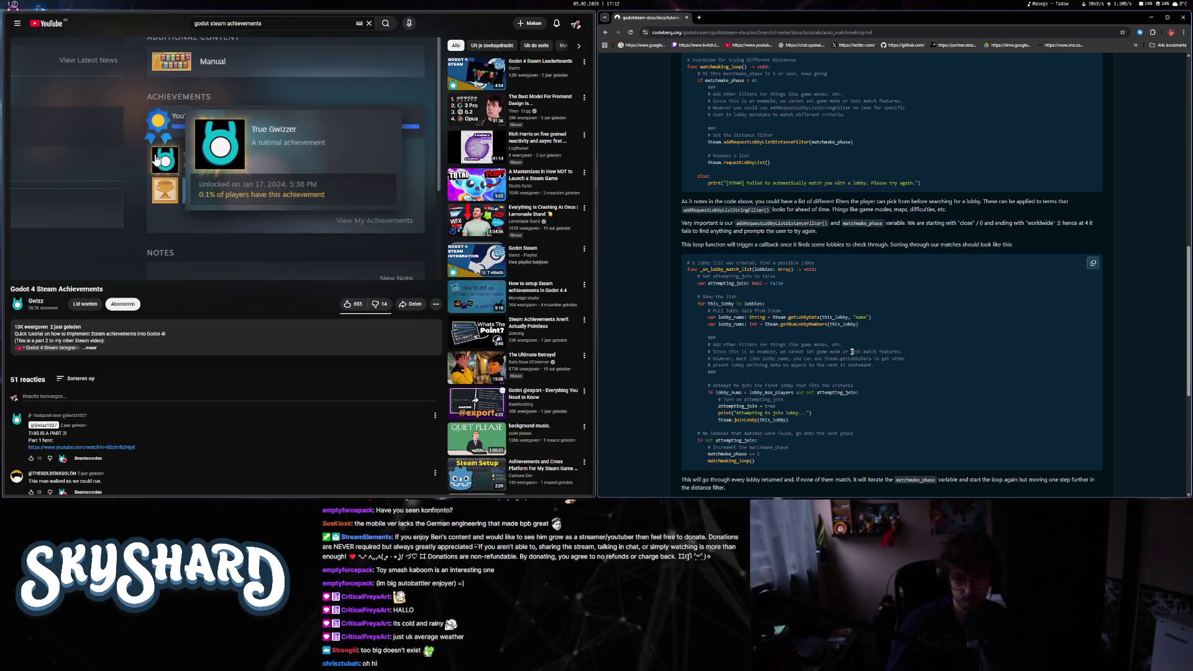
pyautogui.scroll(-5, 852, 352)
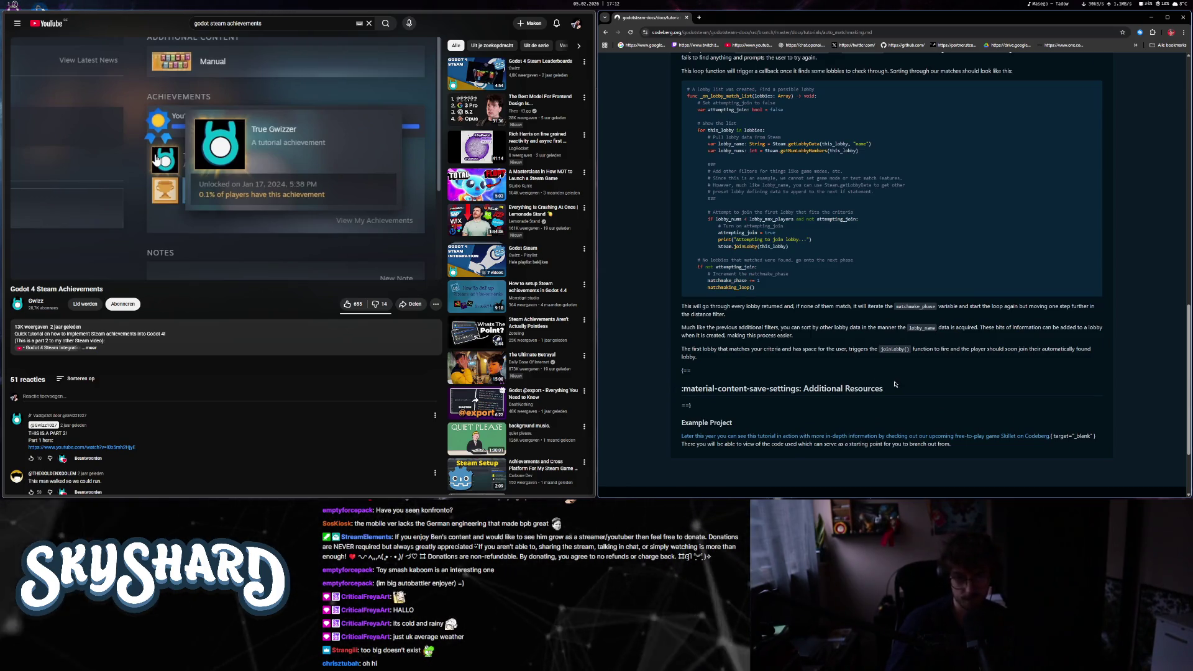
pyautogui.scroll(-1, 897, 364)
pyautogui.hotkey('alt', 'Left')
pyautogui.scroll(3, 732, 342)
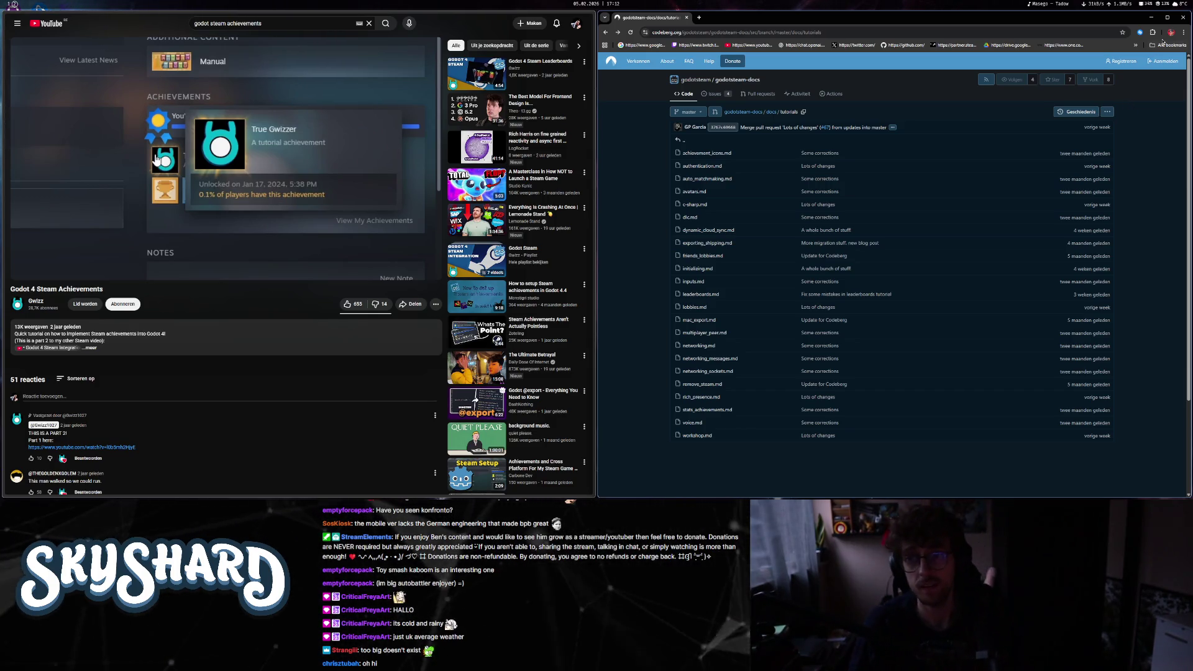
# - Close the GodotSteam docs window, the Godot 4 Steam Achievements video and the GodotSteam Codeberg tab
pyautogui.click(1182, 21)
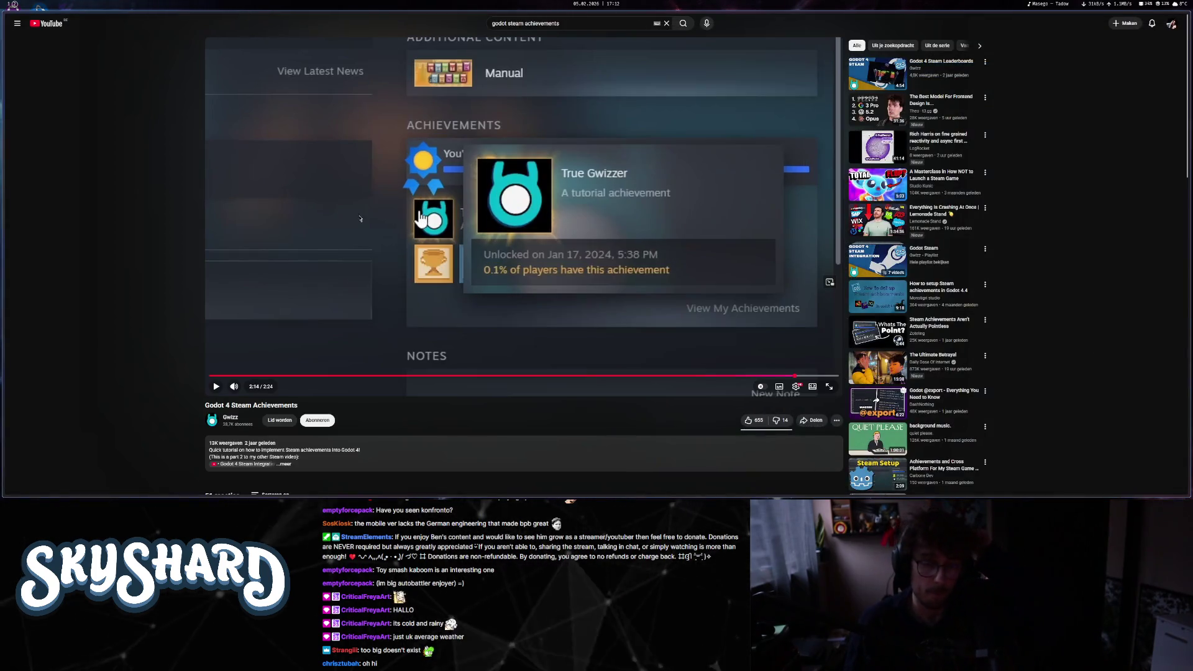
pyautogui.click(69, 100)
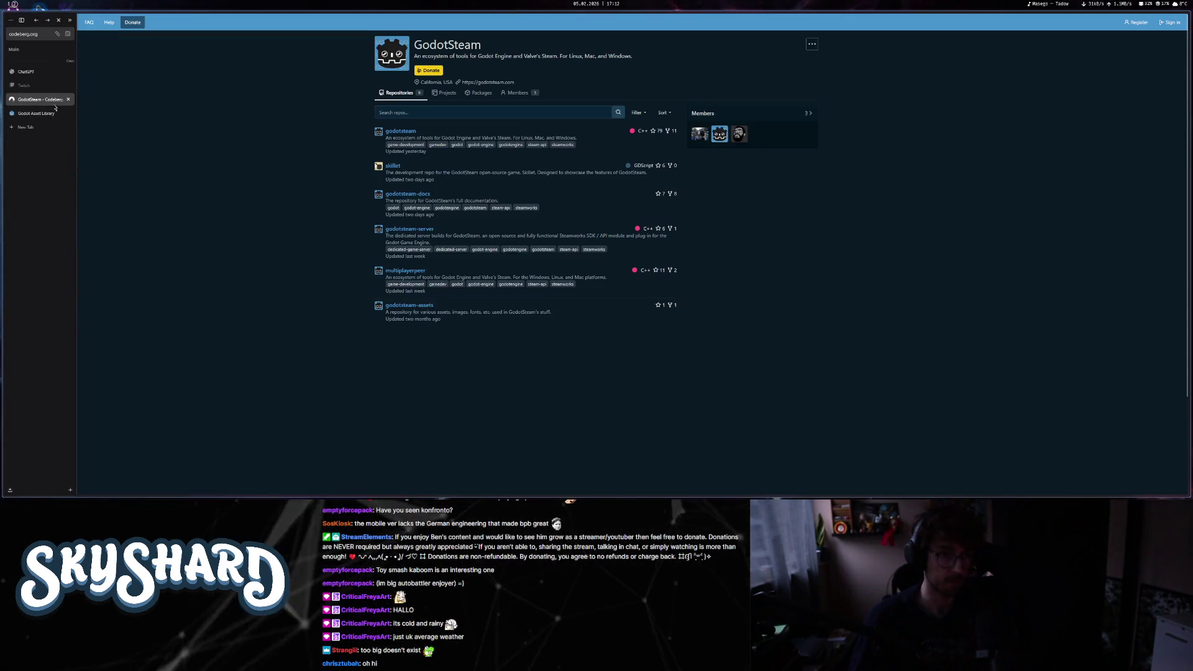
pyautogui.click(71, 100)
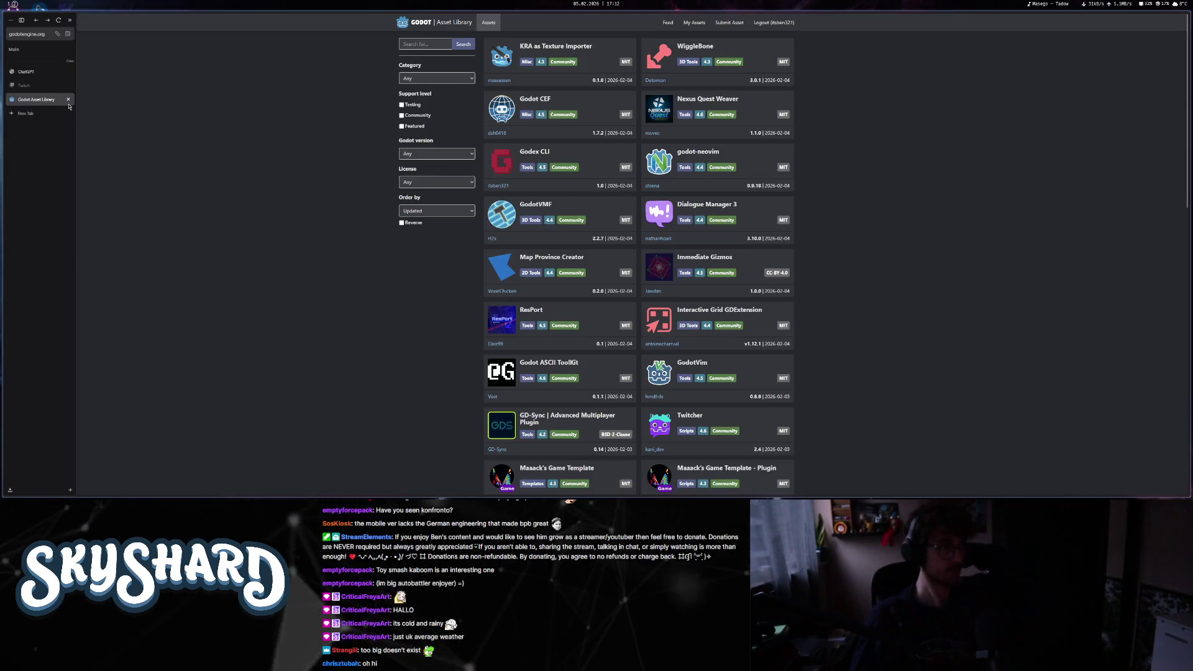